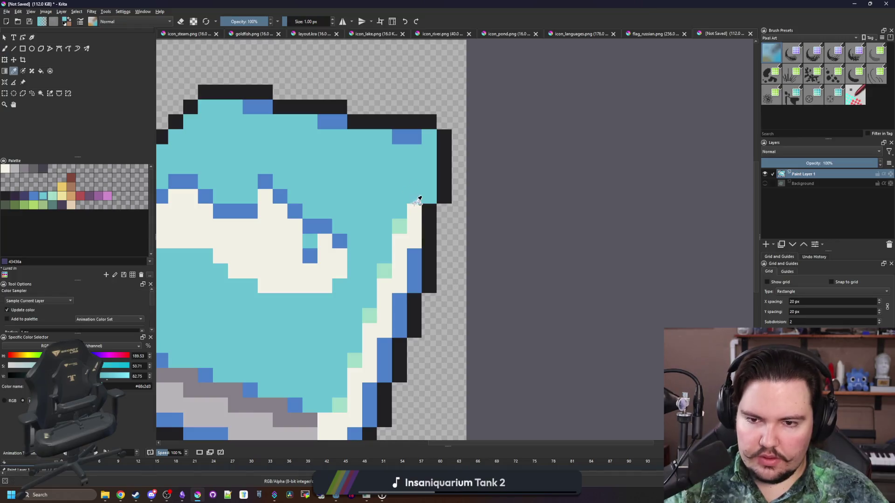
# Recolour stray right-edge pixels cyan and fix the black pixel at the outline corner.
pyautogui.moveTo(414, 211); pyautogui.dragTo(400, 250)
pyautogui.moveTo(406, 237); pyautogui.dragTo(430, 181)
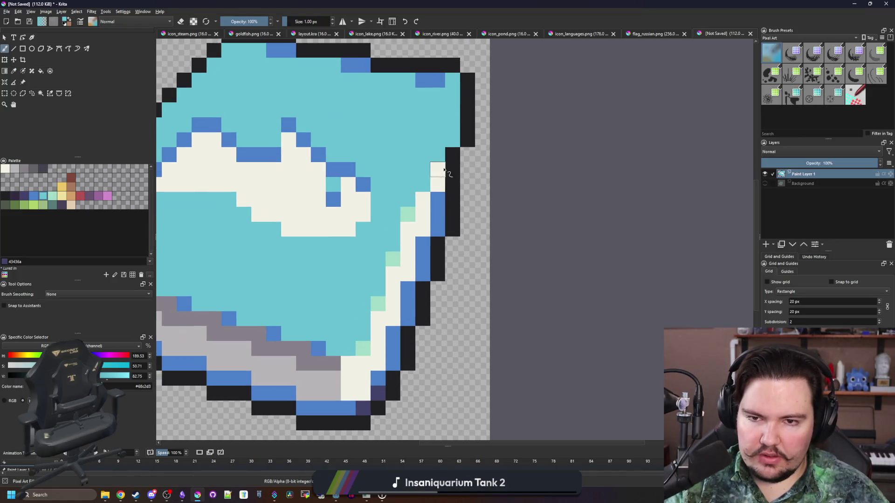
pyautogui.keyDown('ctrl'); pyautogui.click(454, 156); pyautogui.keyUp('ctrl')
pyautogui.click(456, 142)
pyautogui.press('e')
pyautogui.click(468, 140)
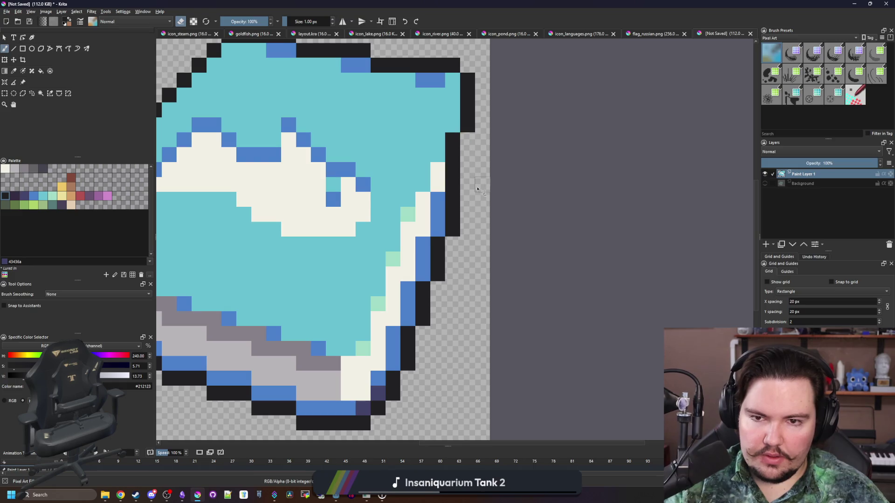
pyautogui.press('e')
# Paint the light-green and cream right-edge pixels in the cover's cyan.
pyautogui.keyDown('ctrl'); pyautogui.click(406, 169); pyautogui.keyUp('ctrl')
pyautogui.click(408, 215)
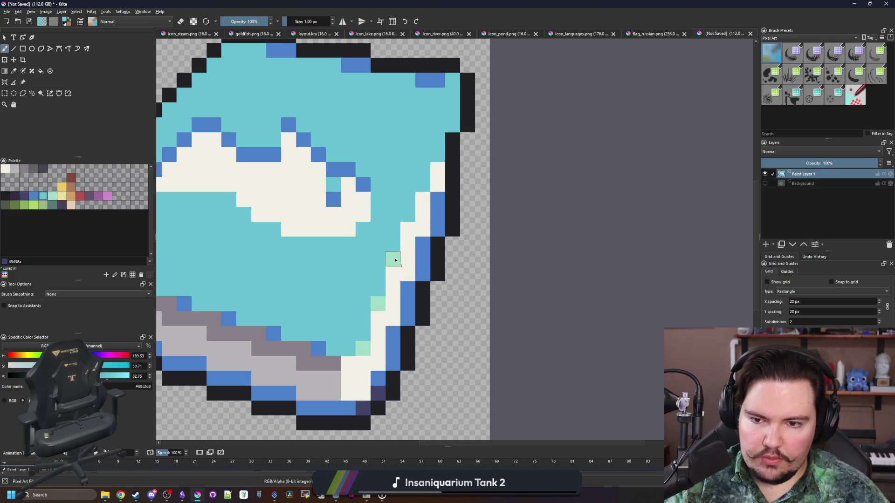
pyautogui.click(394, 260)
pyautogui.click(378, 304)
pyautogui.click(363, 349)
pyautogui.press('1')
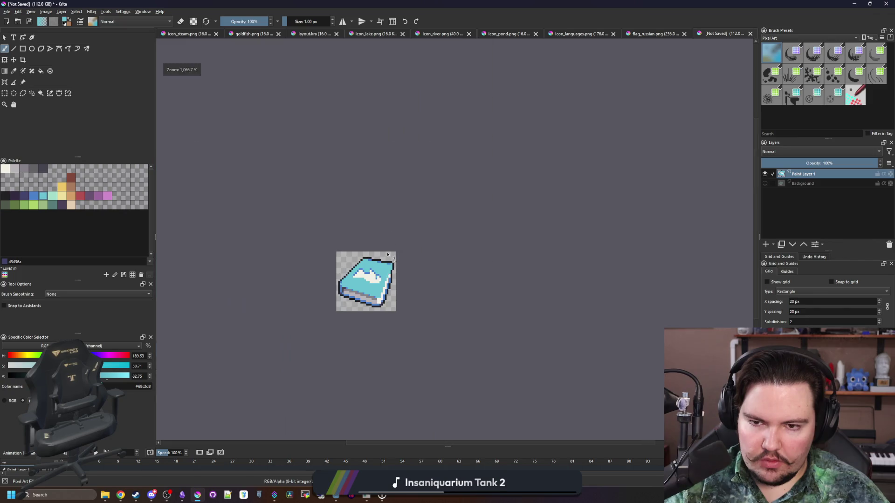
pyautogui.scroll(7, 400, 280)
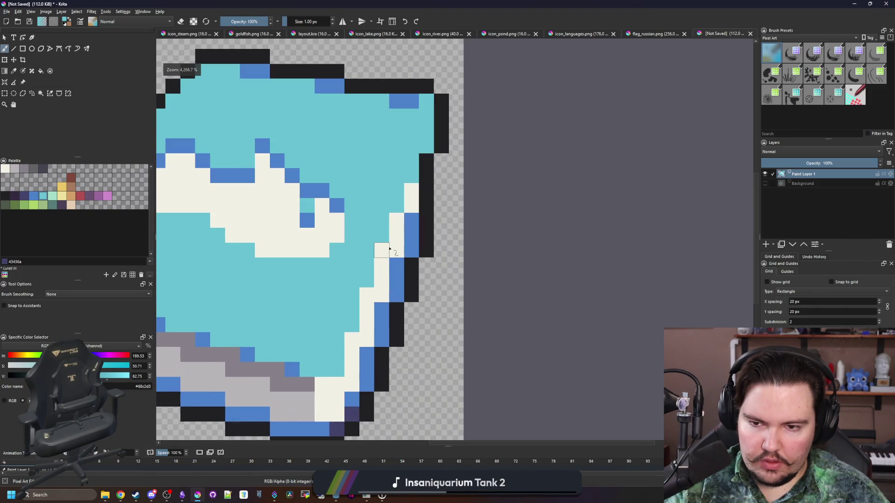
pyautogui.click(367, 296)
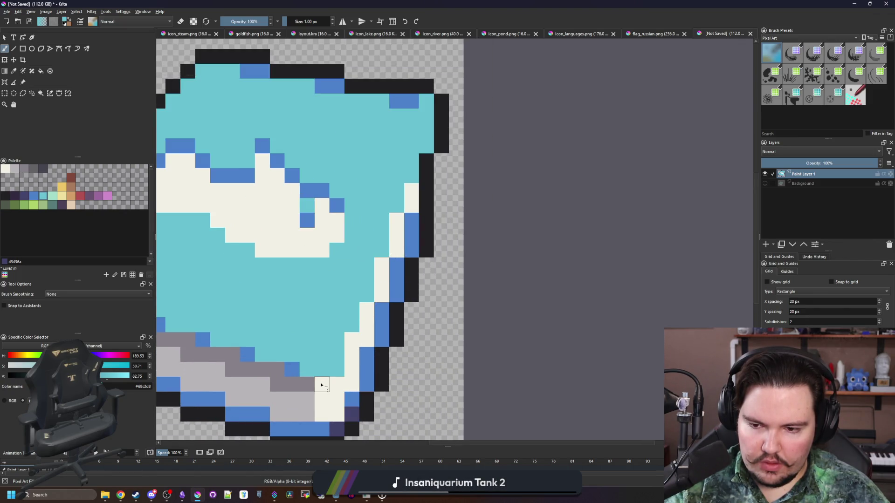
# Add mint highlight pixels along the cover's edge and above the cream pixels.
pyautogui.keyDown('ctrl'); pyautogui.click(365, 375); pyautogui.keyUp('ctrl')
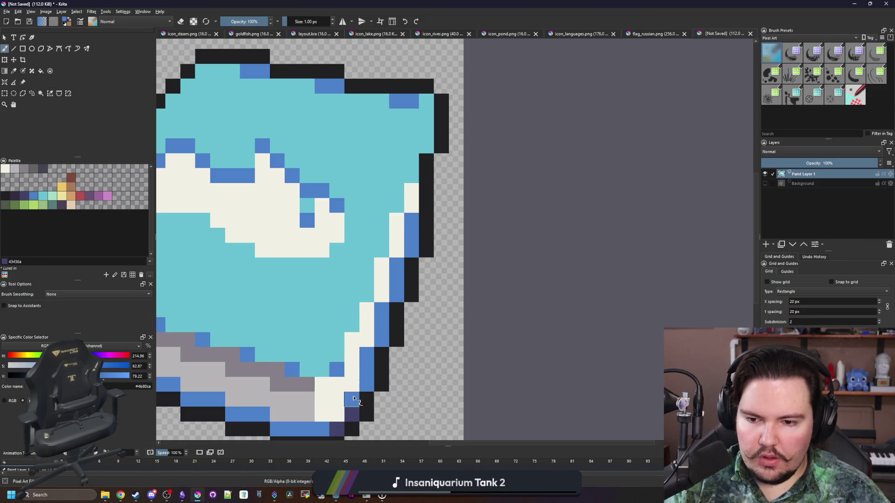
pyautogui.click(54, 200)
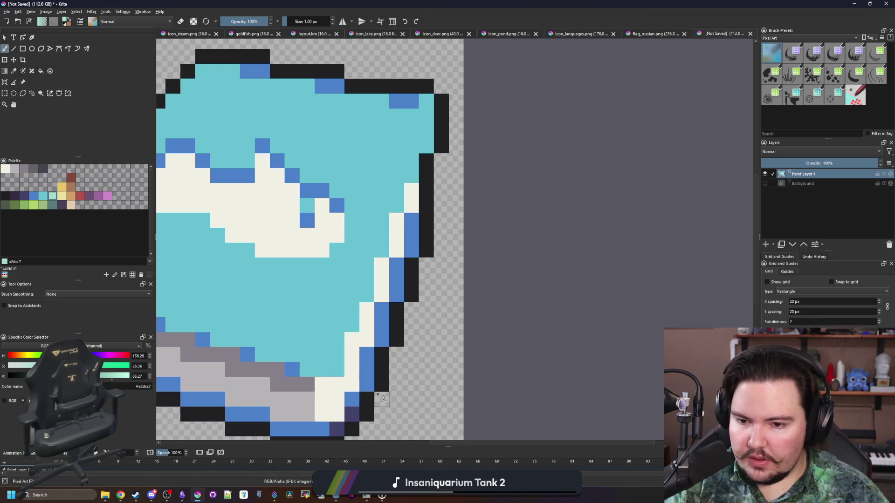
pyautogui.click(337, 370)
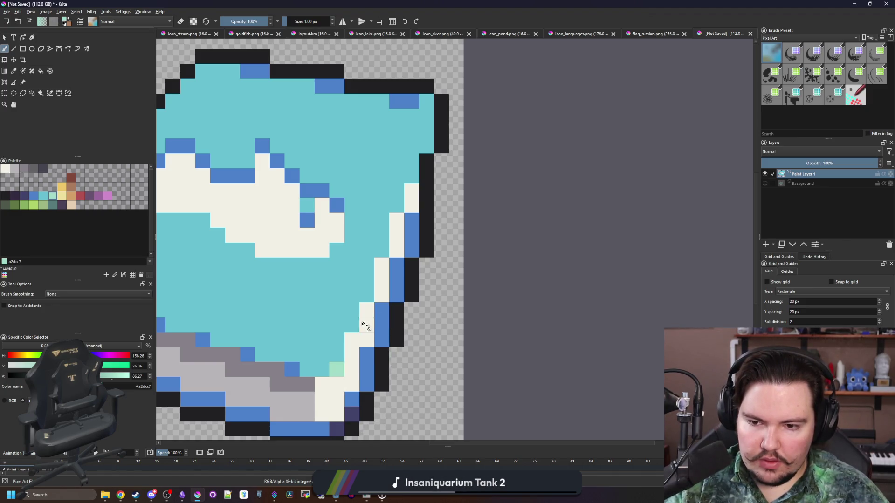
pyautogui.click(367, 301)
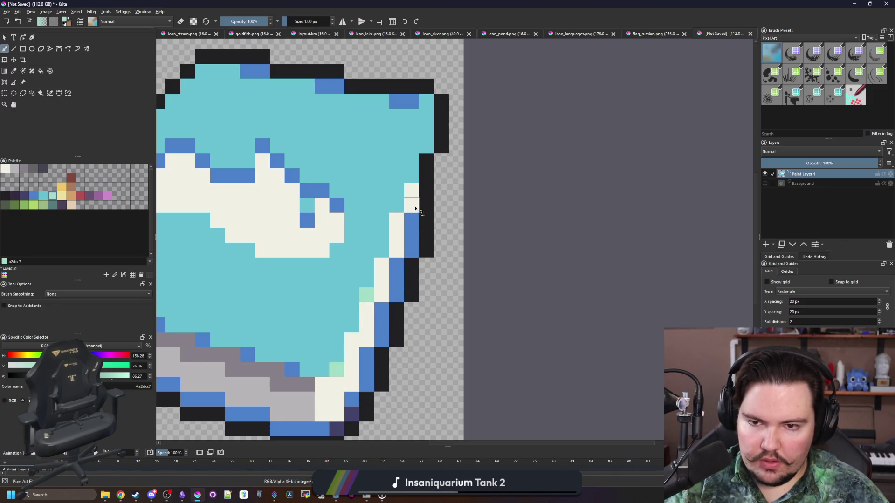
pyautogui.click(412, 175)
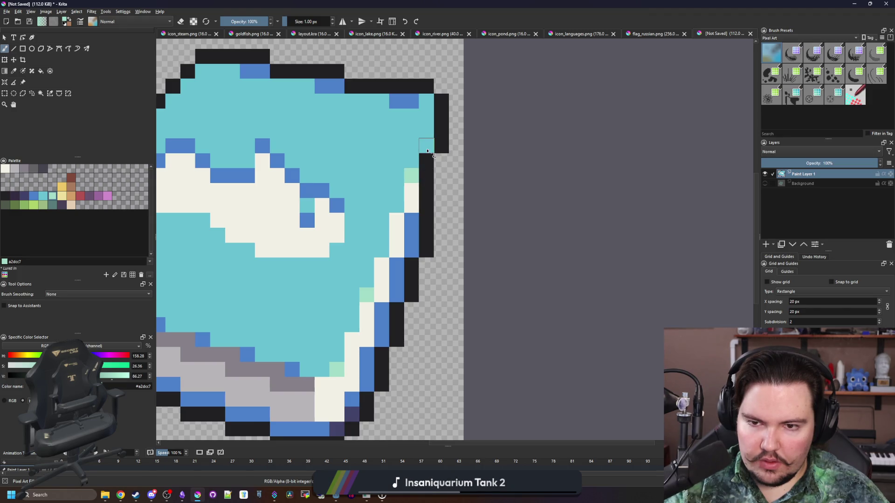
pyautogui.scroll(2, 428, 151)
# Paint the top-right corner pixel in the edge blue.
pyautogui.keyDown('ctrl'); pyautogui.click(376, 153); pyautogui.keyUp('ctrl')
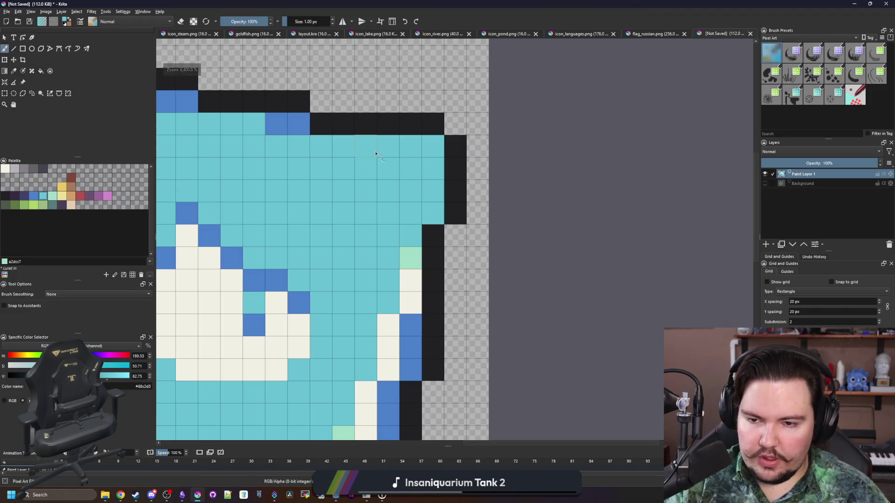
pyautogui.keyDown('ctrl'); pyautogui.click(292, 124); pyautogui.keyUp('ctrl')
pyautogui.click(433, 146)
pyautogui.click(433, 213)
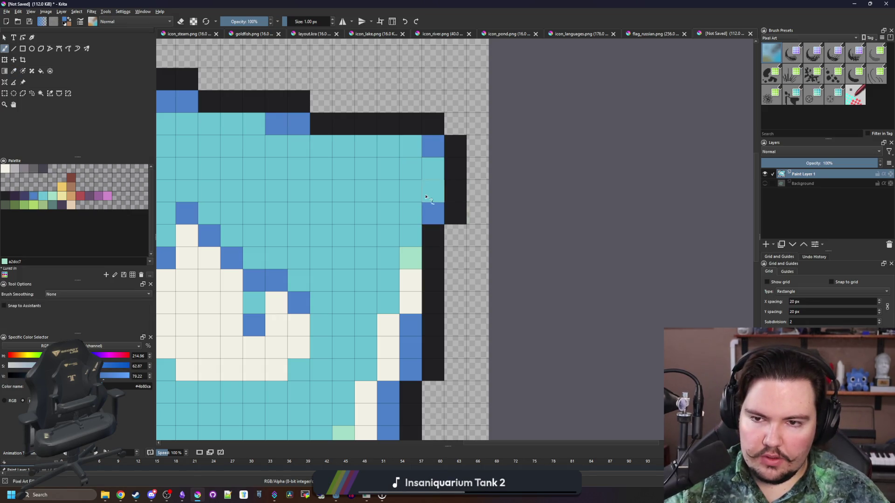
pyautogui.hotkey('ctrl', 'z')
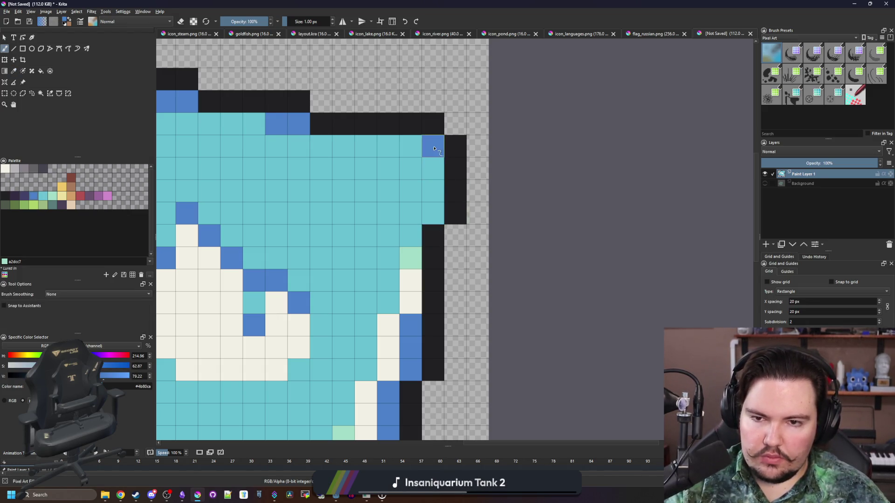
pyautogui.scroll(-8, 394, 196)
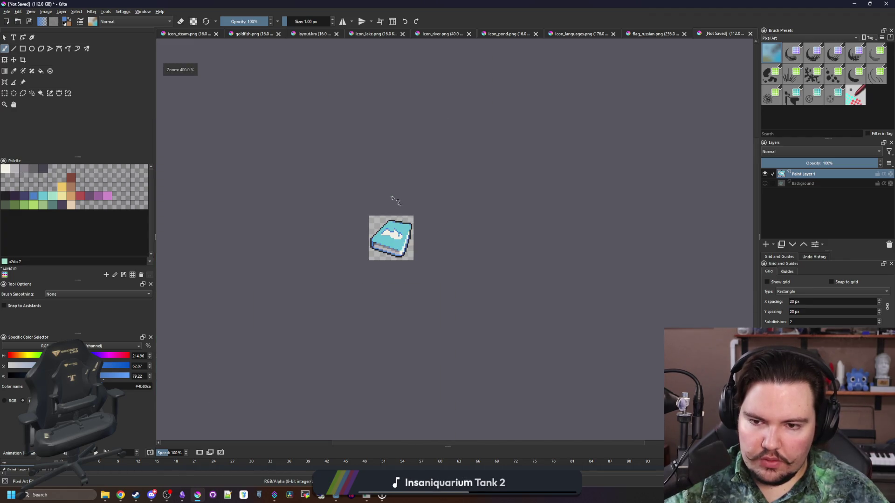
# Shift the black outline one column to the right.
pyautogui.scroll(5, 391, 198)
pyautogui.scroll(-5, 387, 203)
pyautogui.scroll(5, 384, 206)
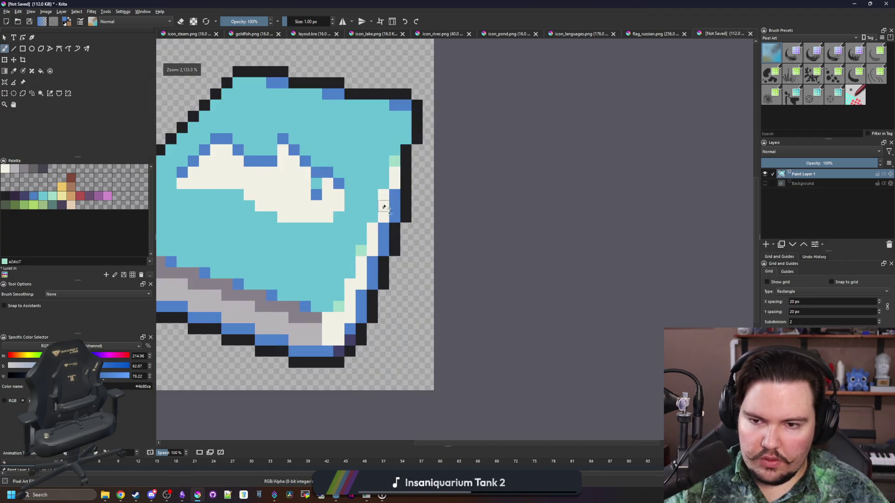
pyautogui.scroll(3, 405, 137)
pyautogui.keyDown('ctrl'); pyautogui.click(406, 186); pyautogui.keyUp('ctrl')
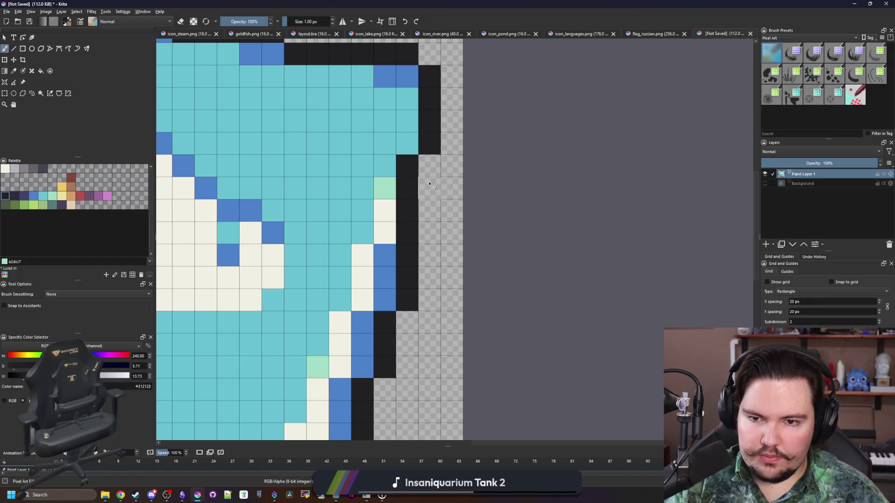
pyautogui.moveTo(426, 167)
pyautogui.mouseDown()
pyautogui.moveTo(427, 189)
pyautogui.moveTo(411, 173)
pyautogui.mouseUp()
# Try painting the column beside the outline blue, then undo it.
pyautogui.press('e')
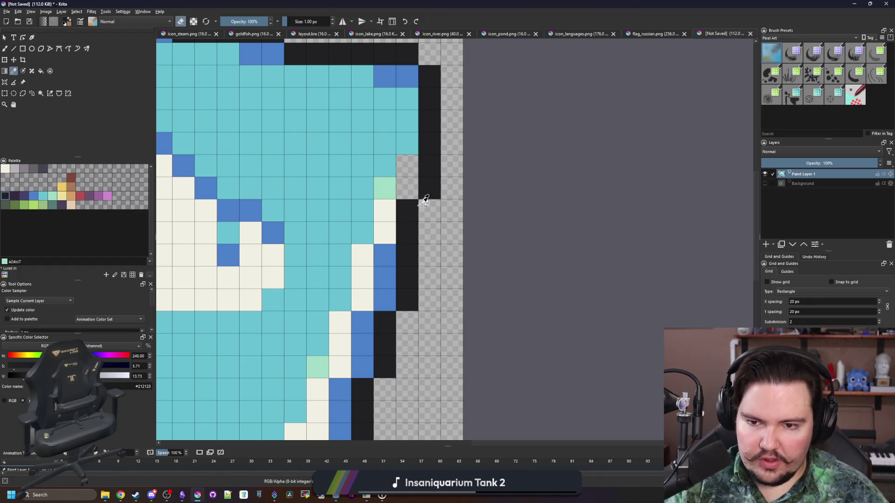
pyautogui.keyDown('ctrl'); pyautogui.click(390, 249); pyautogui.keyUp('ctrl')
pyautogui.press('e')
pyautogui.moveTo(407, 238); pyautogui.dragTo(407, 161)
pyautogui.scroll(-5, 405, 219)
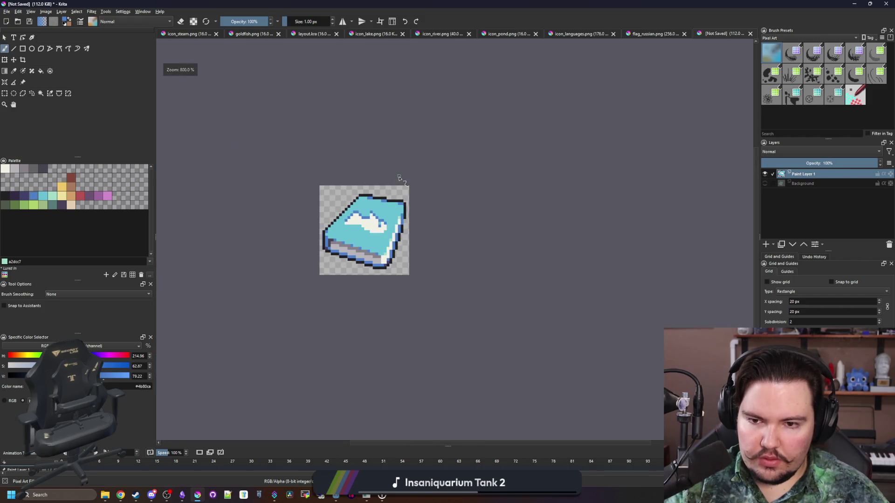
pyautogui.scroll(5, 405, 275)
pyautogui.hotkey('ctrl', 'z')
pyautogui.hotkey('ctrl', 'z')
# Extend the black outline down along the right edge.
pyautogui.keyDown('ctrl'); pyautogui.click(421, 254); pyautogui.keyUp('ctrl')
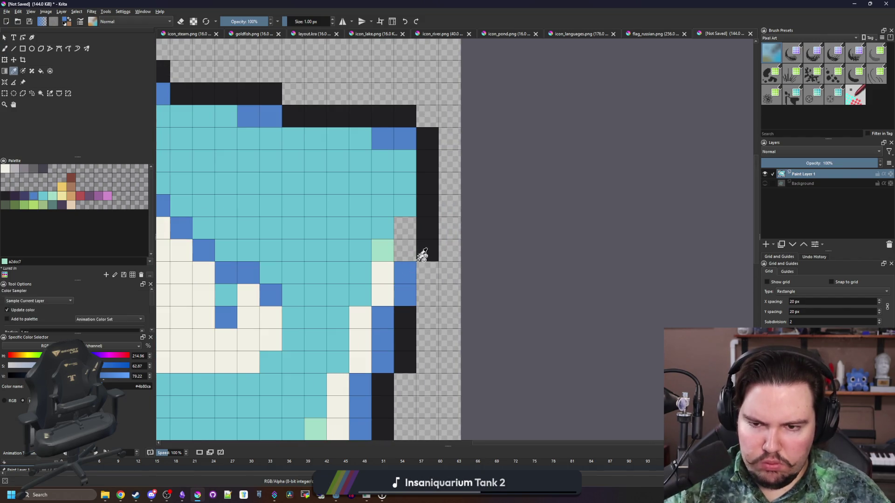
pyautogui.click(405, 247)
pyautogui.moveTo(406, 248); pyautogui.dragTo(426, 295)
pyautogui.scroll(-5, 391, 245)
pyautogui.scroll(-4, 391, 233)
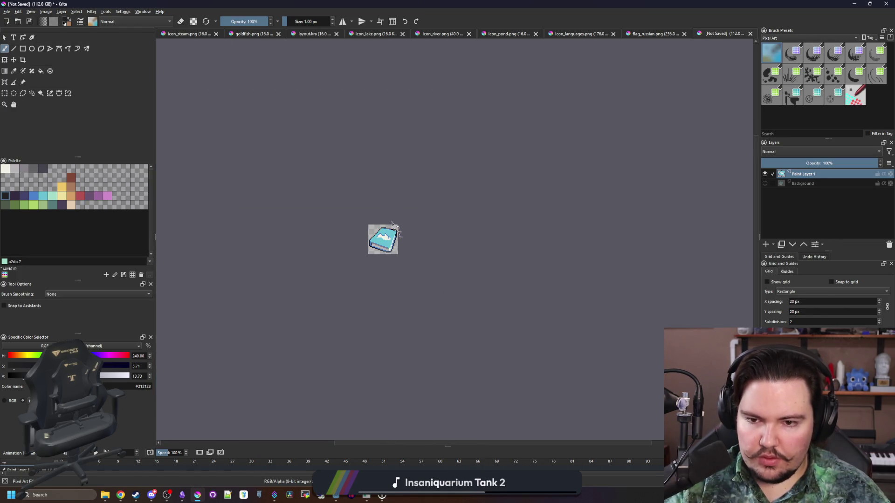
pyautogui.scroll(9, 396, 224)
# Paint the right-edge pixels dark navy 43436a.
pyautogui.press('p')
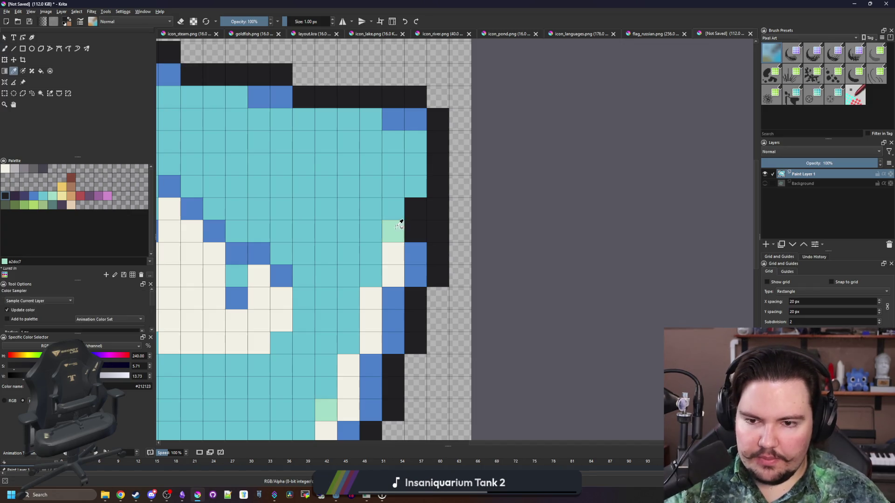
pyautogui.click(25, 197)
pyautogui.press('b')
pyautogui.moveTo(416, 257); pyautogui.dragTo(415, 205)
pyautogui.scroll(-5, 387, 305)
pyautogui.scroll(3, 386, 305)
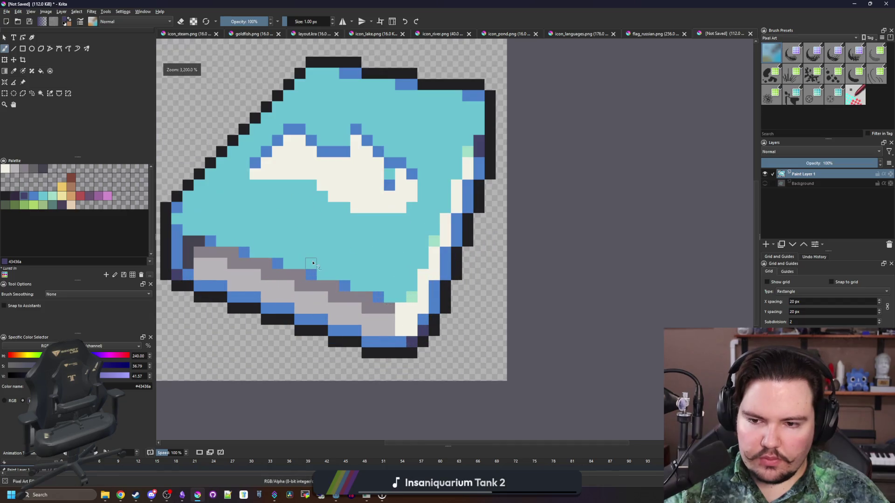
pyautogui.scroll(-5, 410, 305)
pyautogui.scroll(5, 420, 305)
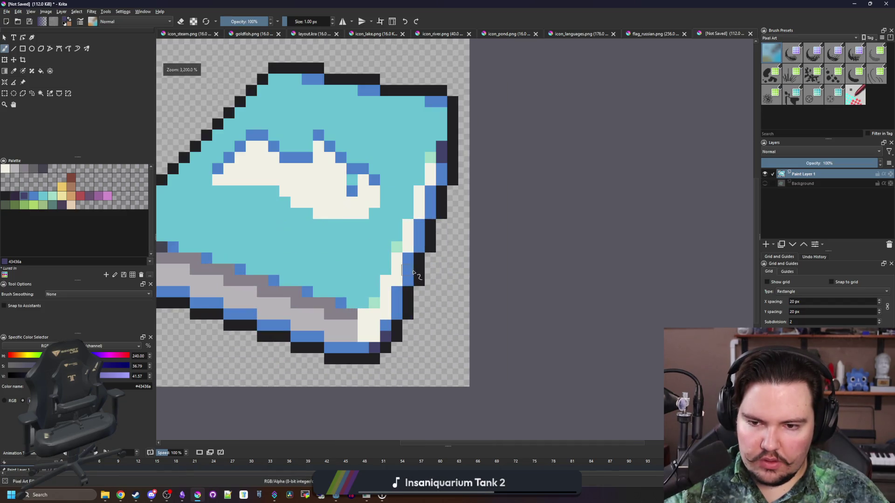
# Darken three more blue pixels on the right side to navy.
pyautogui.click(411, 283)
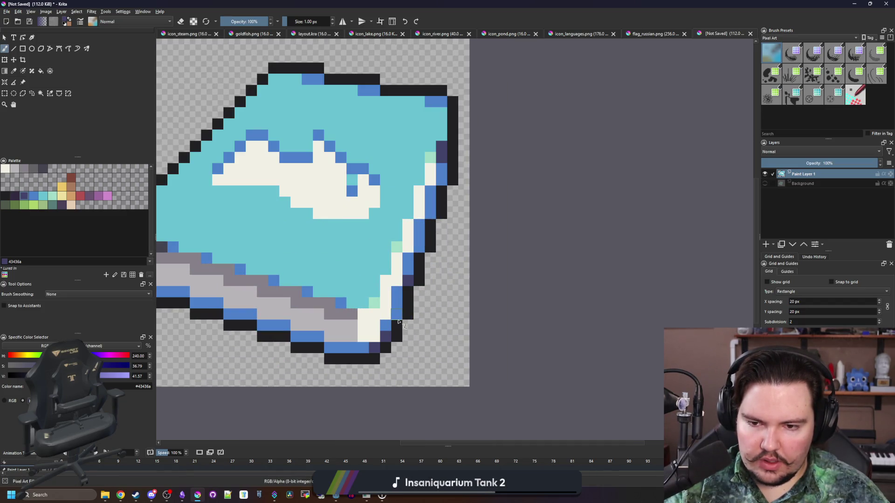
pyautogui.click(422, 246)
pyautogui.click(430, 213)
pyautogui.scroll(-2, 457, 242)
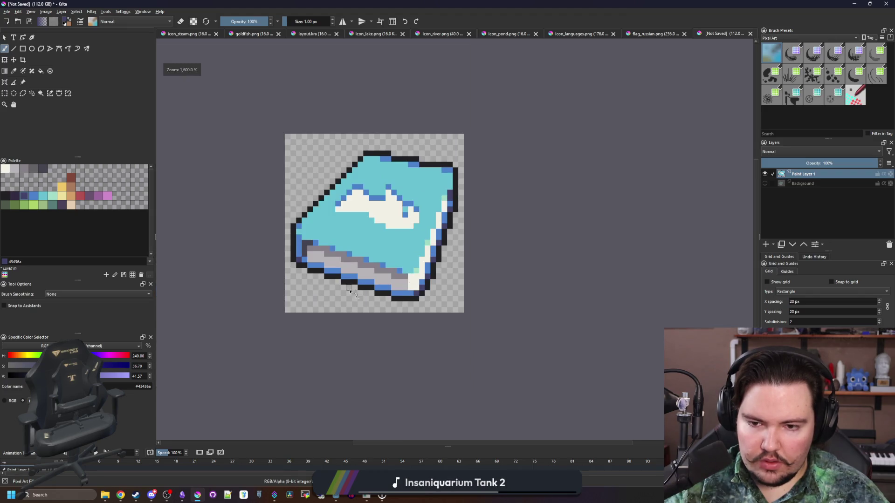
pyautogui.scroll(2, 369, 280)
# Darken the bottom-edge pixel to navy 43436a and zoom out to review the icon.
pyautogui.click(381, 295)
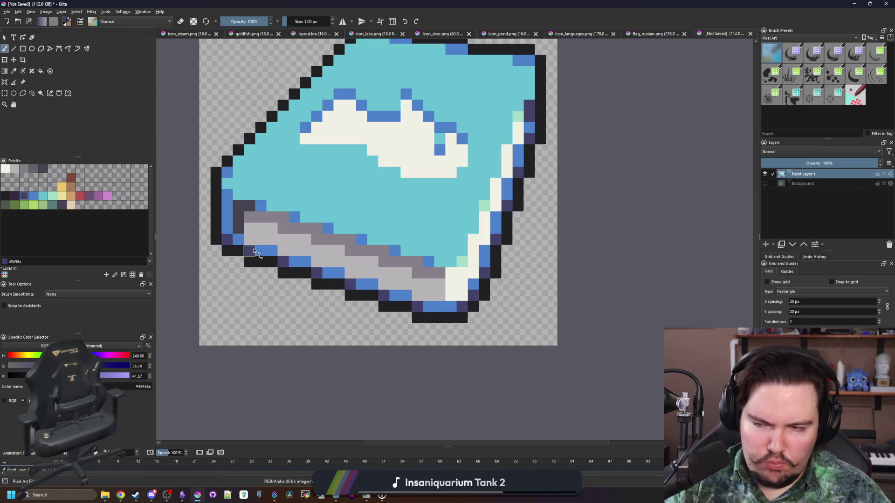
pyautogui.scroll(-1, 242, 195)
pyautogui.scroll(1, 247, 224)
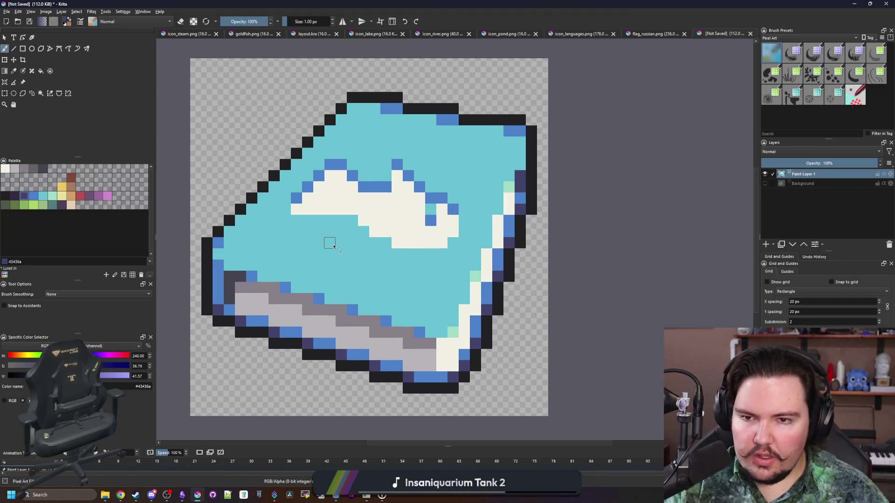
pyautogui.scroll(-6, 334, 247)
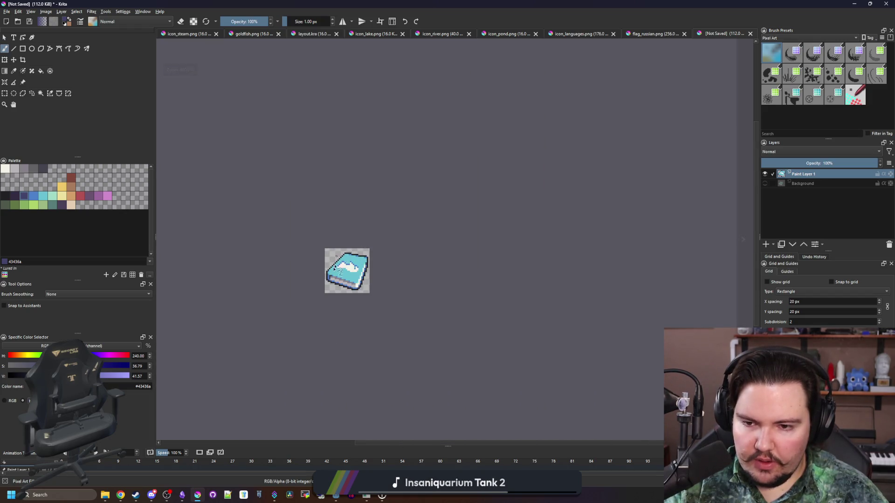
pyautogui.scroll(2, 335, 267)
pyautogui.scroll(-3, 353, 267)
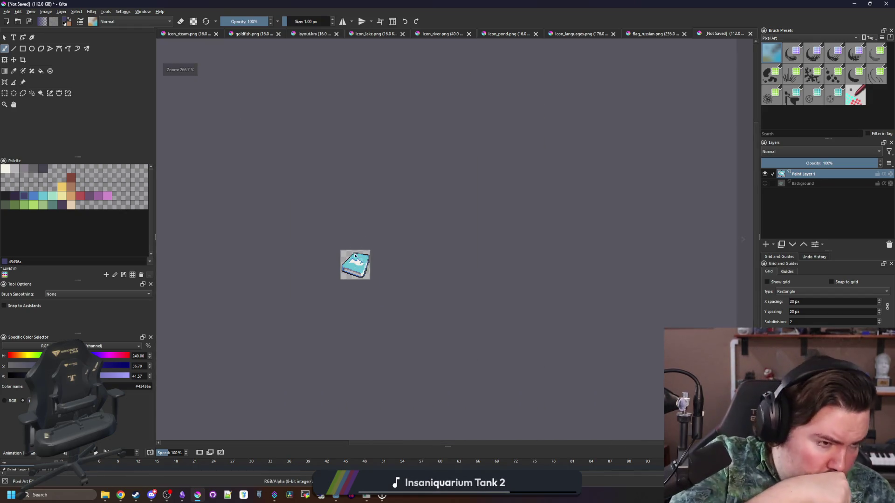
pyautogui.scroll(4, 349, 272)
pyautogui.scroll(3, 368, 211)
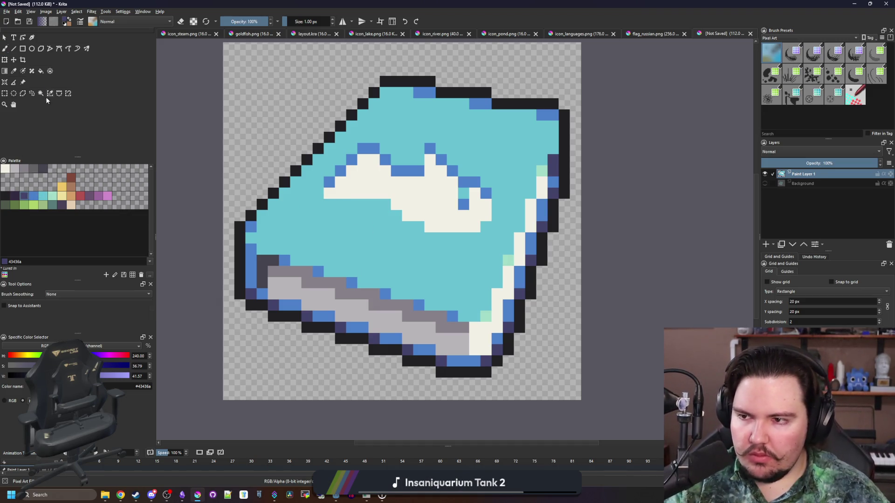
# Repaint the upper-left and left outline dark blue with a 4 px brush, then return to 2 px.
pyautogui.click(413, 140)
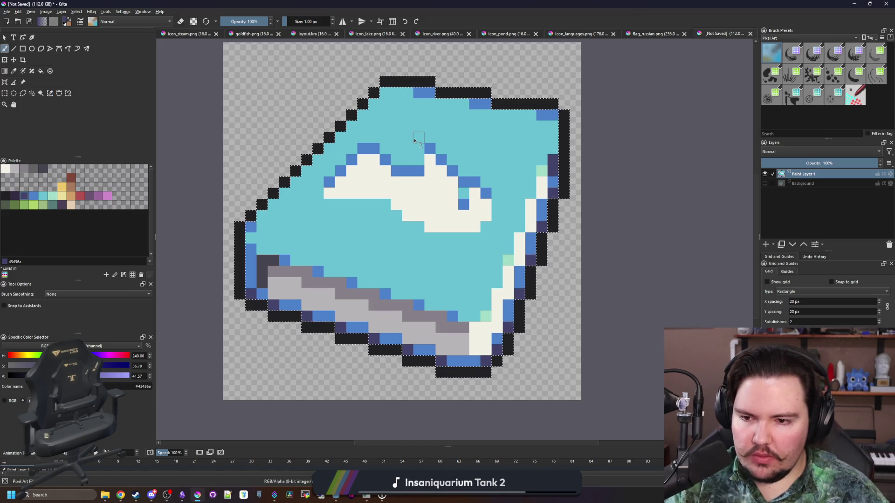
pyautogui.click(15, 195)
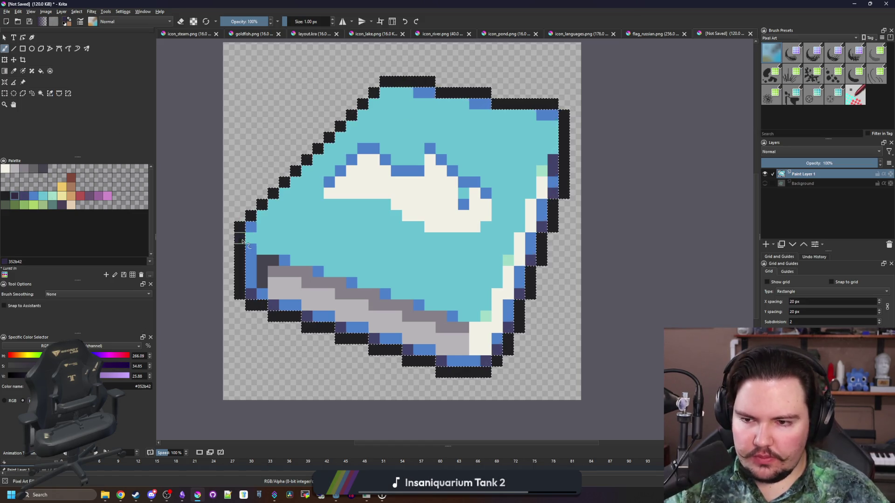
pyautogui.click(24, 196)
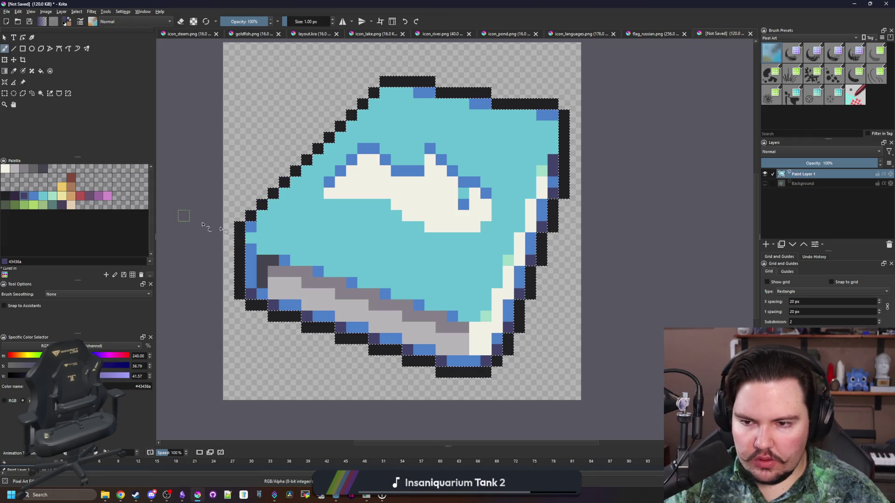
pyautogui.press(']')
pyautogui.press(']')
pyautogui.press(']')
pyautogui.moveTo(240, 229)
pyautogui.mouseDown()
pyautogui.moveTo(368, 96)
pyautogui.moveTo(364, 119)
pyautogui.moveTo(508, 125)
pyautogui.moveTo(560, 149)
pyautogui.mouseUp()
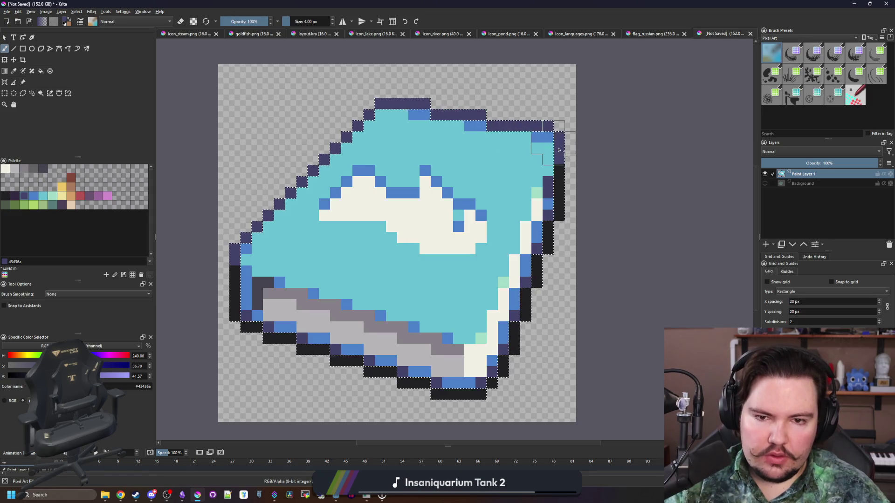
pyautogui.click(231, 278)
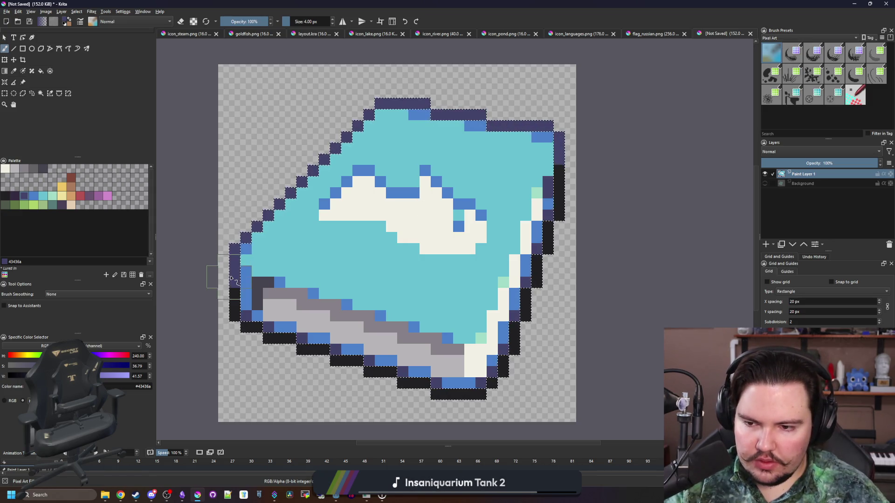
pyautogui.scroll(-5, 329, 266)
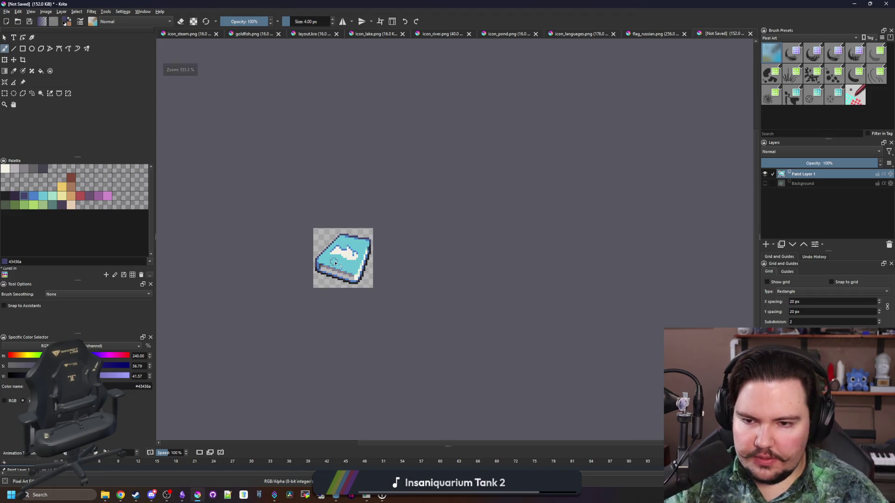
pyautogui.scroll(5, 335, 264)
pyautogui.press('[')
pyautogui.press('[')
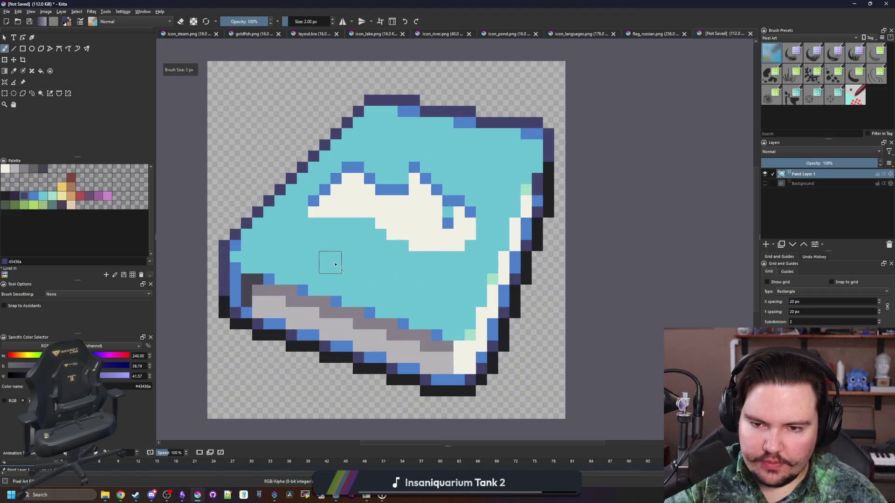
# Paint a yellow Color 30 stripe across the cyan cover and add extra yellow pixels.
pyautogui.scroll(2, 336, 263)
pyautogui.press('p')
pyautogui.click(440, 230)
pyautogui.scroll(1, 355, 265)
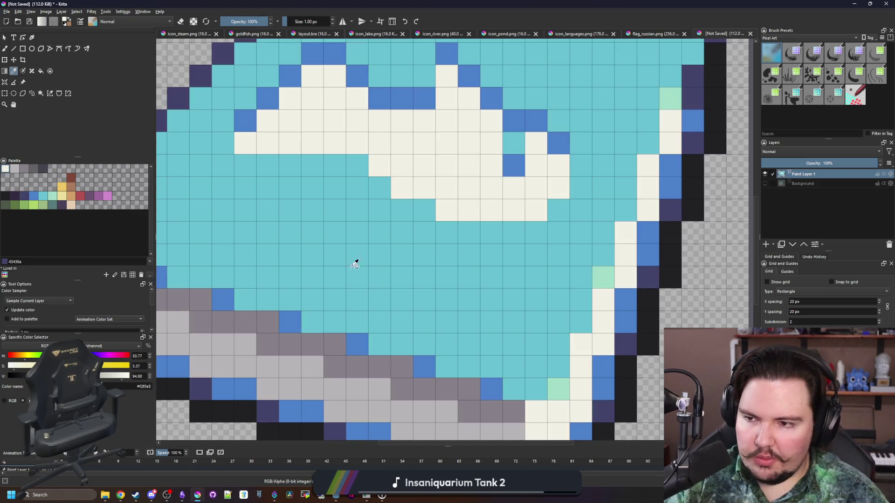
pyautogui.click(63, 186)
pyautogui.press('b')
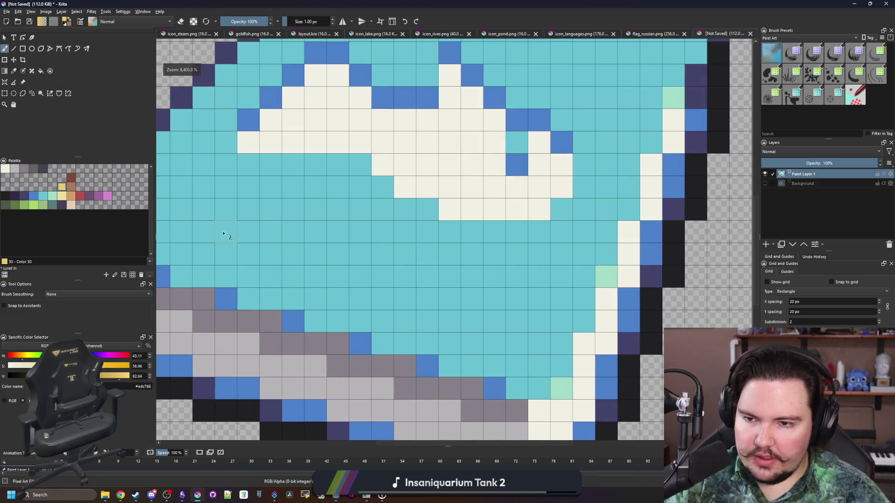
pyautogui.moveTo(209, 231)
pyautogui.mouseDown()
pyautogui.moveTo(440, 273)
pyautogui.moveTo(494, 320)
pyautogui.moveTo(613, 350)
pyautogui.mouseUp()
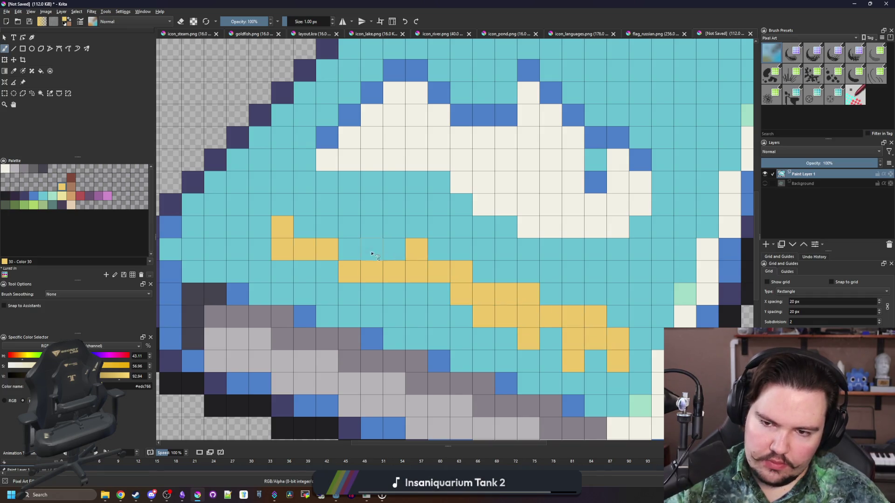
pyautogui.click(371, 228)
pyautogui.click(327, 227)
pyautogui.click(349, 227)
pyautogui.scroll(-5, 411, 226)
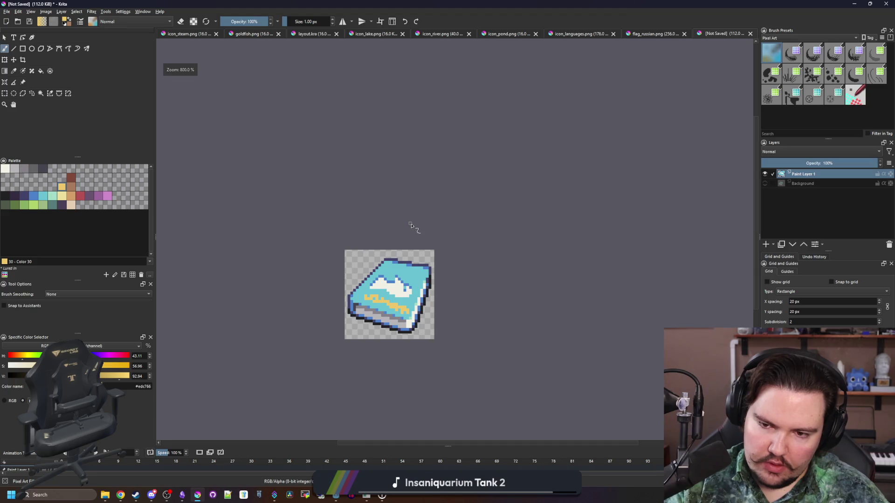
pyautogui.scroll(5, 406, 289)
# Repaint stray yellow cells around the stripe in cyan.
pyautogui.press('p')
pyautogui.click(463, 281)
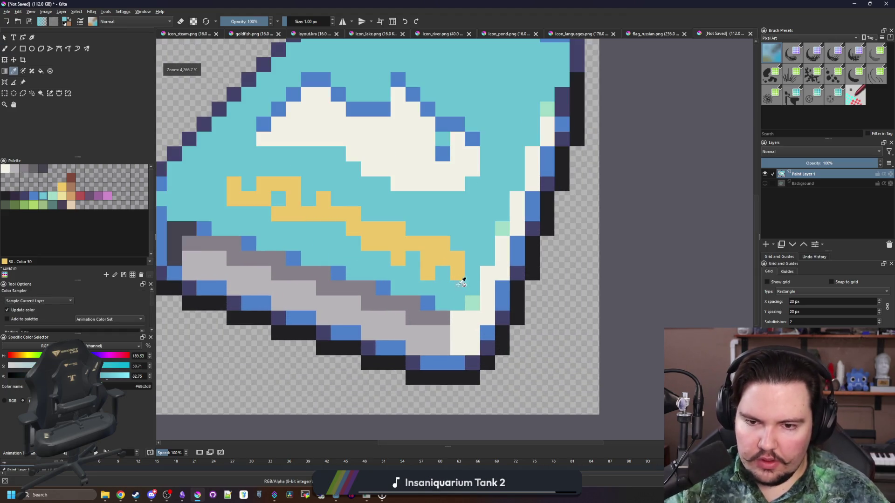
pyautogui.press('b')
pyautogui.moveTo(458, 259); pyautogui.dragTo(458, 274)
pyautogui.click(427, 273)
pyautogui.click(398, 257)
pyautogui.click(426, 259)
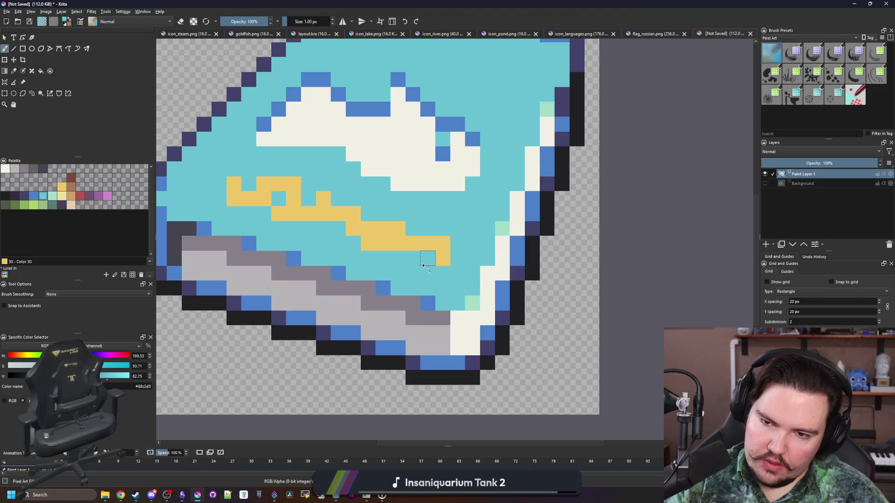
pyautogui.click(368, 244)
# Fill a gap in the stripe with yellow and resample the cover cyan.
pyautogui.keyDown('ctrl'); pyautogui.click(379, 240); pyautogui.keyUp('ctrl')
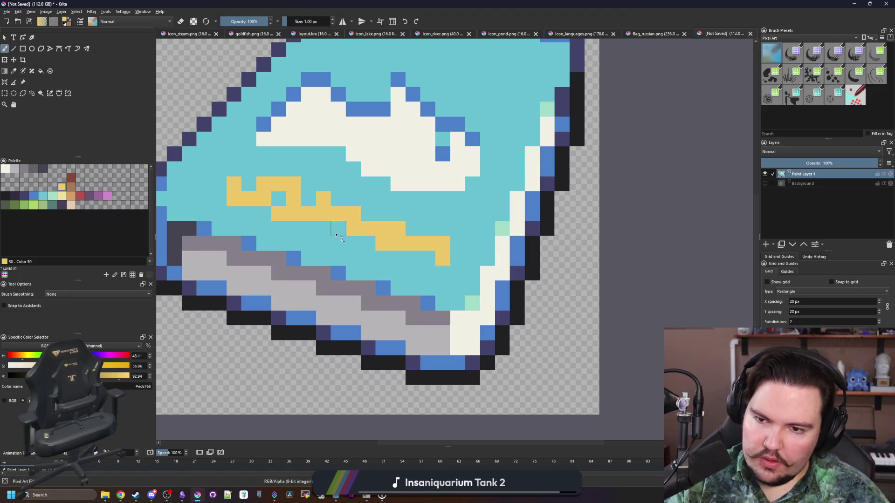
pyautogui.click(337, 229)
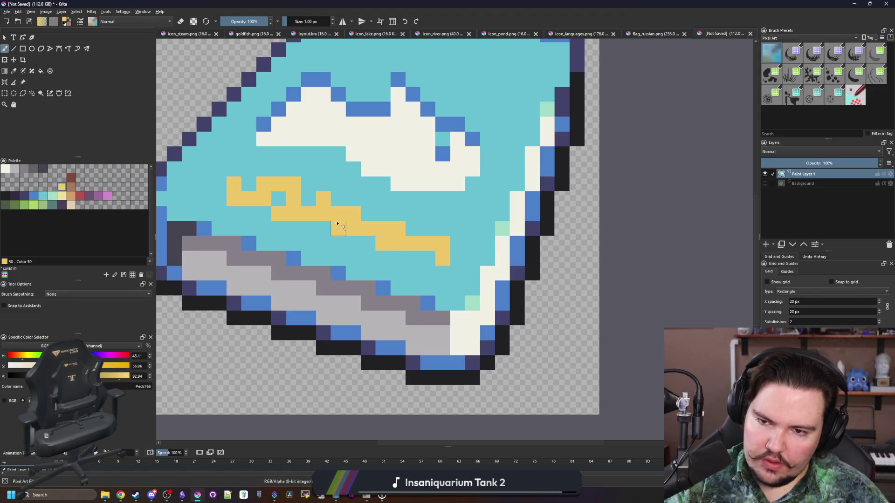
pyautogui.keyDown('ctrl'); pyautogui.click(385, 204); pyautogui.keyUp('ctrl')
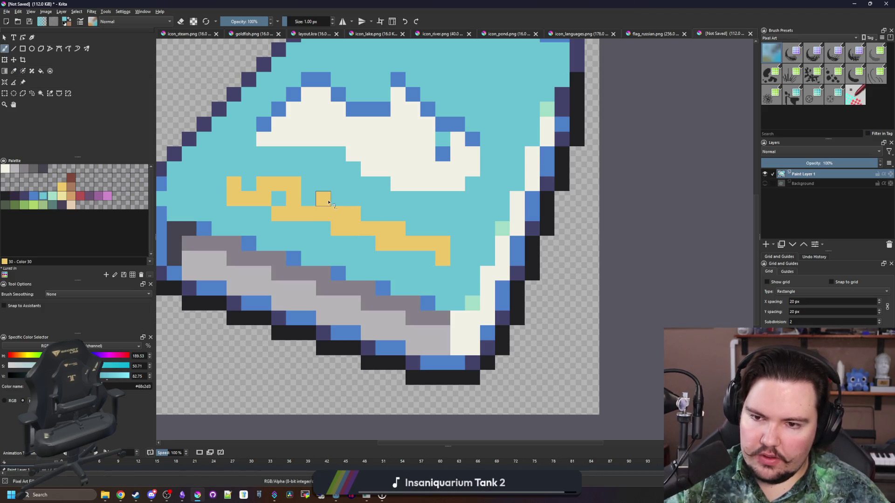
pyautogui.scroll(-5, 368, 275)
pyautogui.scroll(5, 407, 314)
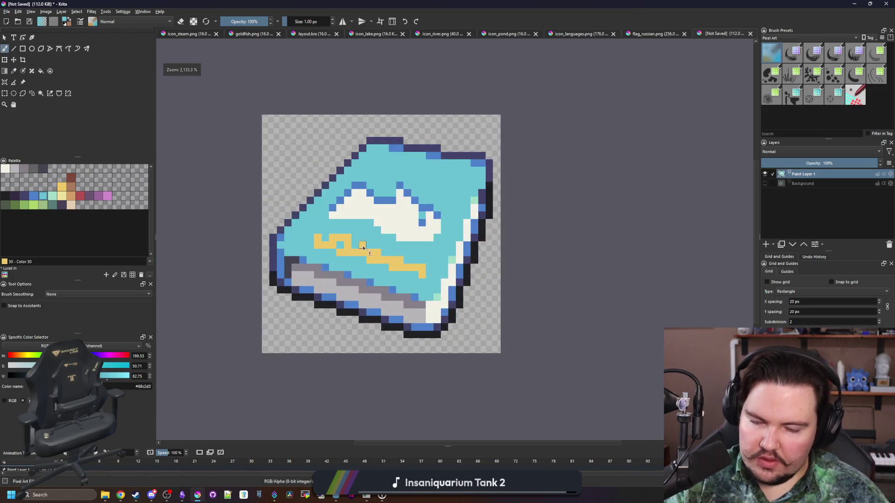
# Pick the tan palette colour and fill the yellow book stripe with tan.
pyautogui.click(70, 193)
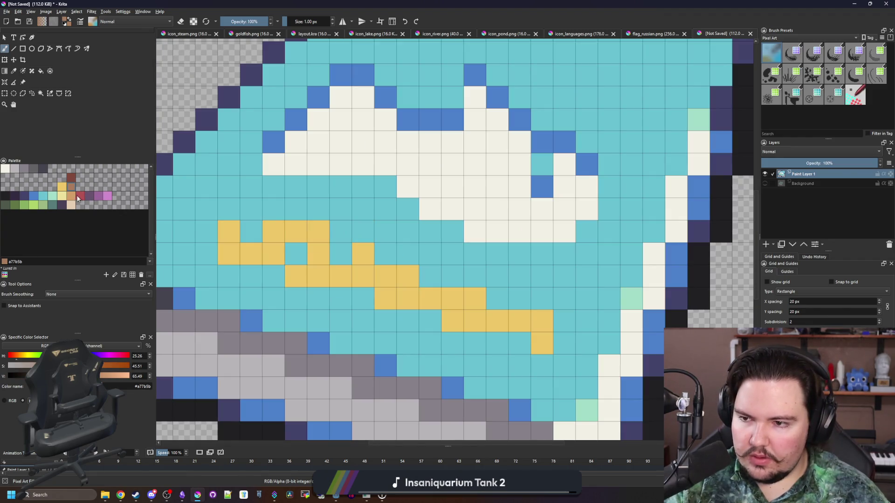
pyautogui.click(73, 196)
pyautogui.press('f')
pyautogui.click(344, 276)
pyautogui.scroll(-5, 368, 234)
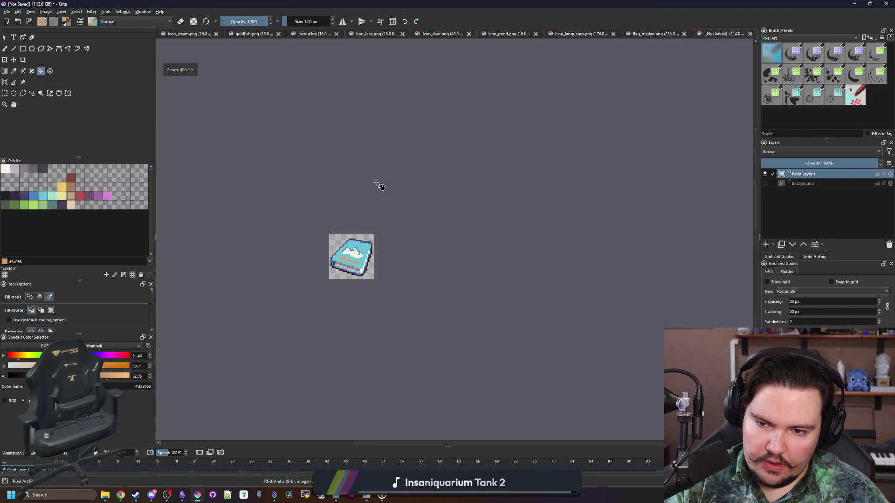
pyautogui.scroll(10, 377, 184)
# Paint extra tan pixels to lengthen the stripe.
pyautogui.press('b')
pyautogui.moveTo(357, 235); pyautogui.dragTo(272, 216)
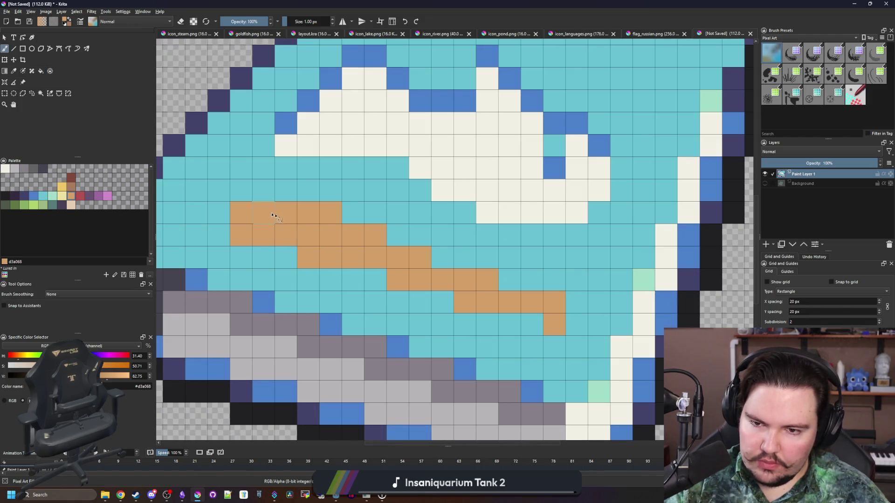
pyautogui.click(442, 258)
pyautogui.click(509, 279)
# Sample the cyan cover colour and paint over the stripe's right end in cyan.
pyautogui.press('p')
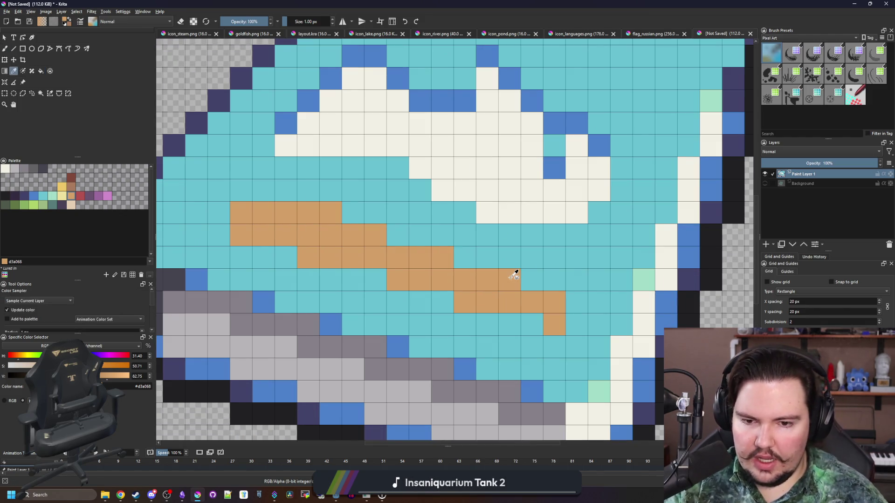
pyautogui.click(627, 303)
pyautogui.scroll(-2, 627, 303)
pyautogui.press('b')
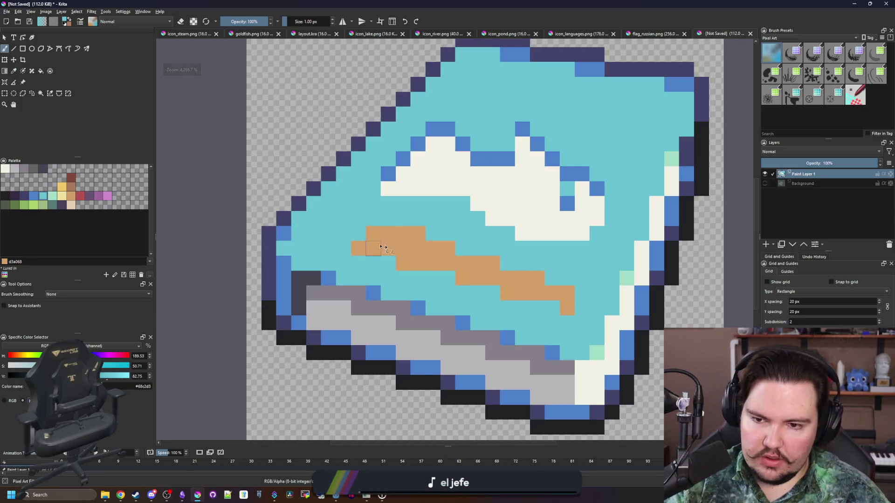
pyautogui.moveTo(579, 292)
pyautogui.mouseDown()
pyautogui.moveTo(567, 306)
pyautogui.moveTo(543, 309)
pyautogui.mouseUp()
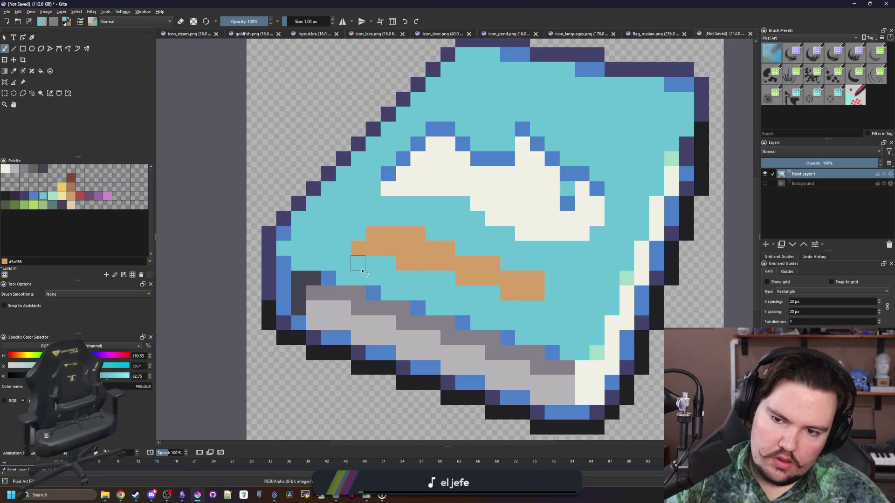
# Resample the tan and extend the stripe rightward and downward, undoing one stray pixel.
pyautogui.keyDown('ctrl'); pyautogui.click(484, 275); pyautogui.keyUp('ctrl')
pyautogui.click(448, 278)
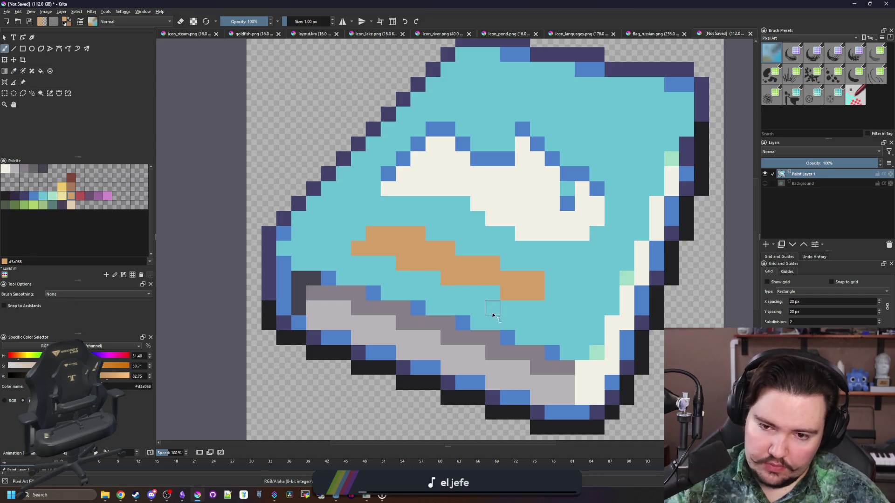
pyautogui.click(493, 293)
pyautogui.click(537, 311)
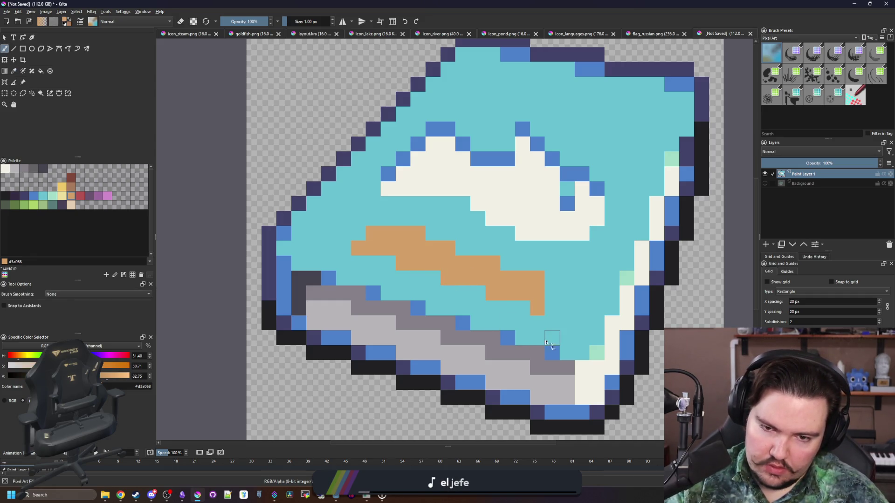
pyautogui.click(552, 308)
pyautogui.click(550, 295)
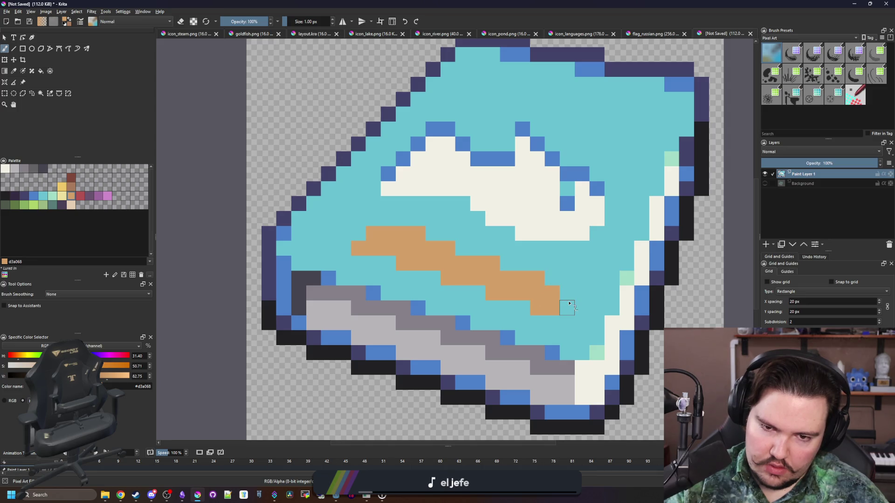
pyautogui.click(569, 304)
pyautogui.click(566, 294)
pyautogui.click(568, 322)
pyautogui.hotkey('ctrl', 'z')
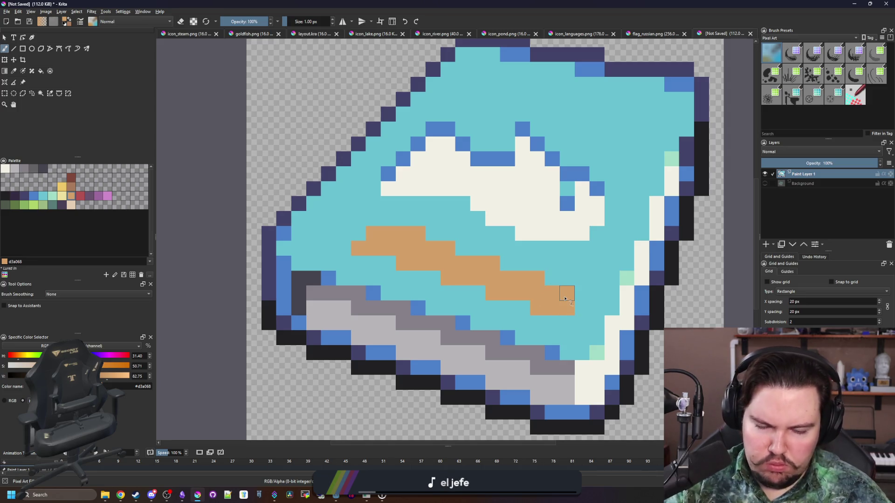
# Sample the orange band colour and paint the adjacent cyan pixels orange to lengthen the band.
pyautogui.keyDown('ctrl'); pyautogui.click(568, 273); pyautogui.keyUp('ctrl')
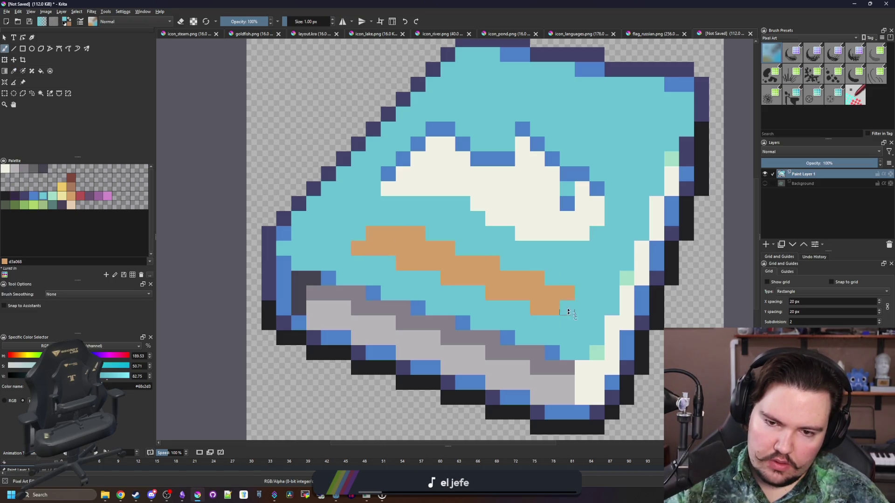
pyautogui.scroll(-5, 463, 257)
pyautogui.scroll(2, 453, 251)
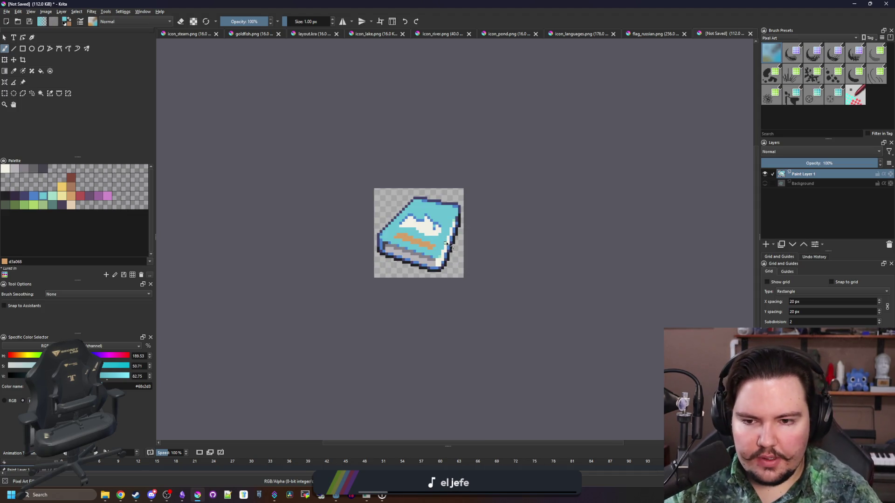
pyautogui.scroll(6, 391, 233)
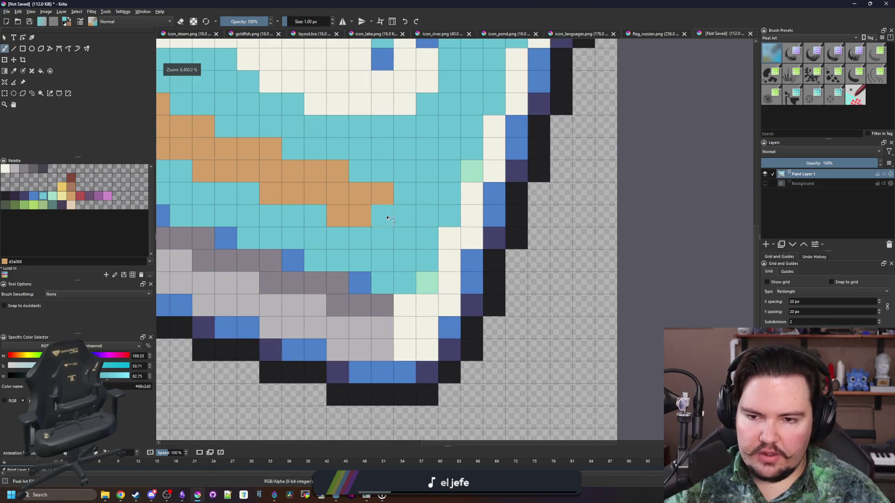
pyautogui.scroll(-7, 377, 208)
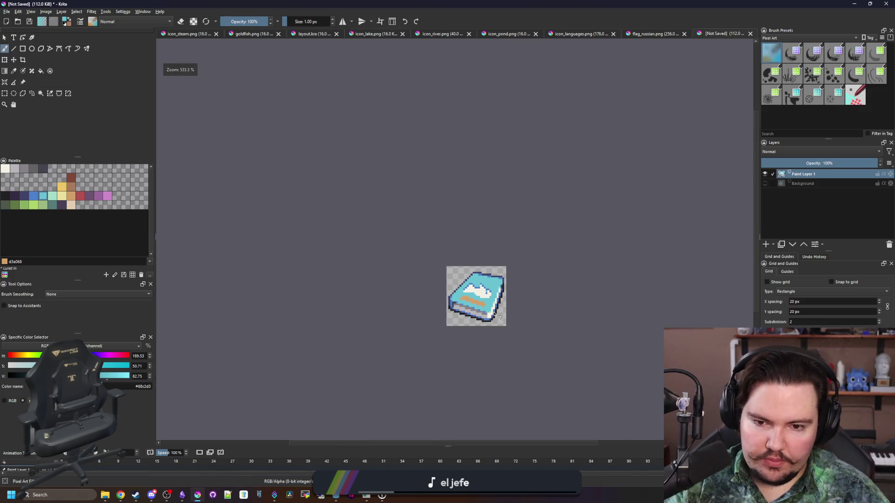
pyautogui.scroll(4, 494, 315)
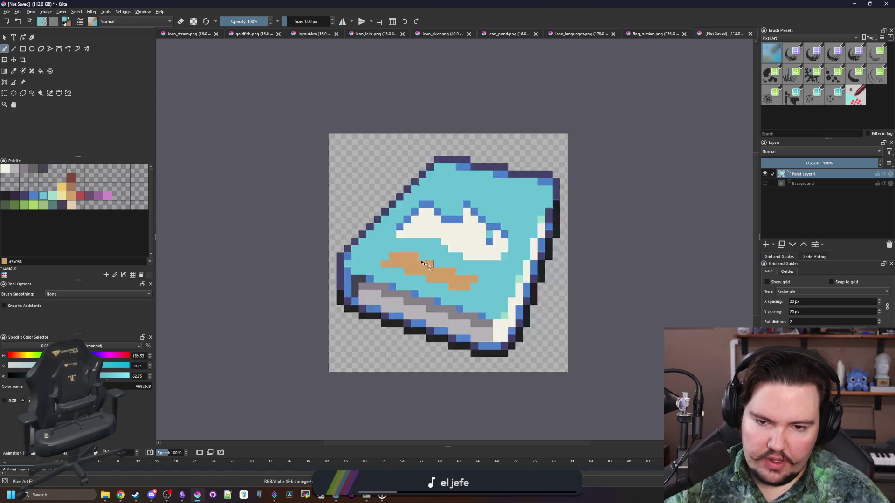
pyautogui.scroll(-5, 425, 264)
pyautogui.scroll(4, 426, 228)
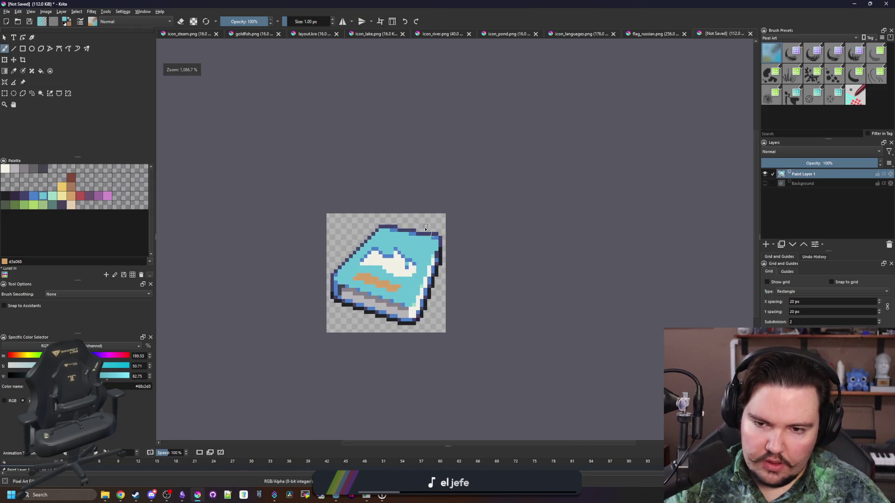
pyautogui.scroll(5, 397, 297)
pyautogui.keyDown('ctrl'); pyautogui.click(381, 312); pyautogui.keyUp('ctrl')
pyautogui.click(393, 307)
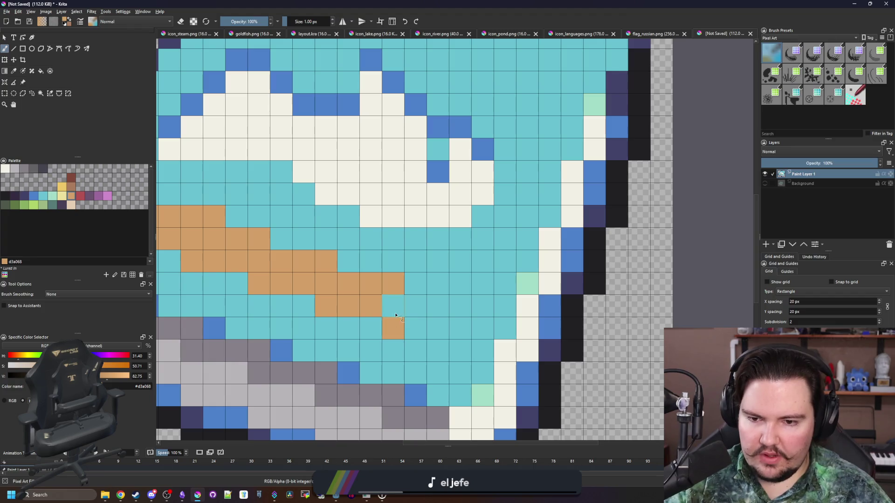
pyautogui.click(416, 306)
pyautogui.click(397, 335)
pyautogui.moveTo(397, 335); pyautogui.dragTo(418, 309)
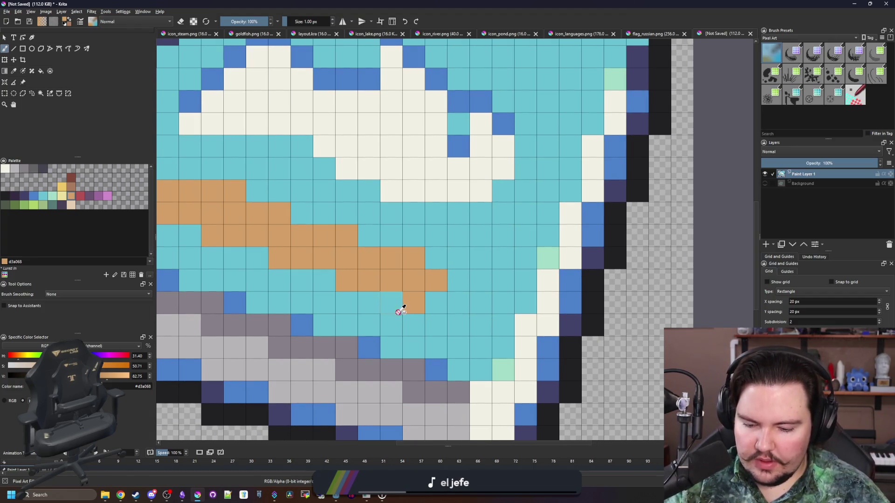
# Choose the pale green swatch and paint one pixel green at the band's end.
pyautogui.press('p')
pyautogui.click(42, 205)
pyautogui.press('b')
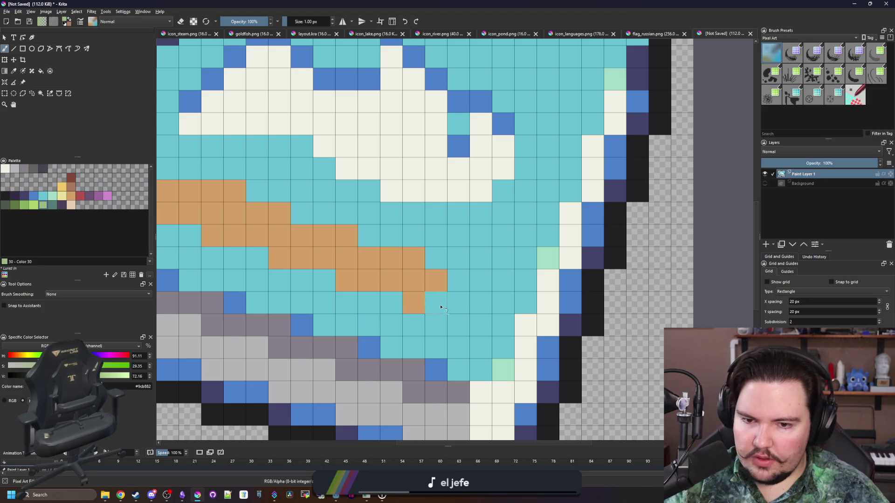
pyautogui.click(436, 302)
pyautogui.scroll(-3, 422, 288)
pyautogui.scroll(3, 422, 309)
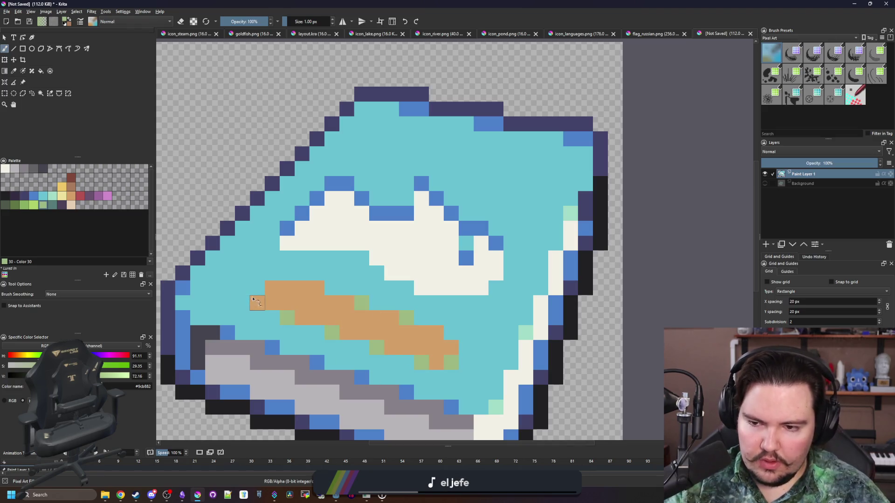
pyautogui.scroll(-5, 252, 299)
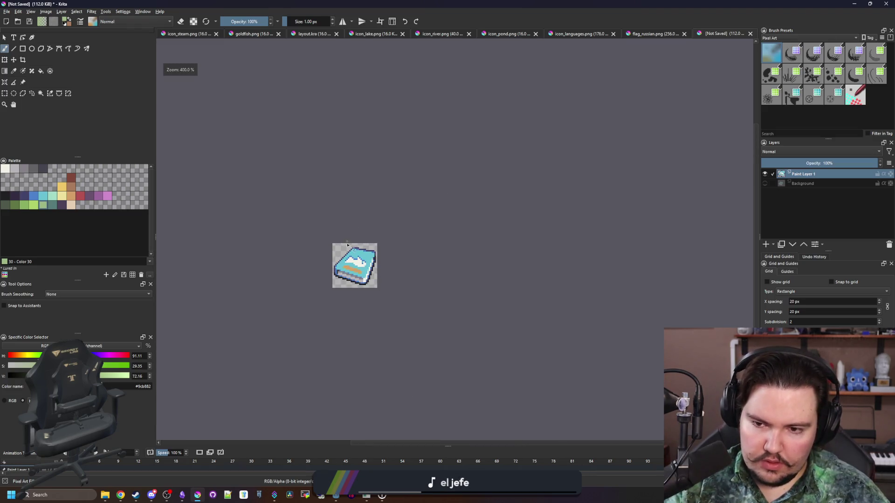
pyautogui.scroll(4, 378, 247)
pyautogui.scroll(-4, 379, 254)
pyautogui.scroll(-1, 379, 250)
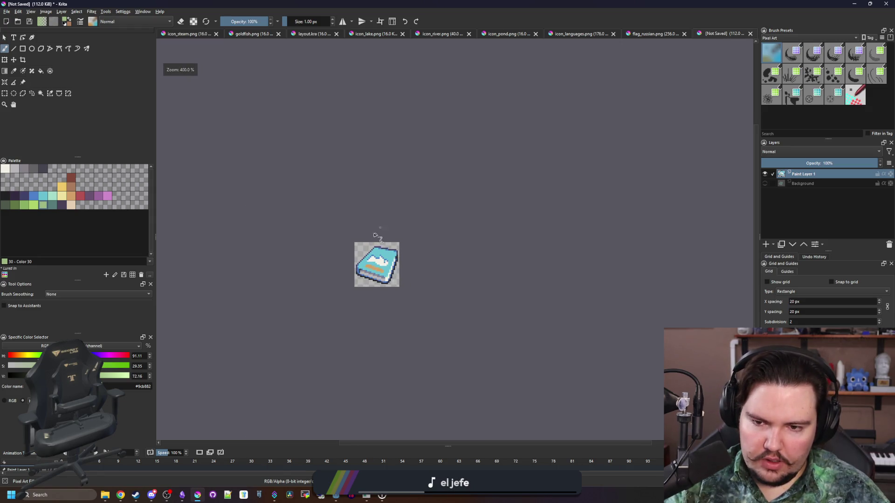
pyautogui.scroll(6, 377, 266)
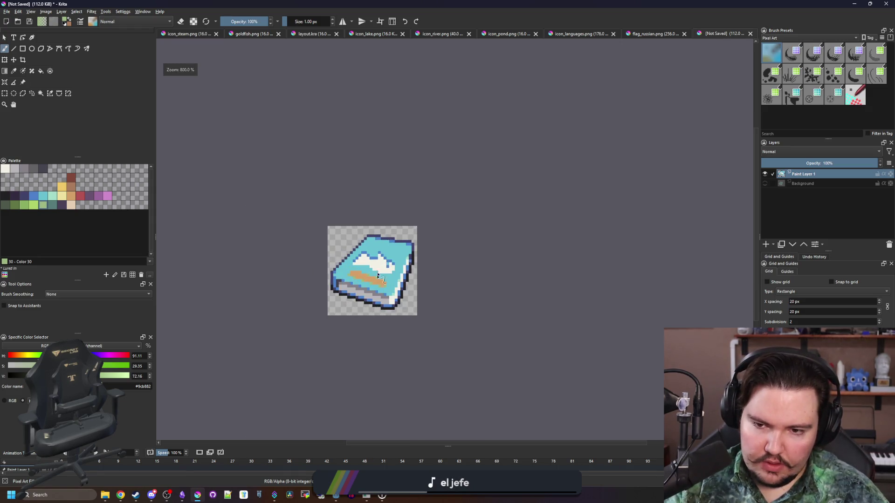
pyautogui.scroll(-6, 415, 291)
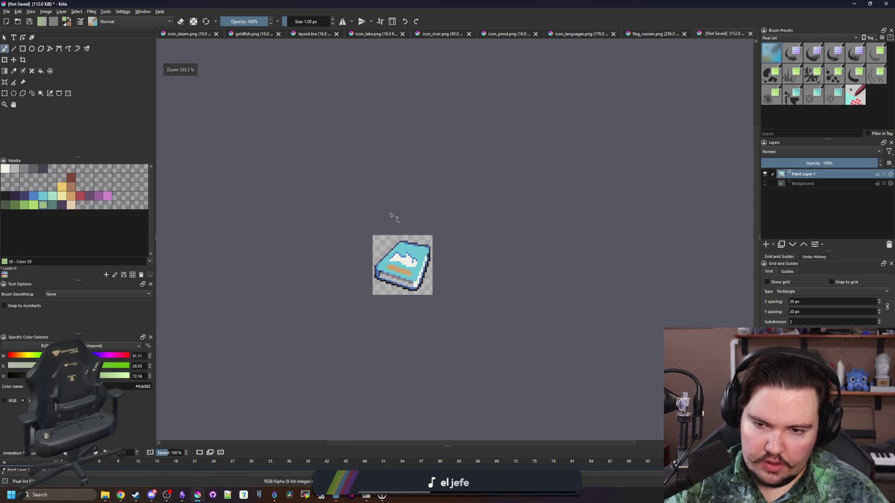
pyautogui.scroll(-1, 390, 209)
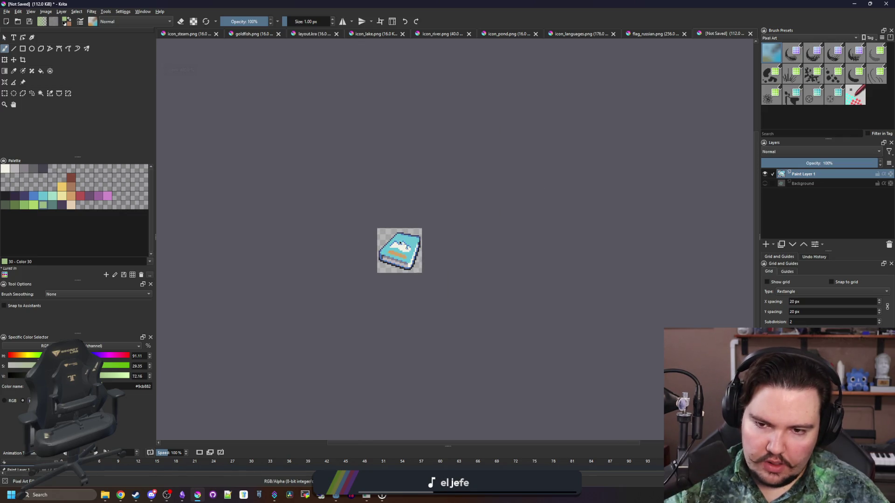
pyautogui.scroll(5, 403, 251)
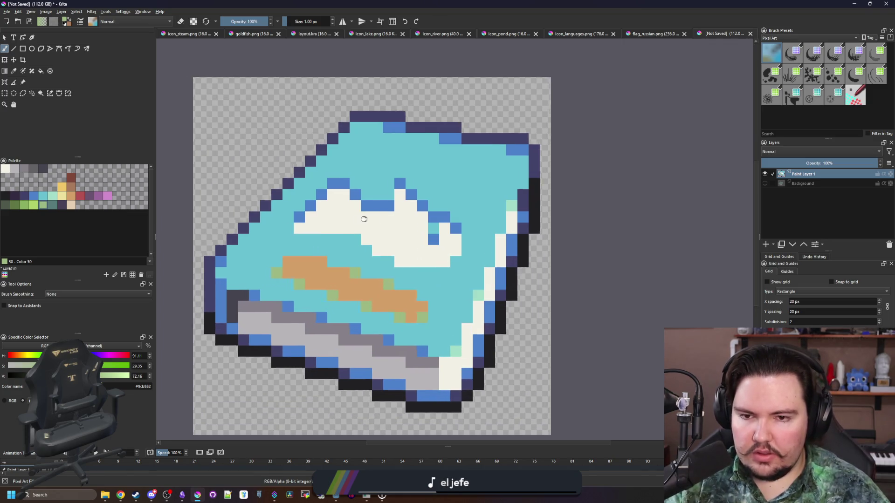
pyautogui.hscroll(1, 351, 220)
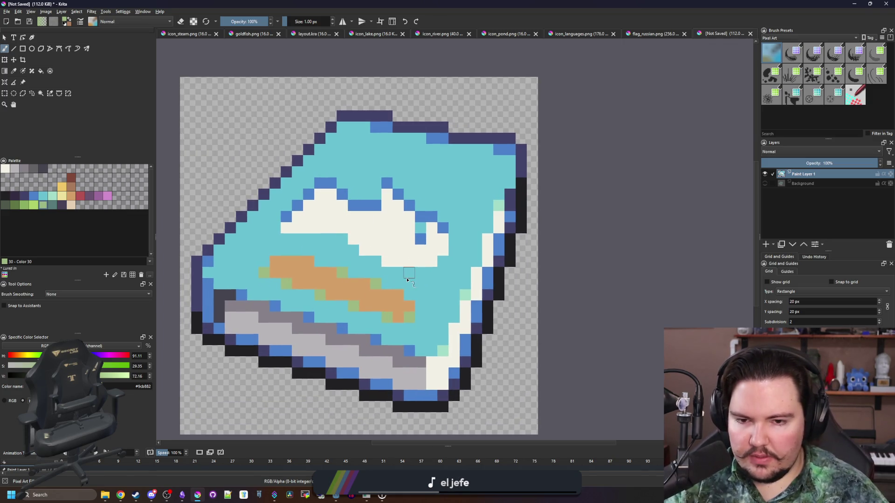
pyautogui.scroll(-5, 410, 299)
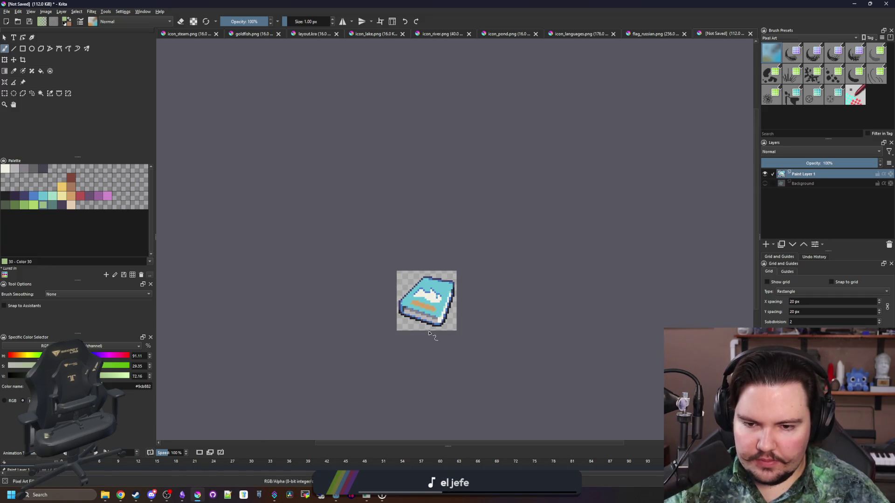
pyautogui.scroll(5, 431, 324)
pyautogui.scroll(-3, 455, 298)
pyautogui.scroll(2, 454, 299)
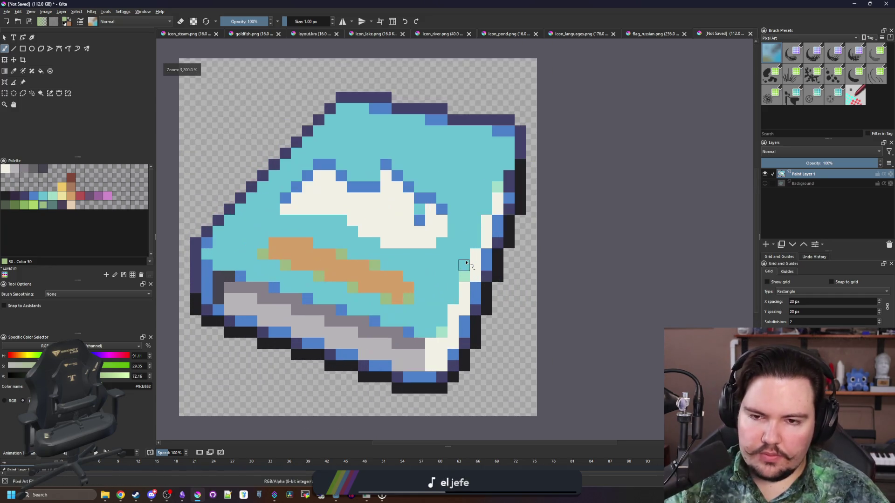
pyautogui.scroll(-2, 443, 289)
pyautogui.scroll(2, 435, 277)
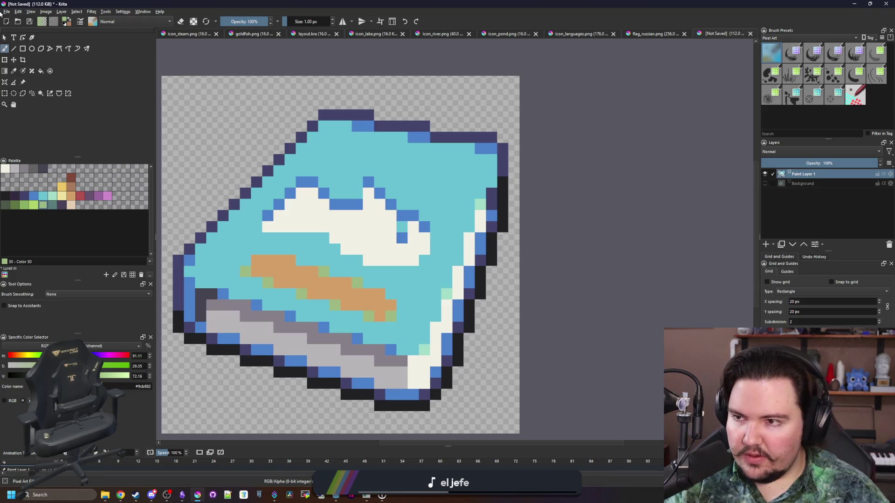
pyautogui.click(7, 11)
# Save the image as PNG icon_fishpedia.png, accept the export settings, and minimise Krita.
pyautogui.press('Escape')
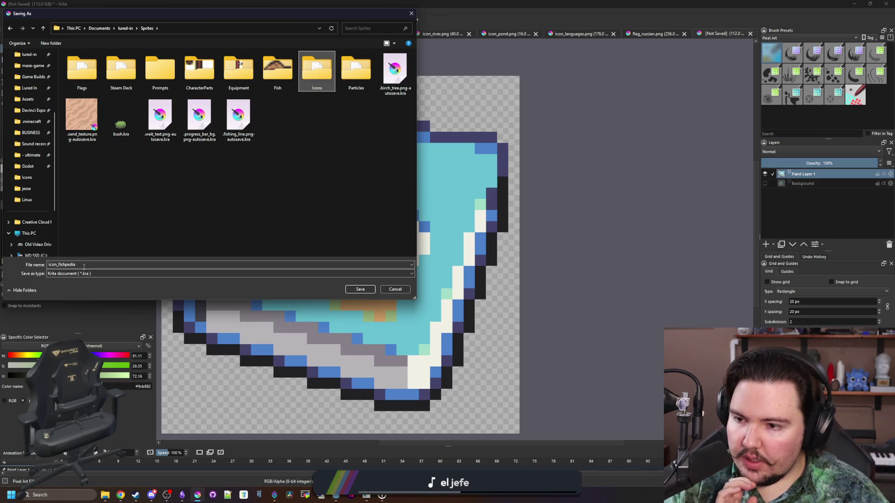
pyautogui.click(60, 274)
pyautogui.click(93, 362)
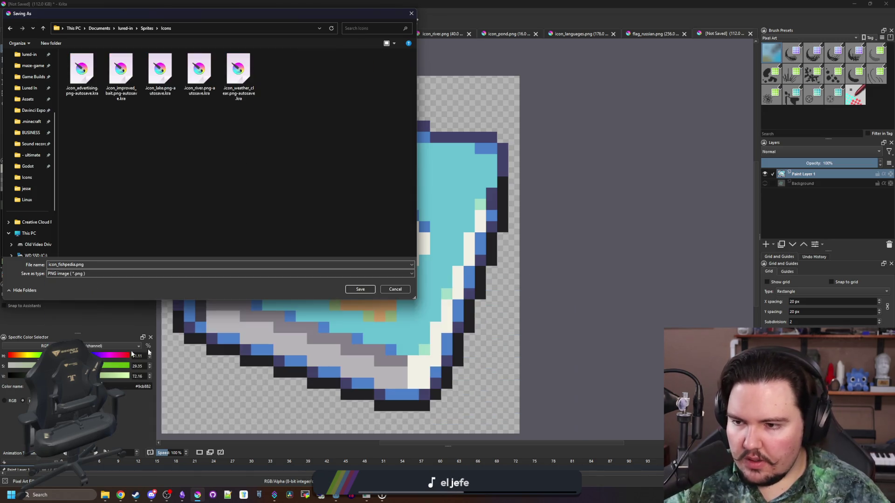
pyautogui.click(369, 292)
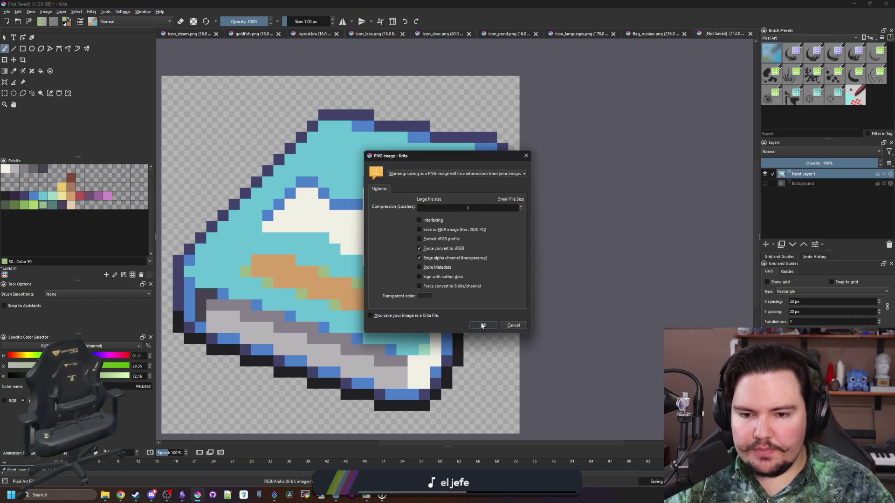
pyautogui.click(482, 326)
pyautogui.click(855, 3)
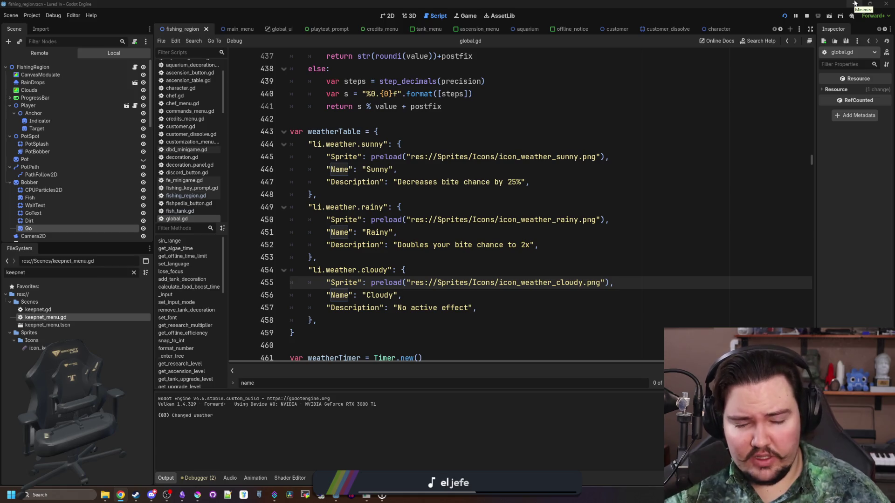
# Filter the FileSystem for 'researc' and open research_table.gd.
pyautogui.click(354, 232)
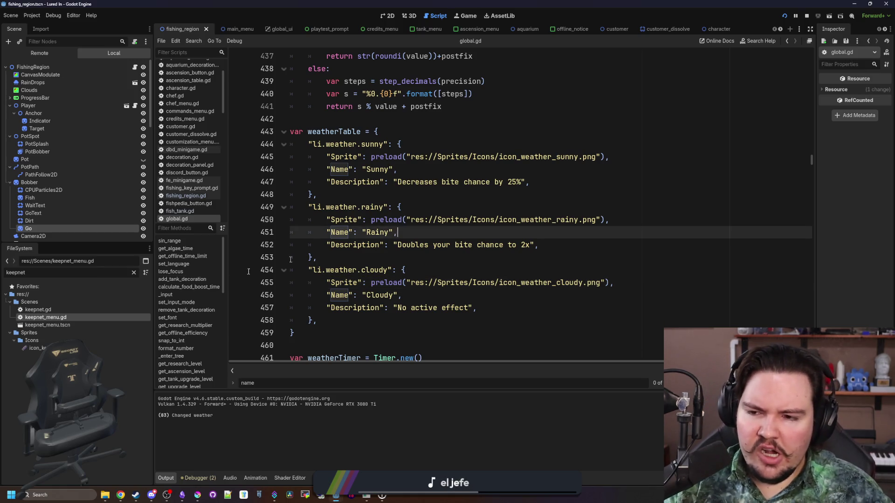
pyautogui.click(134, 272)
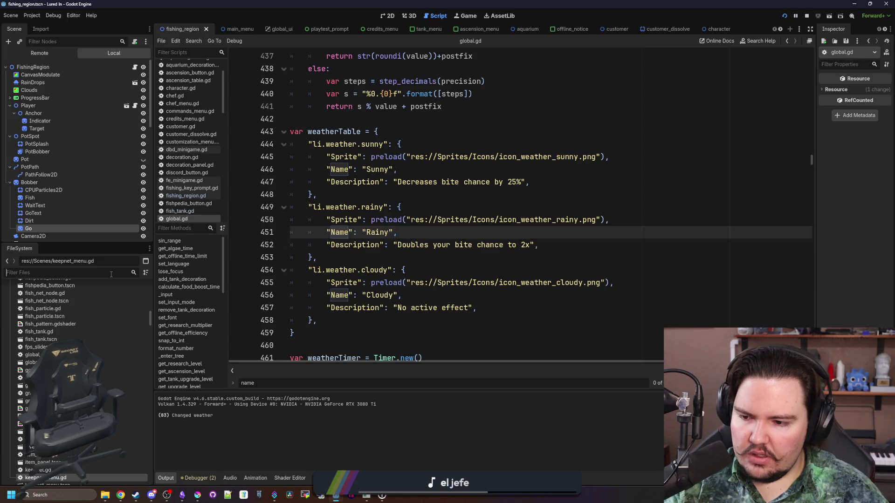
pyautogui.write('researc')
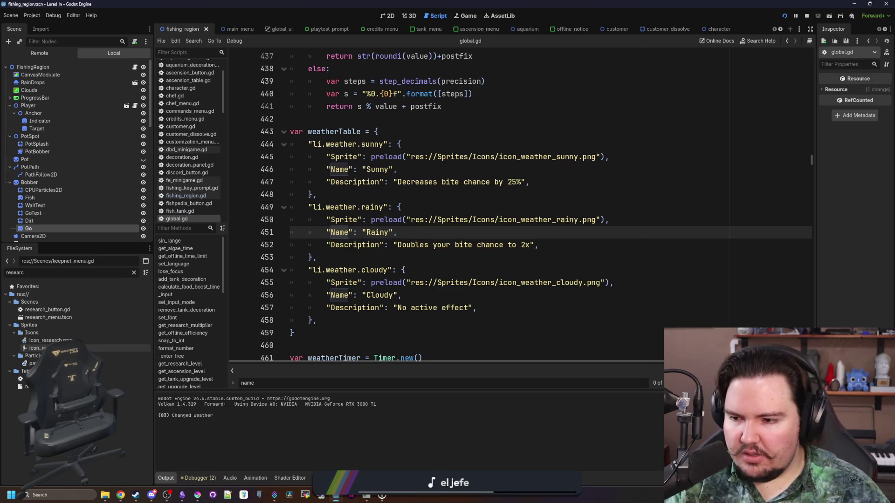
pyautogui.doubleClick(56, 379)
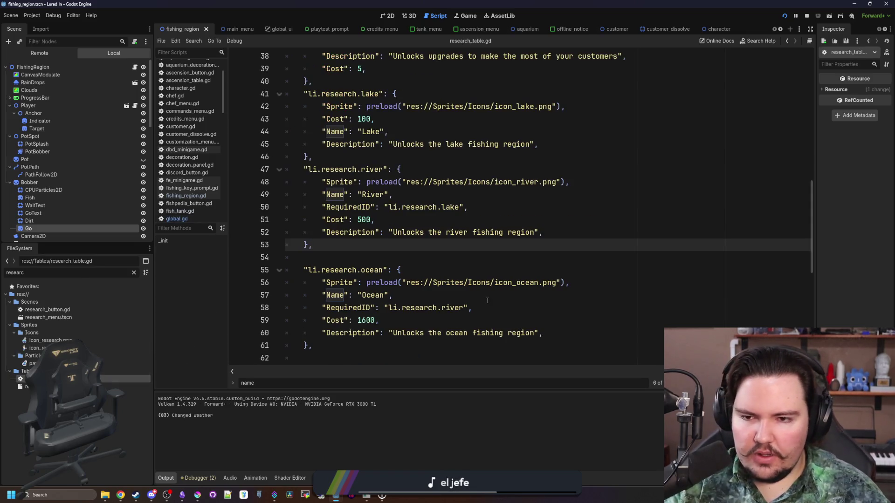
# Duplicate the weather_station research entry directly below the original.
pyautogui.scroll(7, 352, 244)
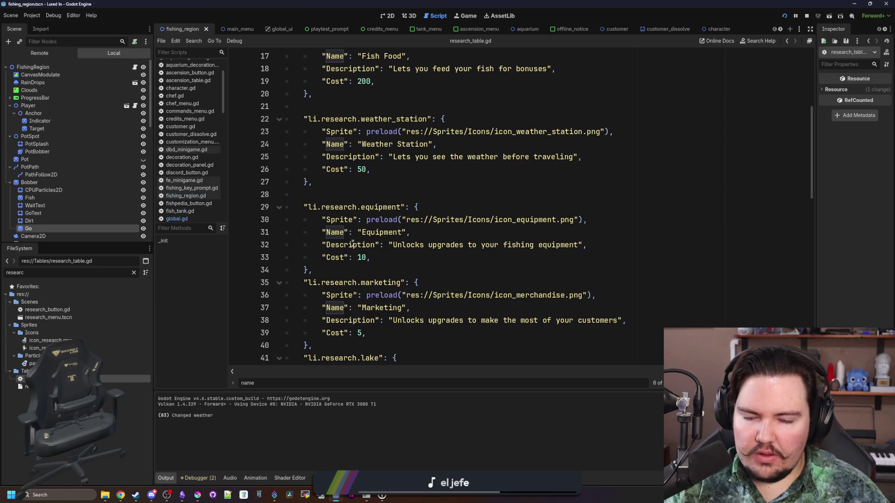
pyautogui.click(345, 271)
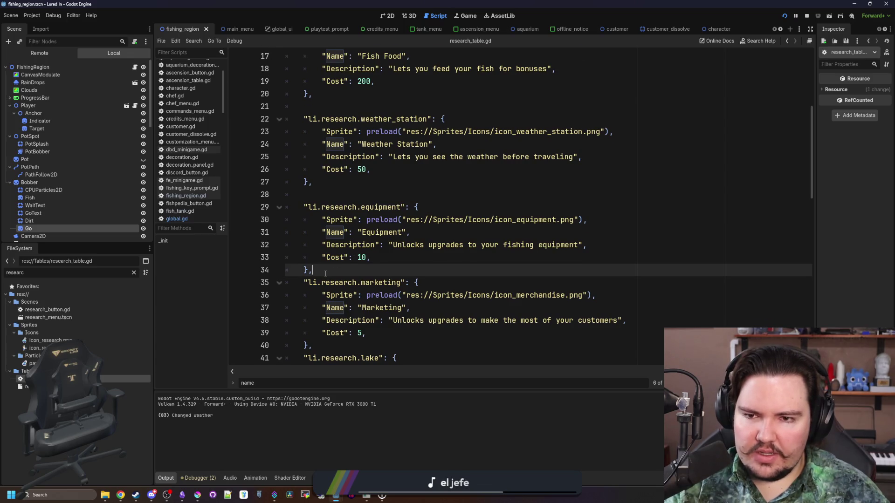
pyautogui.scroll(3, 326, 273)
pyautogui.scroll(-1, 325, 273)
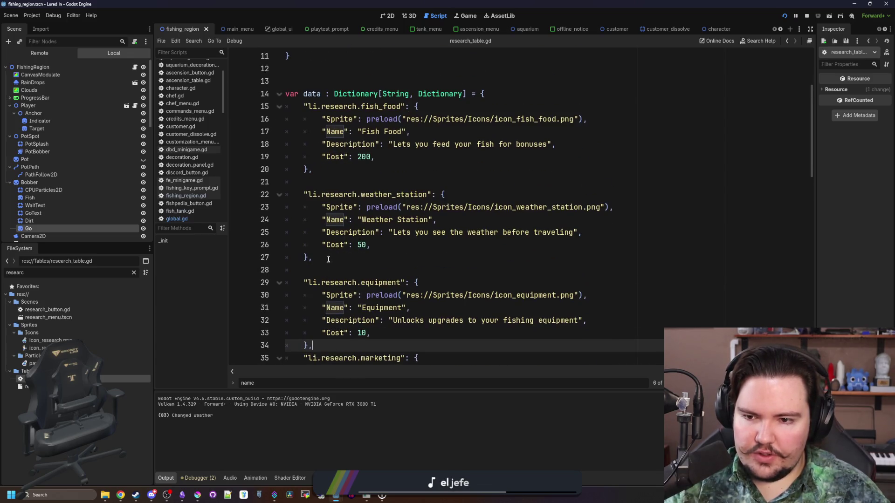
pyautogui.moveTo(312, 257); pyautogui.dragTo(254, 196)
pyautogui.hotkey('ctrl', 'c')
pyautogui.click(341, 250)
pyautogui.press('Down')
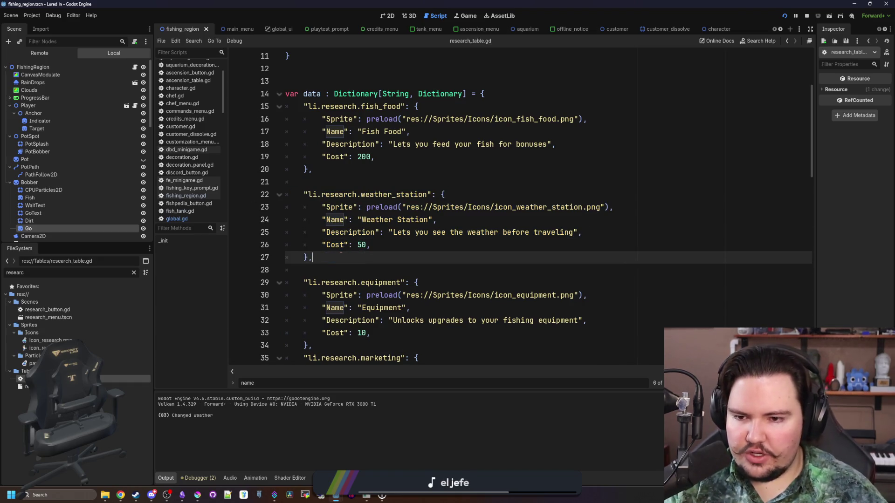
pyautogui.press('Return')
pyautogui.press('Return')
pyautogui.hotkey('ctrl', 'v')
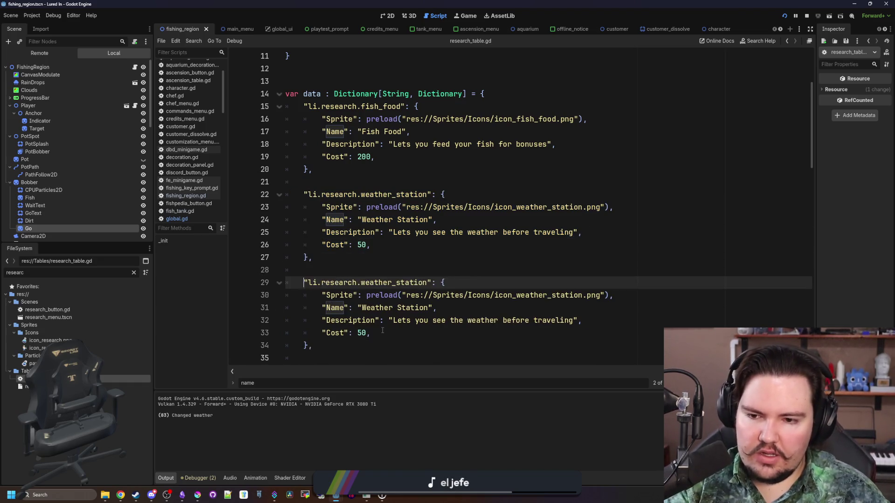
# Change the copy's cost from 50 to 200 and its key to fishpedia.
pyautogui.scroll(-1, 333, 272)
pyautogui.doubleClick(362, 295)
pyautogui.press('BackSpace')
pyautogui.write('200')
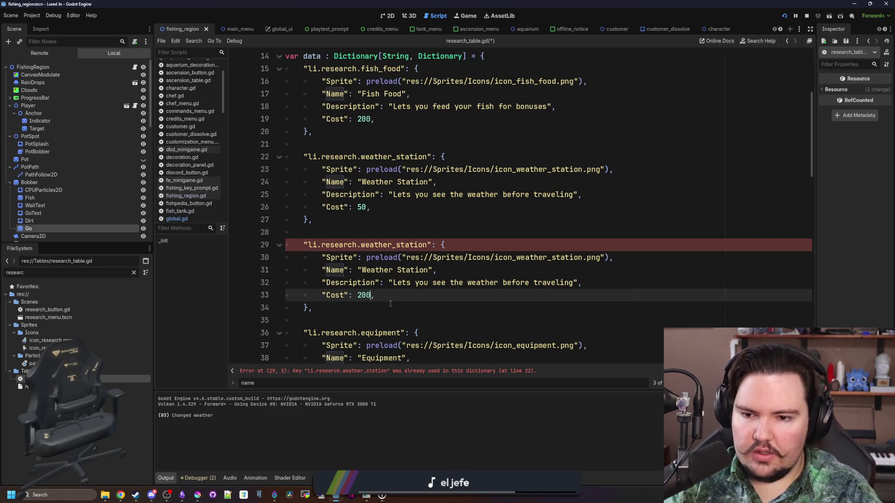
pyautogui.tripleClick(412, 257)
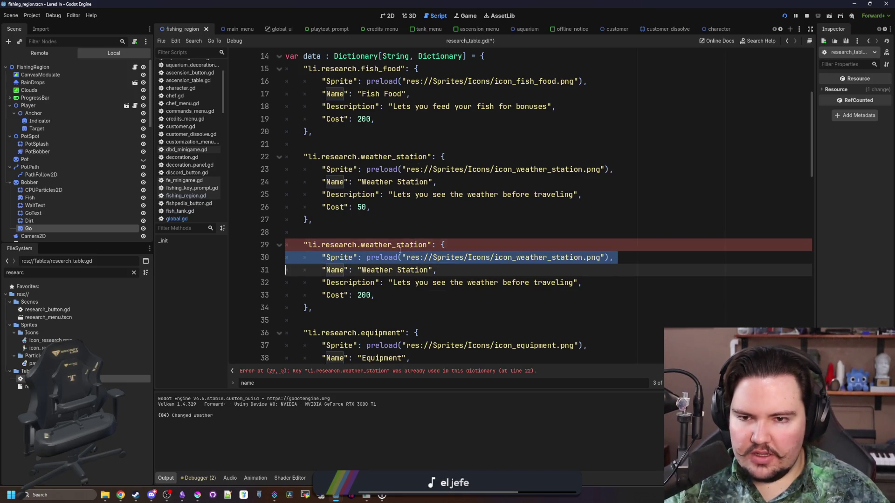
pyautogui.doubleClick(394, 245)
pyautogui.press('BackSpace')
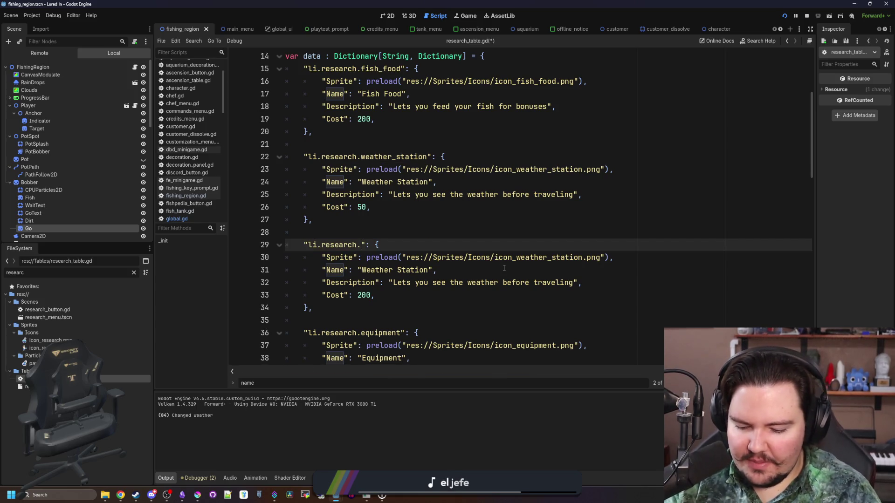
pyautogui.write('fishpedia')
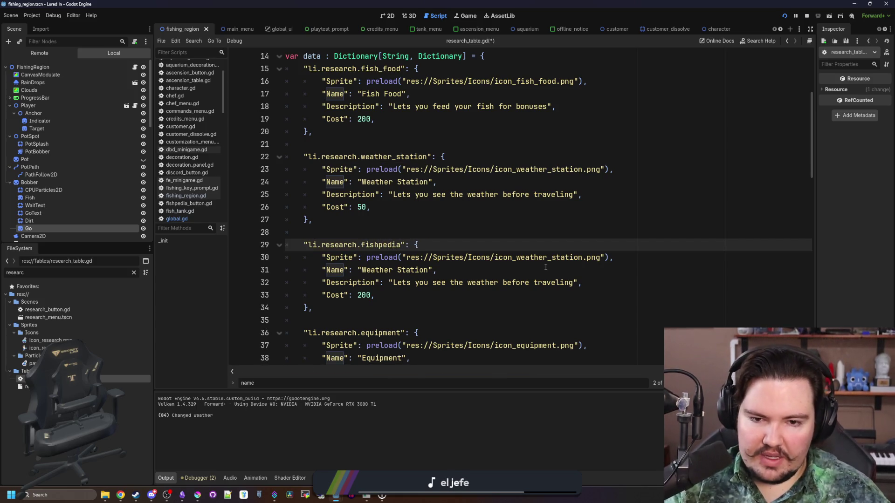
# Set the sprite path to icon_fishpedia.png and the Name to Fishpedia.
pyautogui.doubleClick(549, 257)
pyautogui.press('BackSpace')
pyautogui.write('icon_')
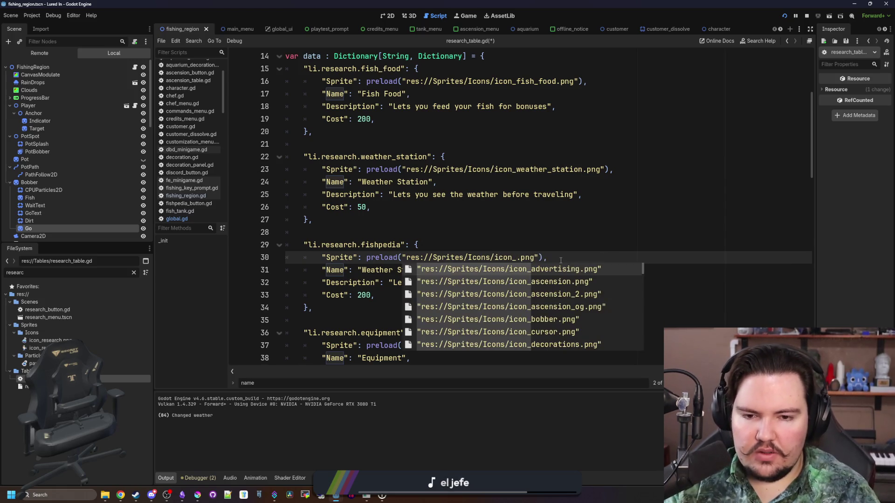
pyautogui.write('fish')
pyautogui.press('Return')
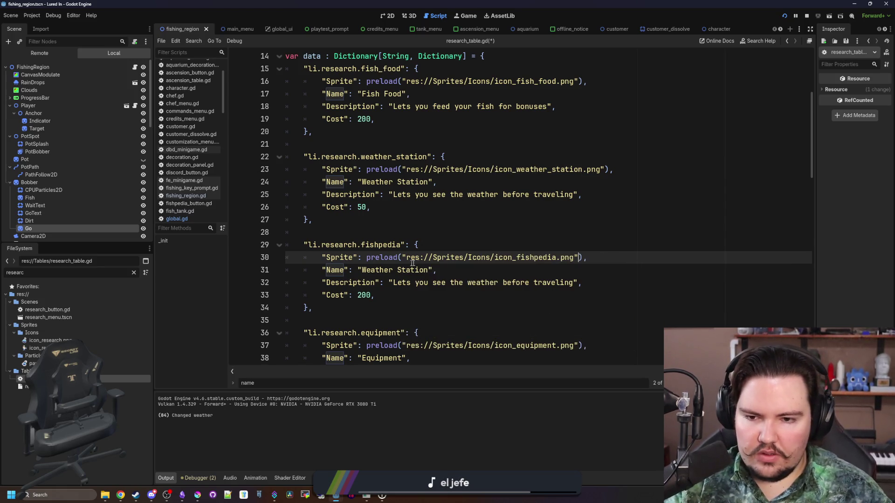
pyautogui.doubleClick(413, 270)
pyautogui.press('BackSpace')
pyautogui.press('BackSpace')
pyautogui.press('BackSpace')
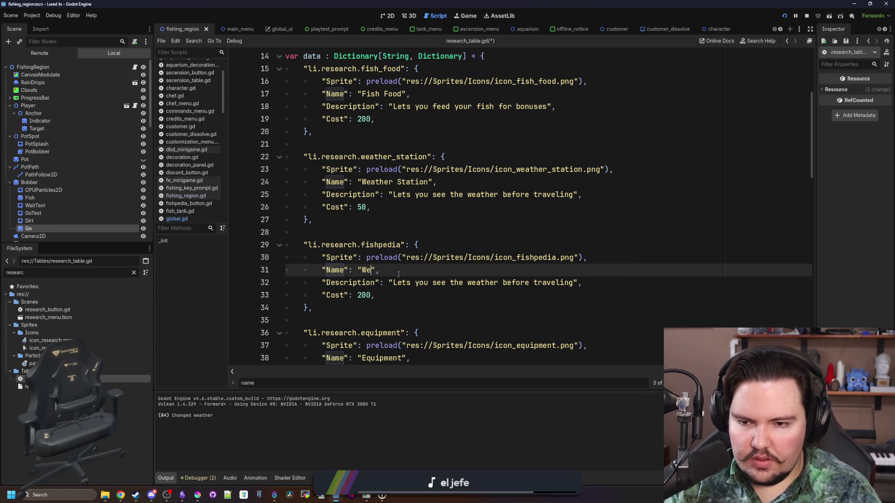
pyautogui.press('BackSpace')
pyautogui.press('BackSpace')
pyautogui.write('Fishpedia')
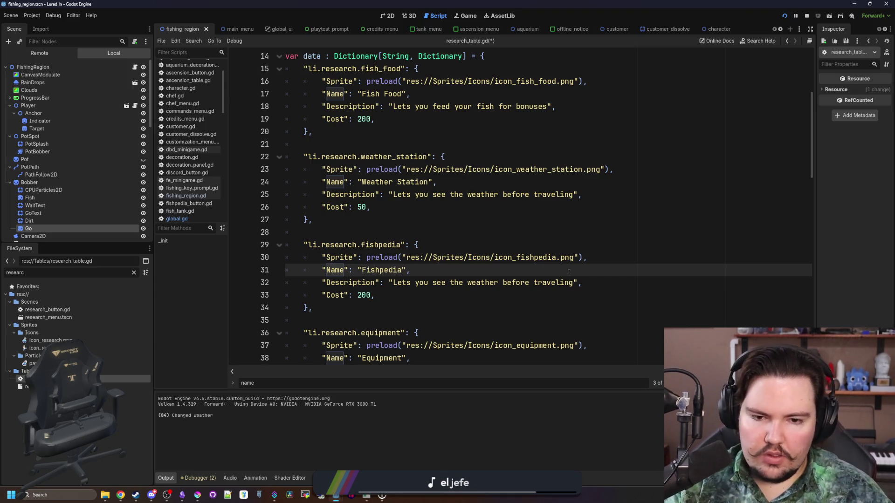
# Replace the description with 'Lets you view every fish species and stats from your inventory'.
pyautogui.moveTo(574, 282); pyautogui.dragTo(395, 283)
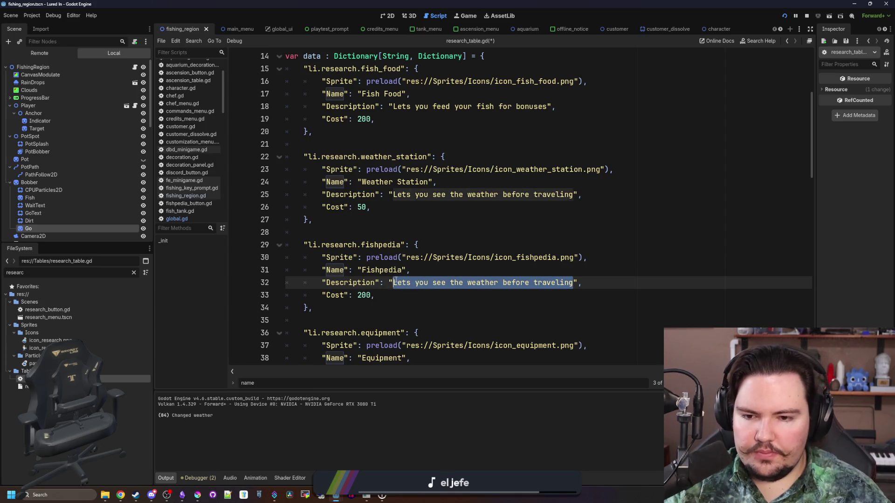
pyautogui.write('Lets you do')
pyautogui.press('BackSpace')
pyautogui.press('BackSpace')
pyautogui.press('BackSpace')
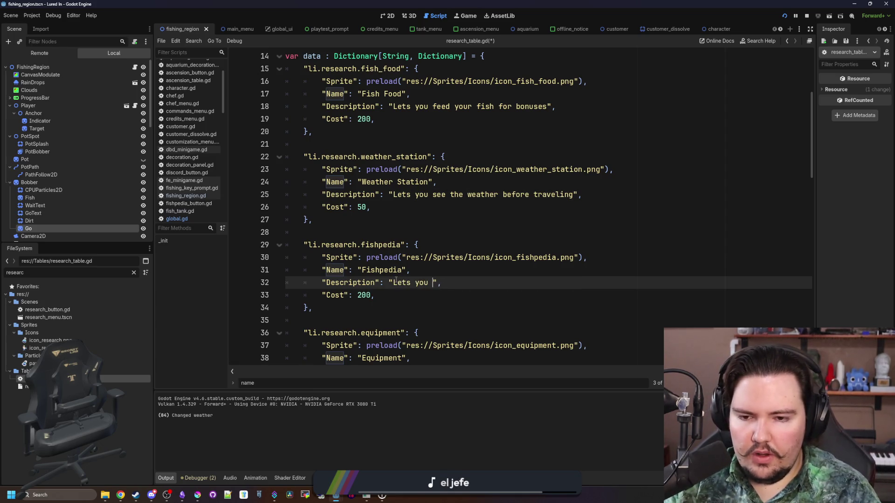
pyautogui.press('BackSpace')
pyautogui.press('BackSpace')
pyautogui.write('Adds')
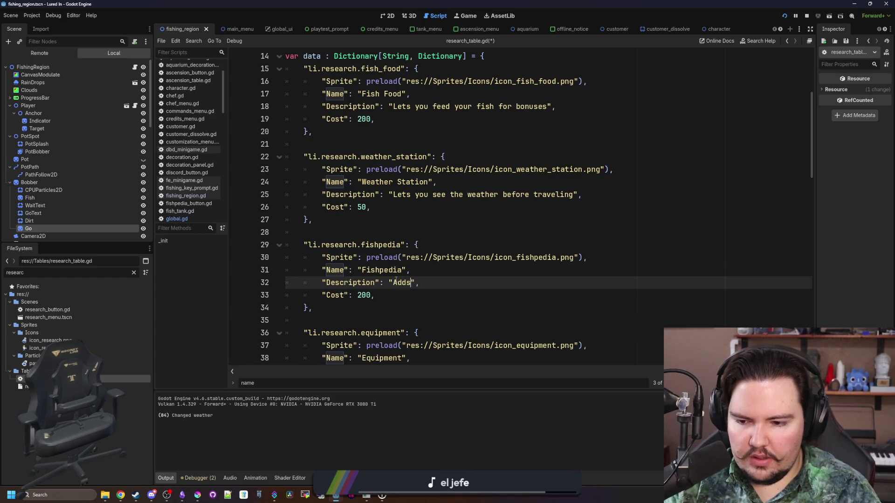
pyautogui.press('BackSpace')
pyautogui.press('BackSpace')
pyautogui.press('BackSpace')
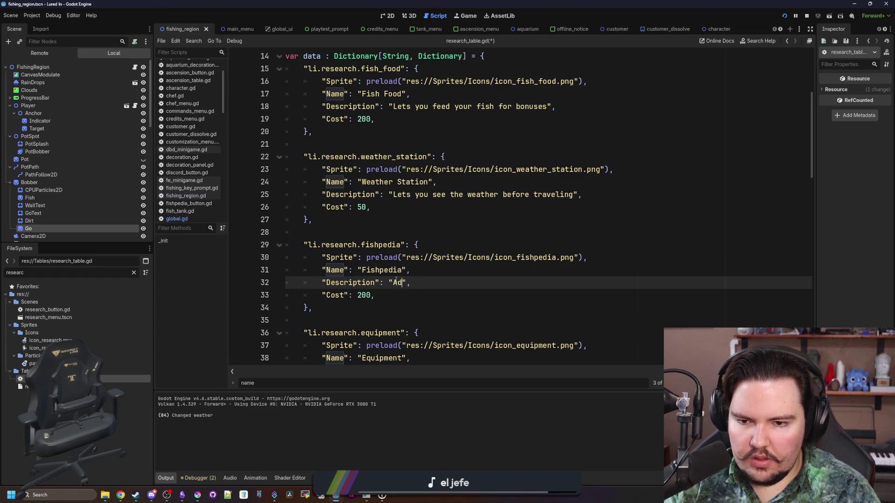
pyautogui.write('Lets you view')
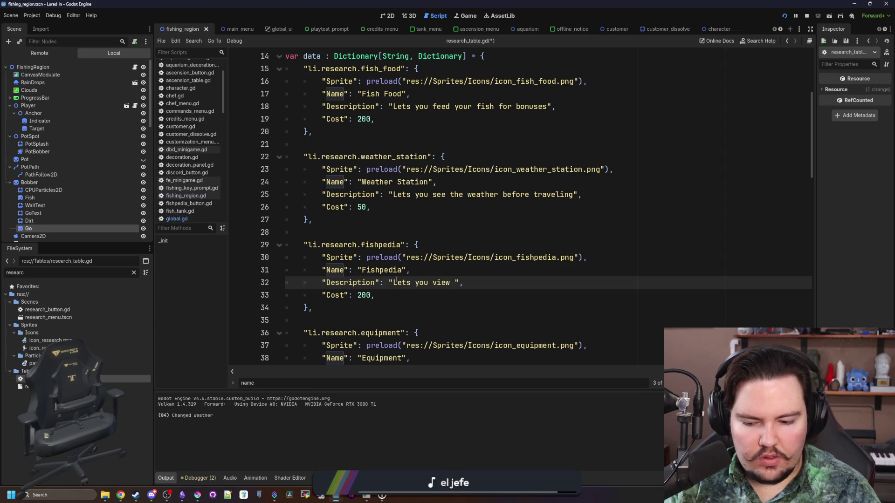
pyautogui.write('fish species and ')
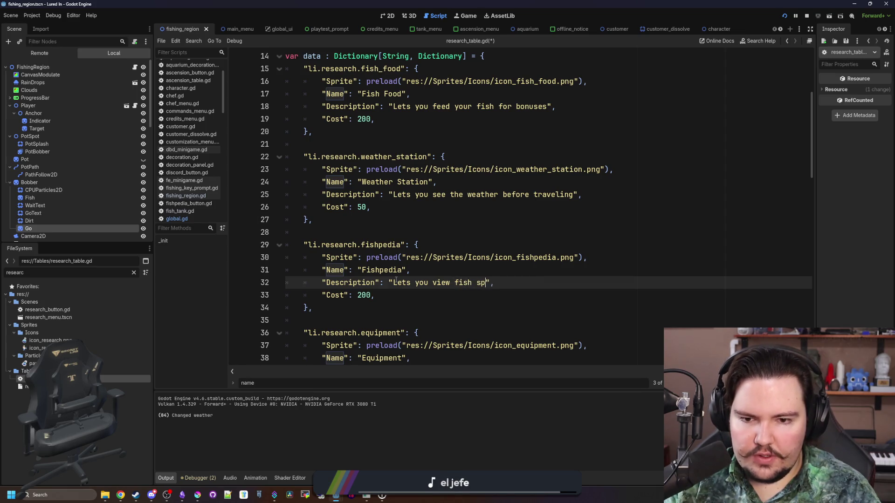
pyautogui.write('stats from your invento')
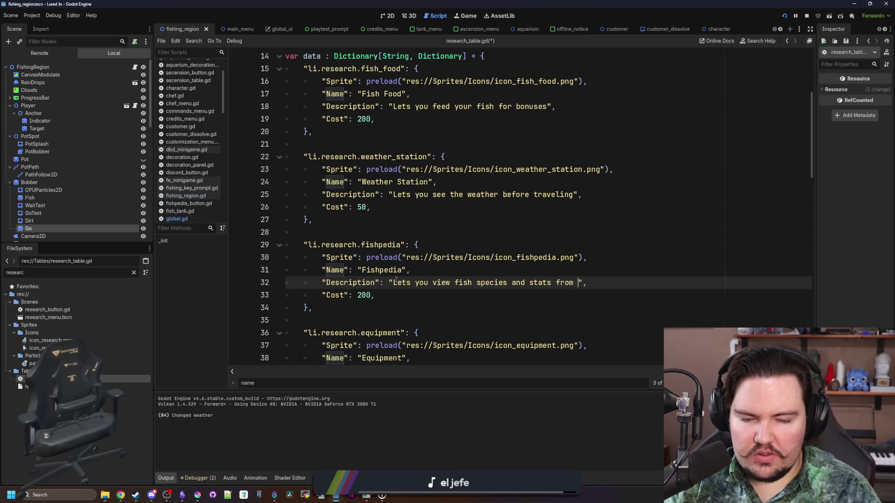
pyautogui.write('ry')
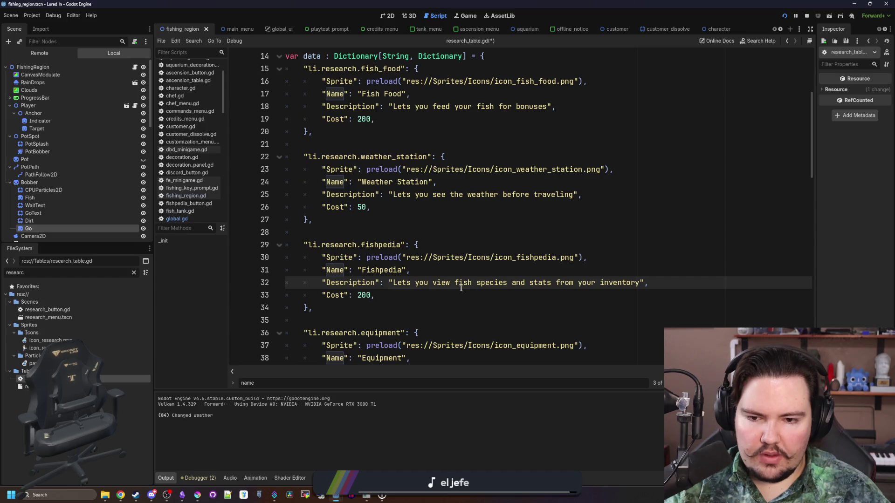
pyautogui.write('all')
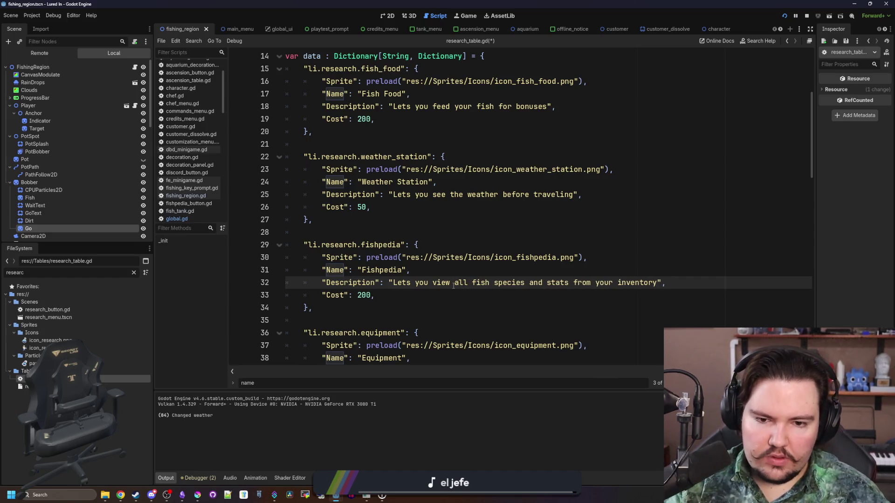
pyautogui.press('BackSpace')
pyautogui.press('BackSpace')
pyautogui.press('BackSpace')
pyautogui.write('every')
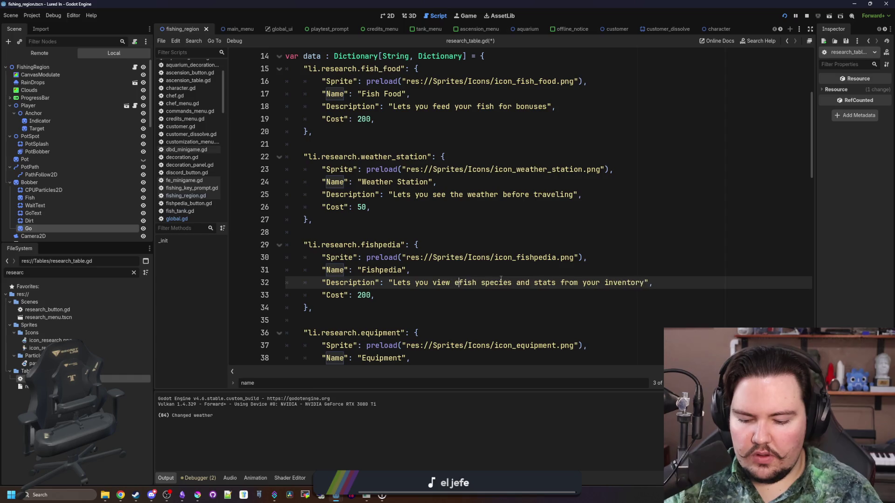
# Add 'their' to the description wording and select the full Fishpedia description.
pyautogui.scroll(-1, 559, 251)
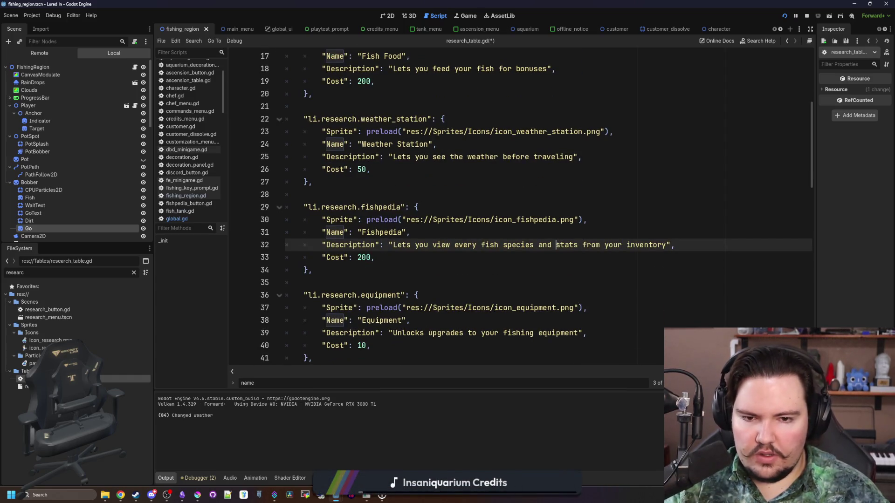
pyautogui.write('their')
pyautogui.click(400, 259)
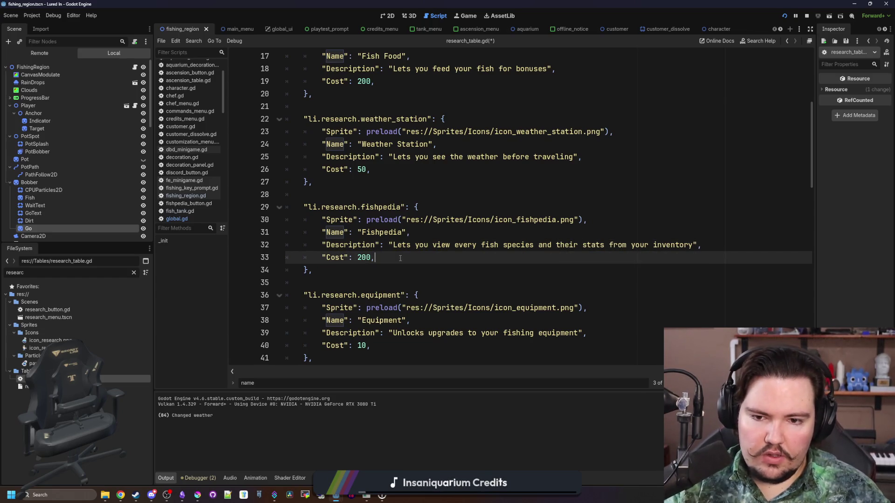
pyautogui.click(683, 233)
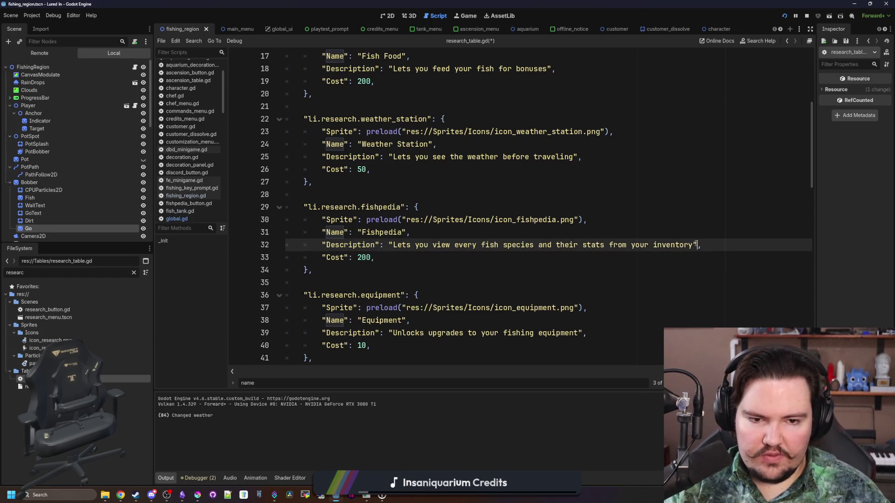
pyautogui.moveTo(693, 245); pyautogui.dragTo(394, 245)
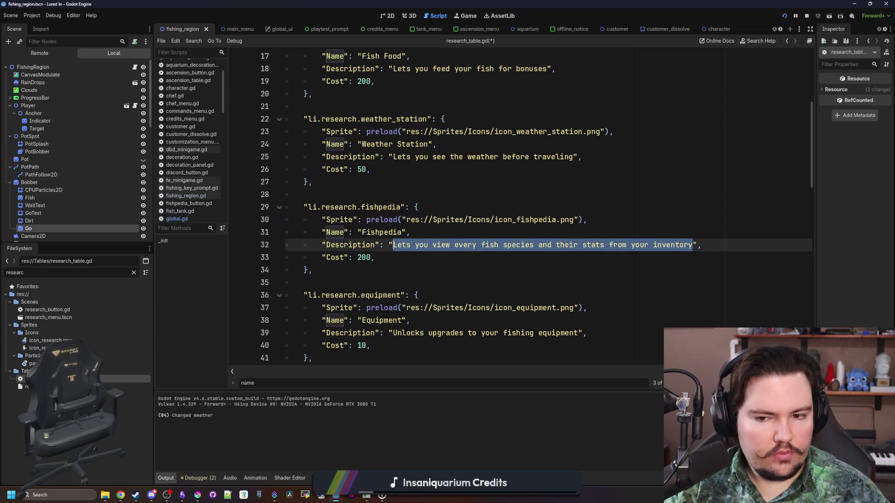
pyautogui.scroll(2, 444, 201)
pyautogui.scroll(-4, 444, 201)
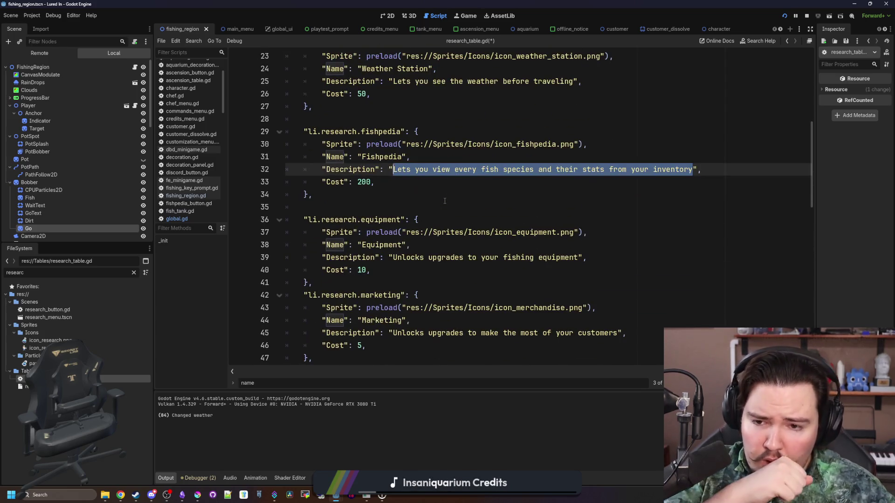
# Copy the river entry's RequiredID line under Fishpedia's description, changing lake to weather_station.
pyautogui.scroll(-7, 461, 227)
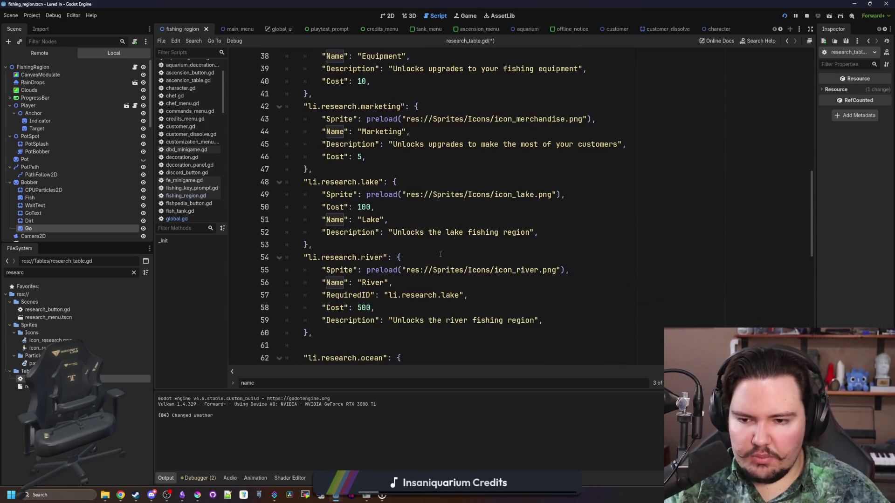
pyautogui.click(434, 266)
pyautogui.moveTo(468, 219); pyautogui.dragTo(326, 219)
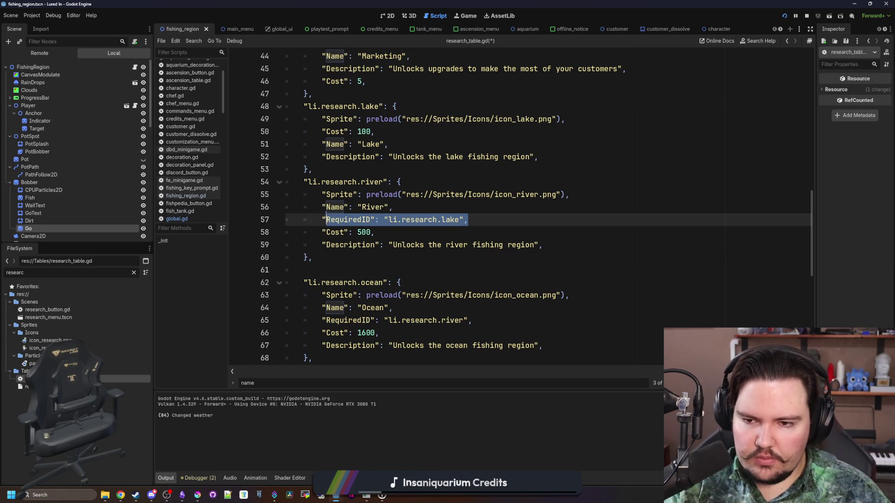
pyautogui.scroll(8, 358, 226)
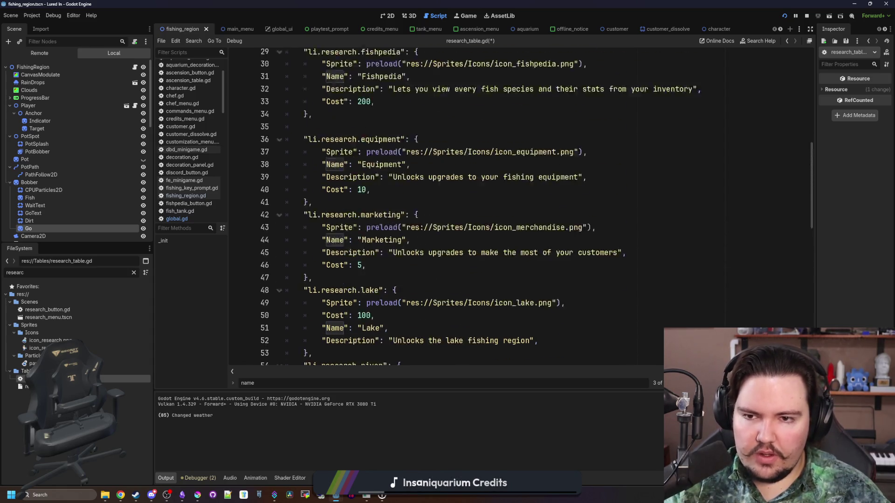
pyautogui.click(725, 208)
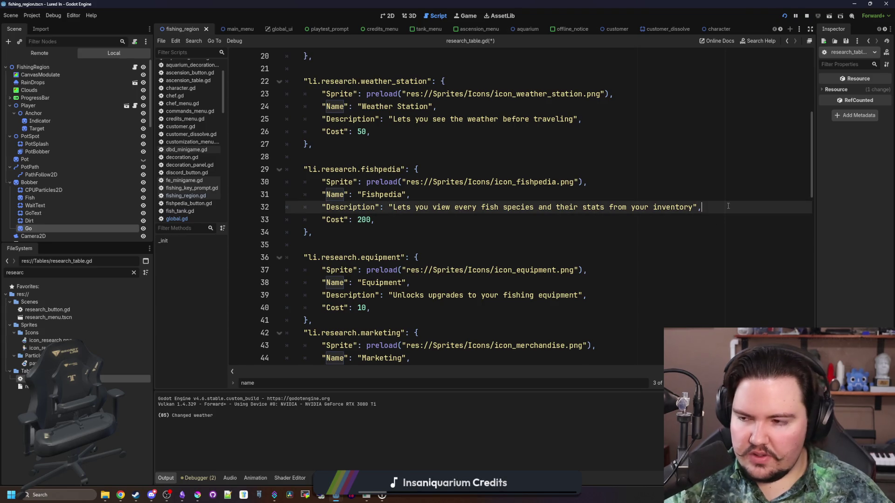
pyautogui.press('Return')
pyautogui.write('"RequiredID": "li.research.lake",')
pyautogui.press('BackSpace')
pyautogui.press('BackSpace')
pyautogui.press('BackSpace')
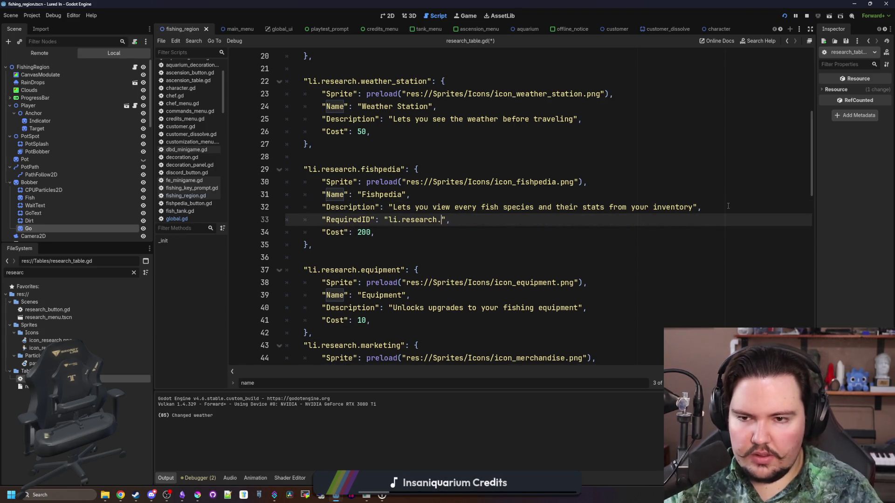
pyautogui.write('weather_station')
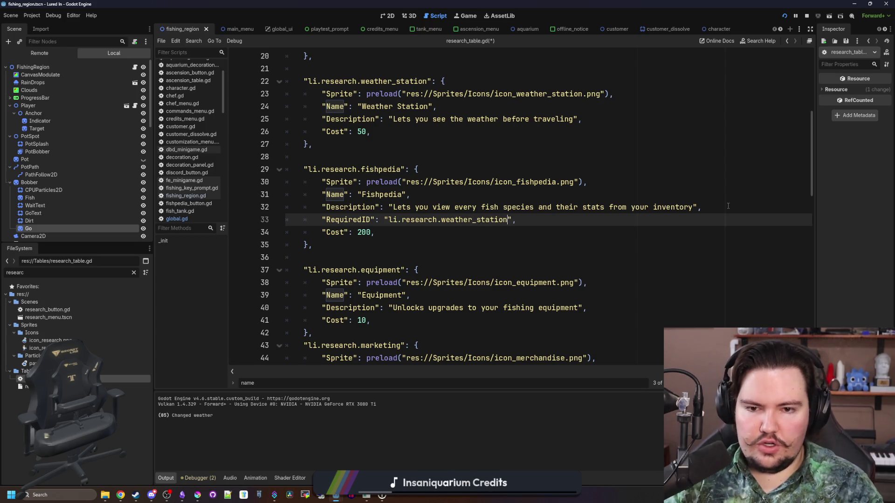
# Copy the Fishpedia description text and bring up the translations spreadsheet in Chrome.
pyautogui.press('Down')
pyautogui.press('Down')
pyautogui.moveTo(694, 207); pyautogui.dragTo(393, 207)
pyautogui.hotkey('ctrl', 'c')
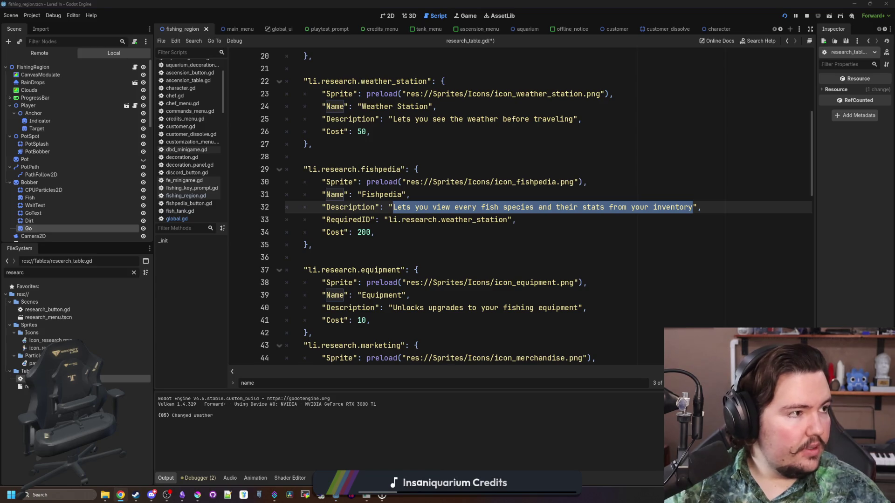
pyautogui.click(120, 495)
pyautogui.scroll(-20, 124, 307)
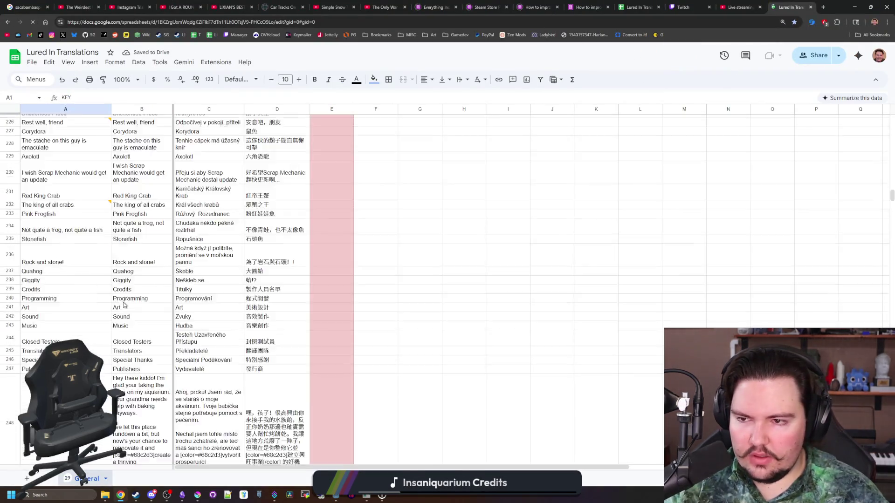
# Paste the Fishpedia description into cells A320 and B320.
pyautogui.click(95, 307)
pyautogui.hotkey('ctrl', 'v')
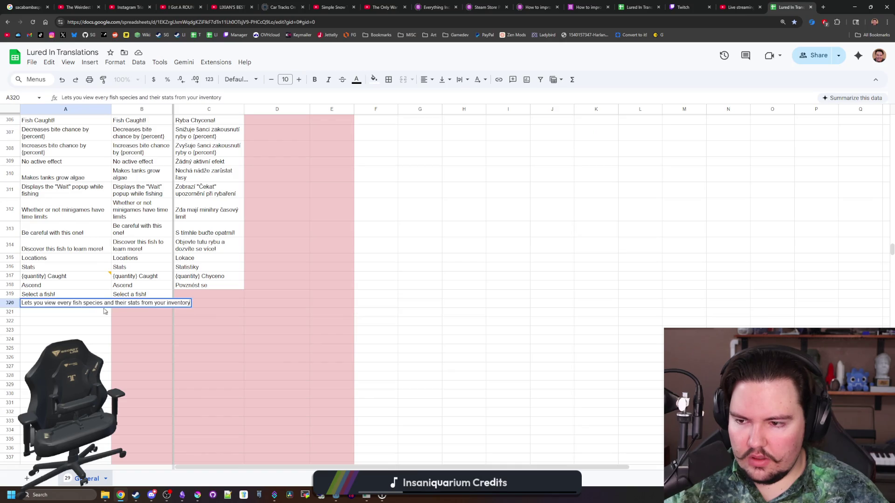
pyautogui.click(131, 306)
pyautogui.hotkey('ctrl', 'v')
pyautogui.click(110, 327)
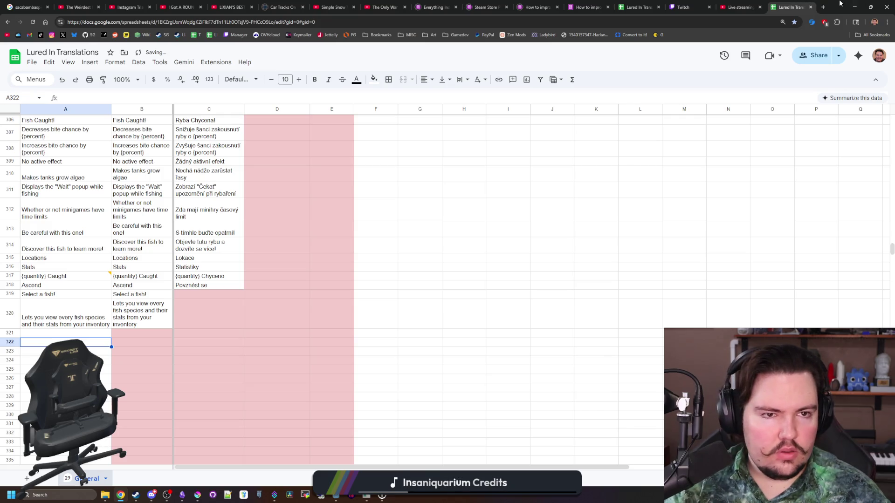
# Return to Godot and save research_table.gd.
pyautogui.hotkey('alt', 'Tab')
pyautogui.click(481, 259)
pyautogui.press('Up')
pyautogui.hotkey('ctrl', 's')
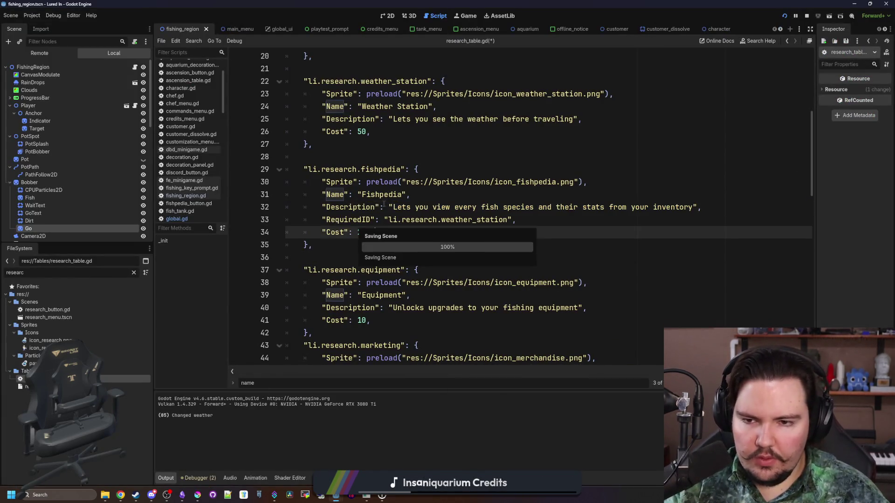
# Save research_table.gd again and stop the running game.
pyautogui.press('Up')
pyautogui.press('Up')
pyautogui.press('Up')
pyautogui.hotkey('ctrl', 's')
pyautogui.click(788, 18)
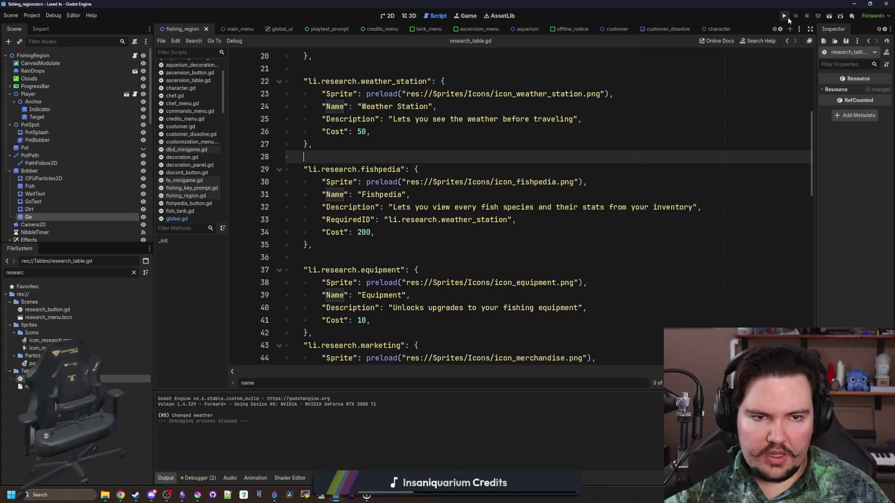
# Filter for 'inventory', open inventory_menu.gd and inventory_menu.tscn, and select TabContainer.
pyautogui.click(134, 273)
pyautogui.write('inventory')
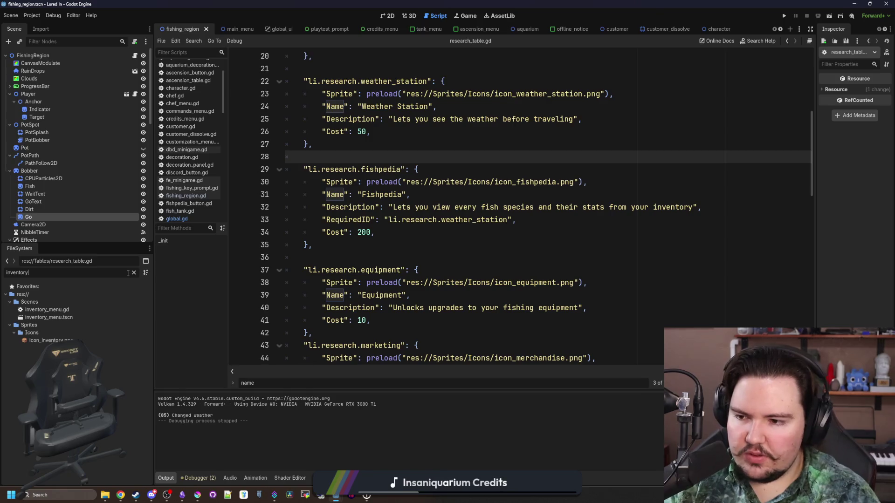
pyautogui.doubleClick(47, 310)
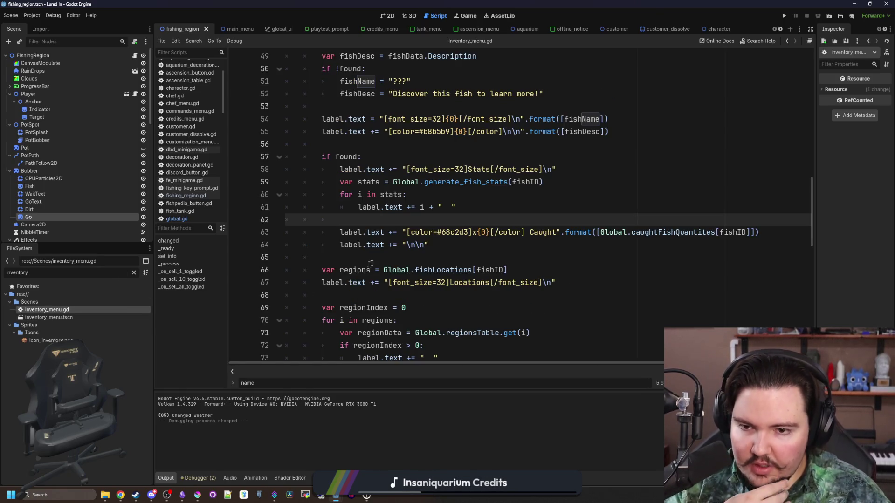
pyautogui.scroll(2, 378, 262)
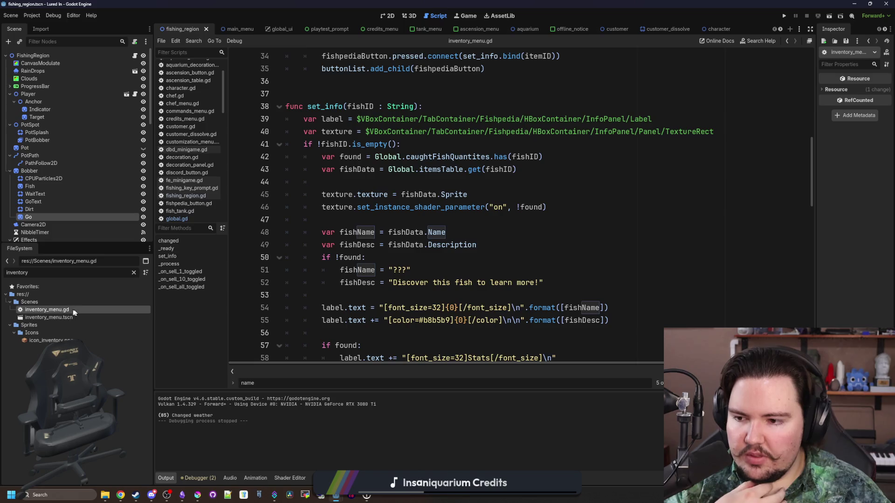
pyautogui.doubleClick(54, 317)
pyautogui.click(42, 109)
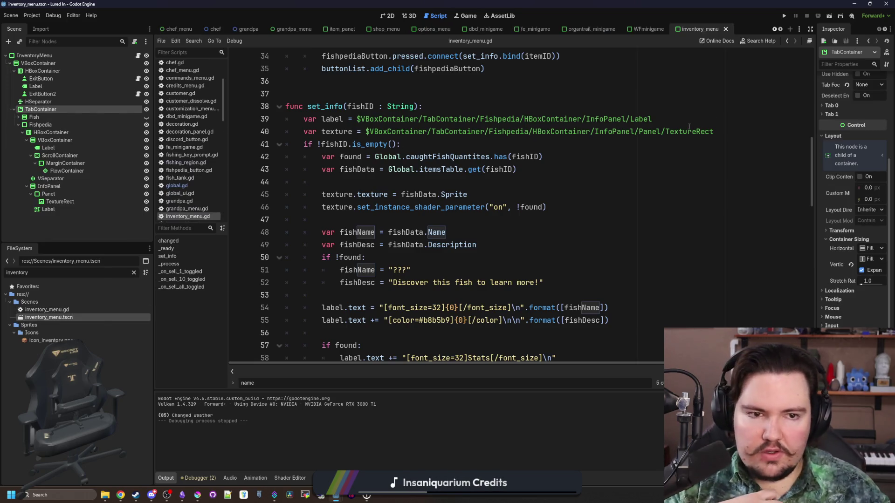
# Disable the Fishpedia tab (Tab 1 Disabled) by default in the TabContainer's Inspector.
pyautogui.click(824, 115)
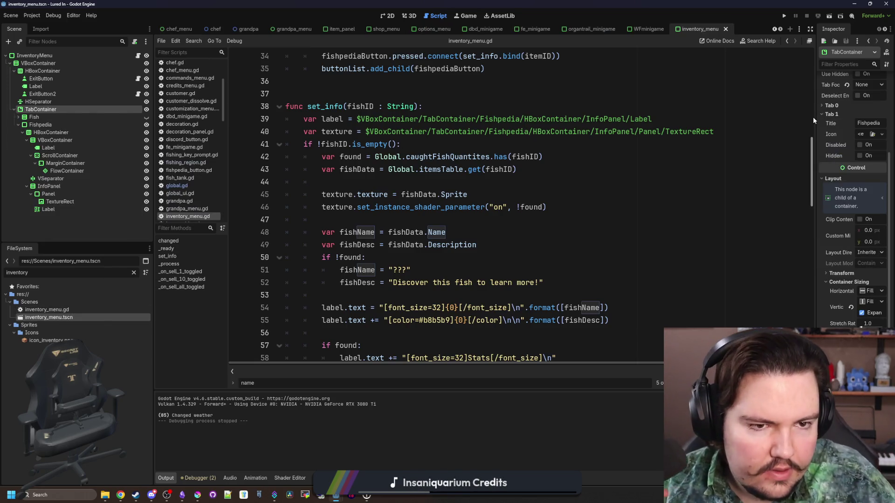
pyautogui.moveTo(815, 118); pyautogui.dragTo(772, 119)
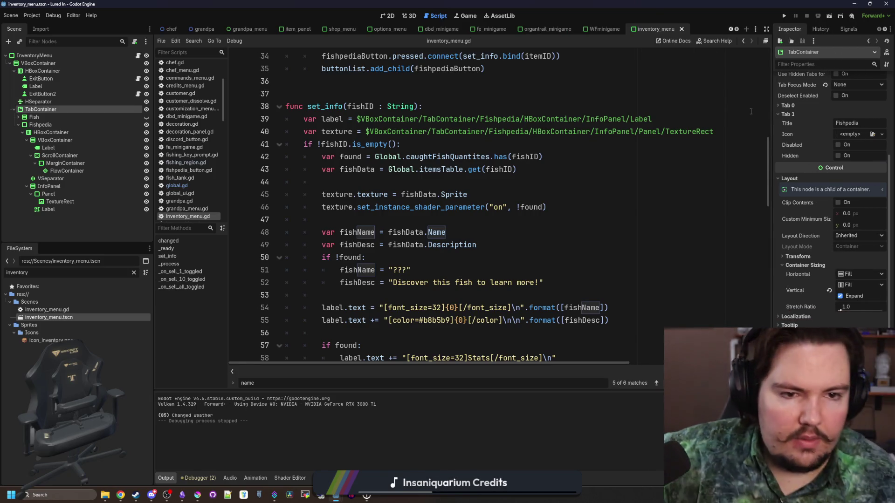
pyautogui.click(837, 146)
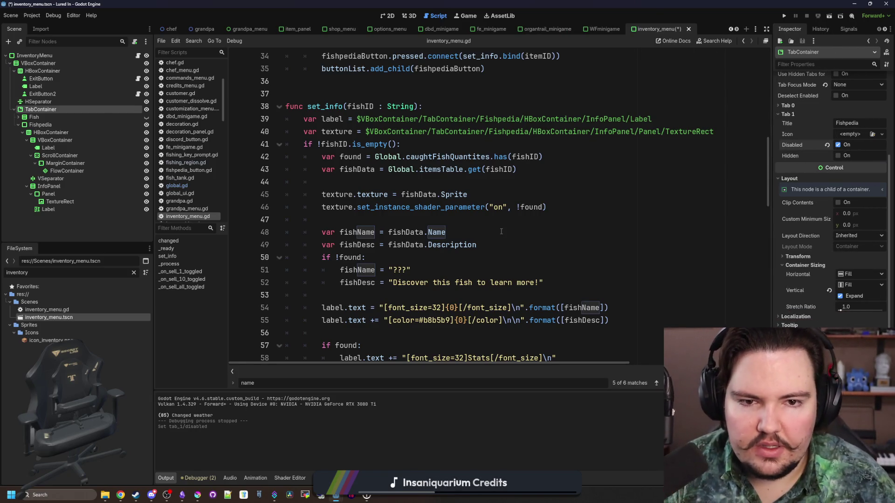
pyautogui.scroll(-4, 501, 232)
pyautogui.scroll(9, 373, 254)
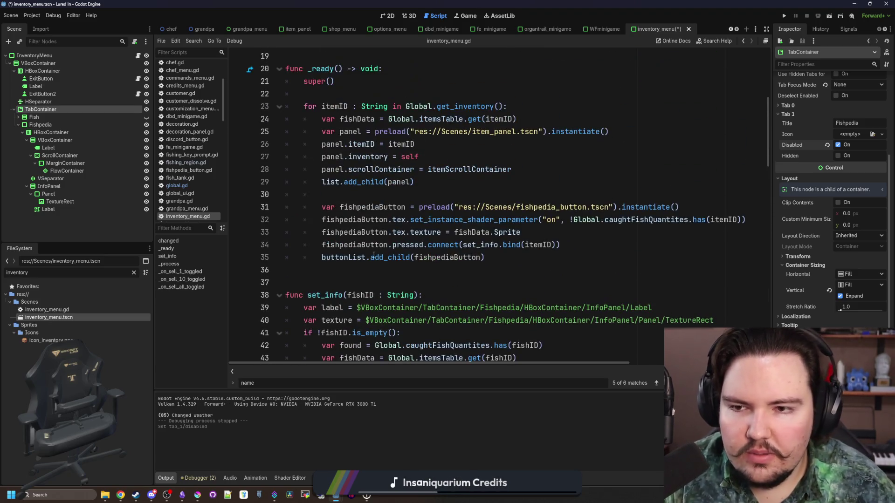
# Add an update_fishpedia_lock() call in _ready after the add_child line.
pyautogui.click(373, 254)
pyautogui.hotkey('ctrl', 'z')
pyautogui.hotkey('ctrl', 'shift', 'z')
pyautogui.hotkey('ctrl', 'z')
pyautogui.hotkey('ctrl', 'shift', 'z')
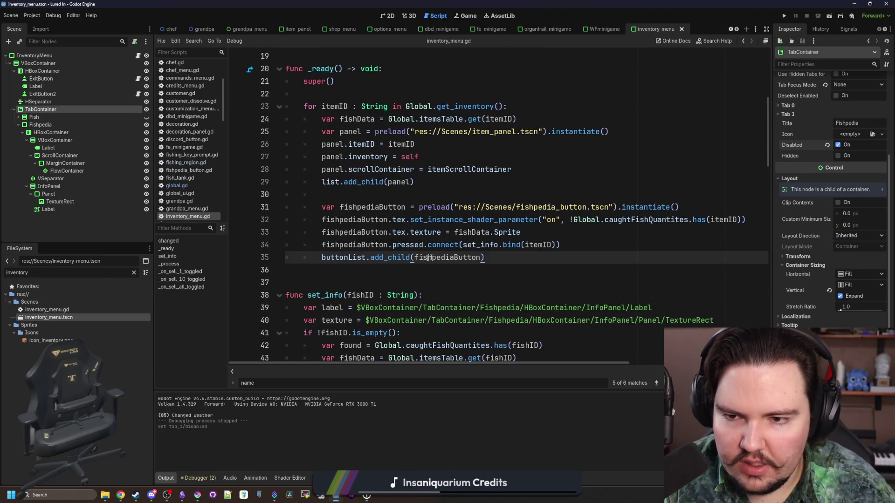
pyautogui.press('Return')
pyautogui.scroll(1, 505, 242)
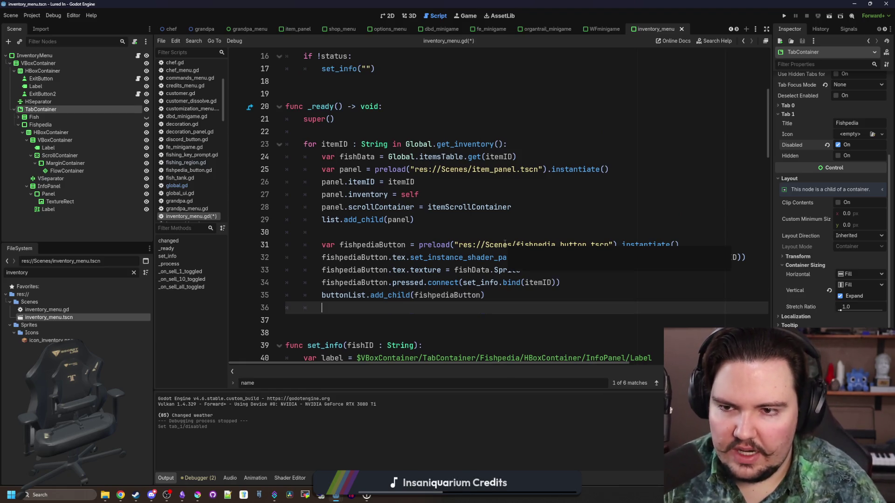
pyautogui.moveTo(505, 243)
pyautogui.press('Return')
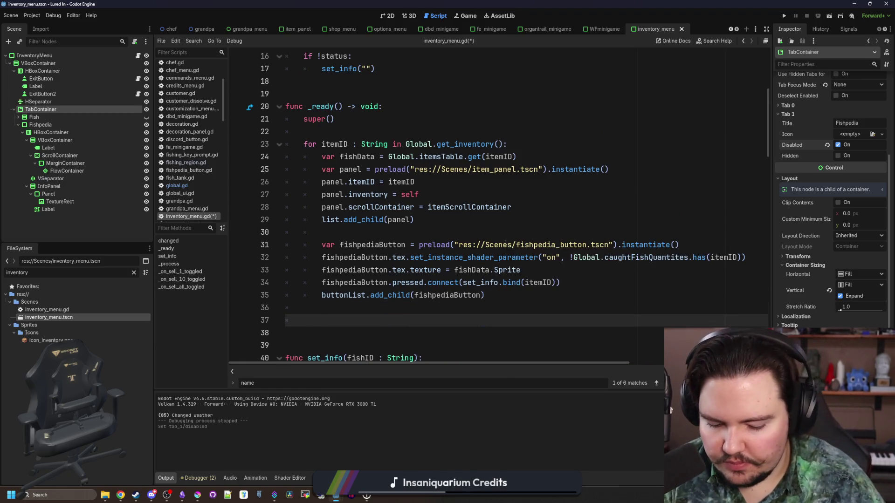
pyautogui.write('Global.up')
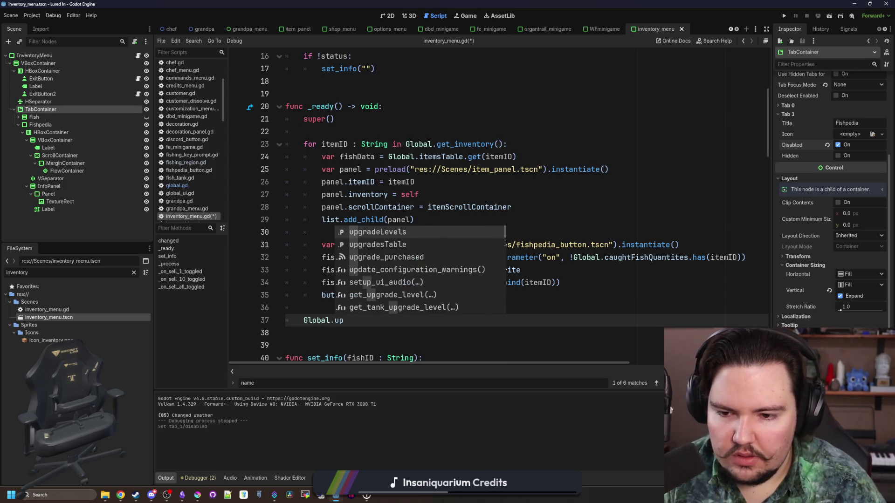
pyautogui.press('BackSpace')
pyautogui.press('BackSpace')
pyautogui.press('BackSpace')
pyautogui.write('updat')
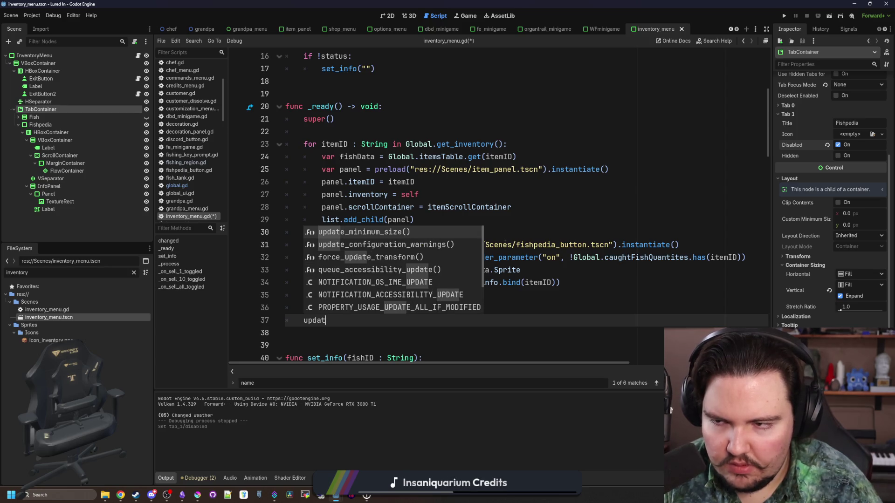
pyautogui.write('e_fish')
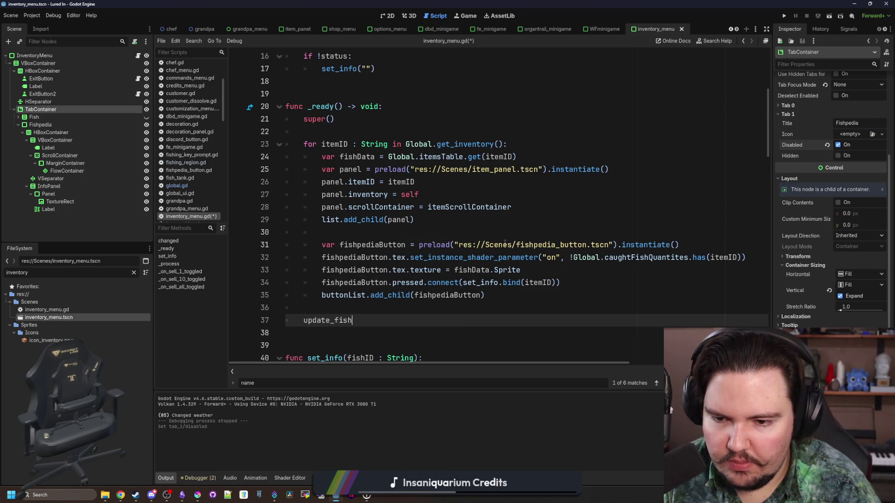
pyautogui.write('pedia_lock')
pyautogui.press('Return')
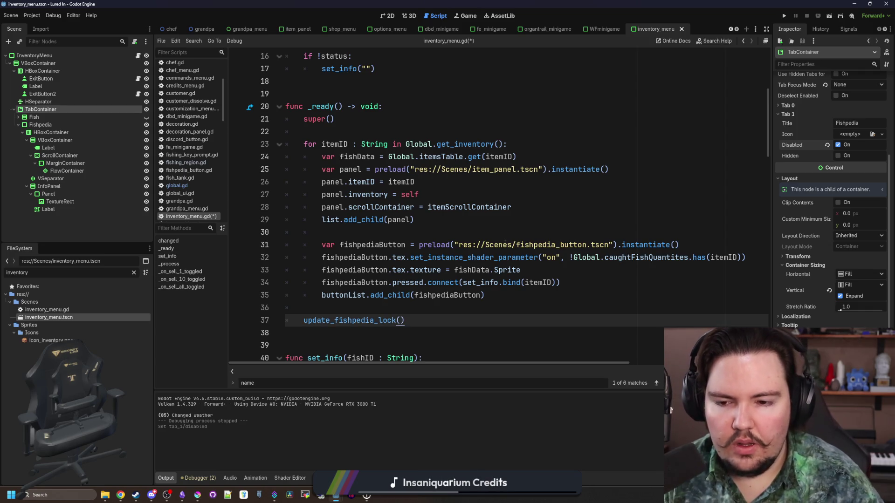
# Define func update_fishpedia_lock() checking Global.get_research_level("li.research.fishpedia") in an if statement.
pyautogui.scroll(-1, 364, 205)
pyautogui.click(302, 294)
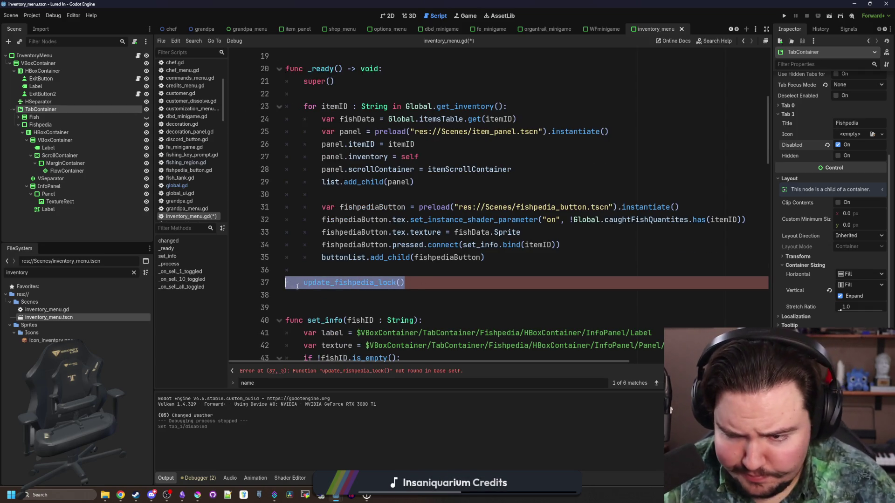
pyautogui.press('Return')
pyautogui.press('Return')
pyautogui.press('Return')
pyautogui.press('Up')
pyautogui.write('func ')
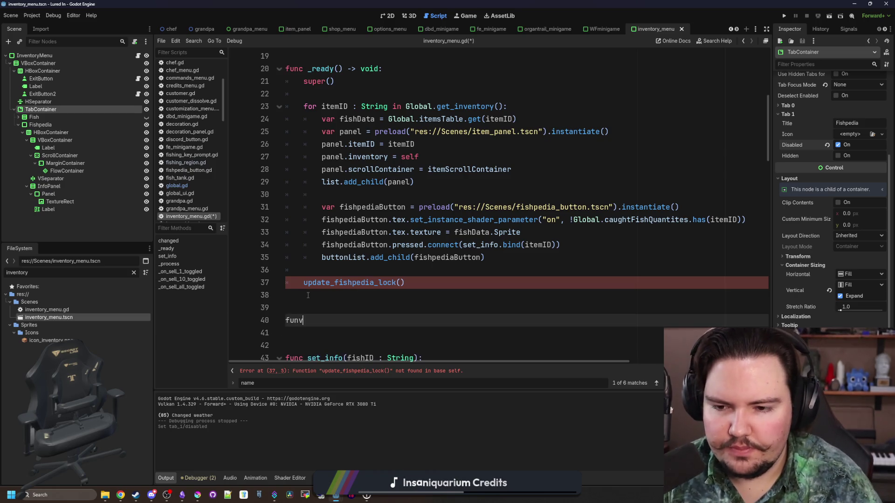
pyautogui.write('update_fishpedia_lock():')
pyautogui.press('Return')
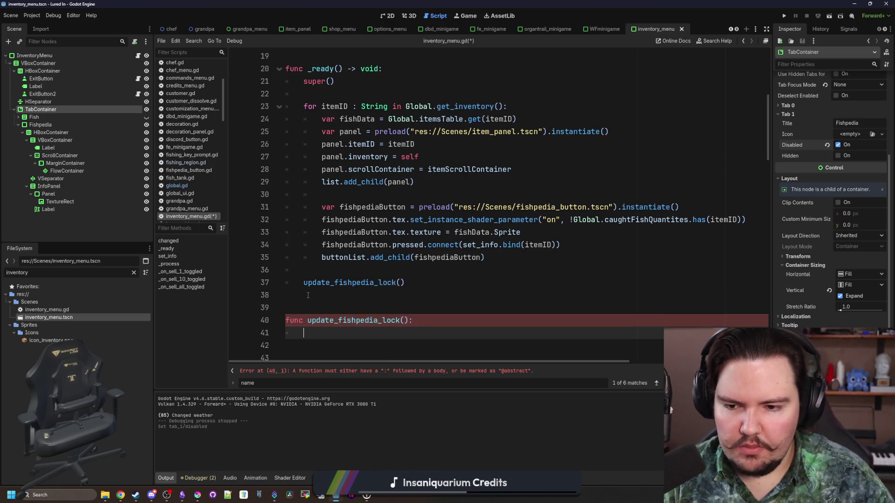
pyautogui.scroll(-1, 309, 303)
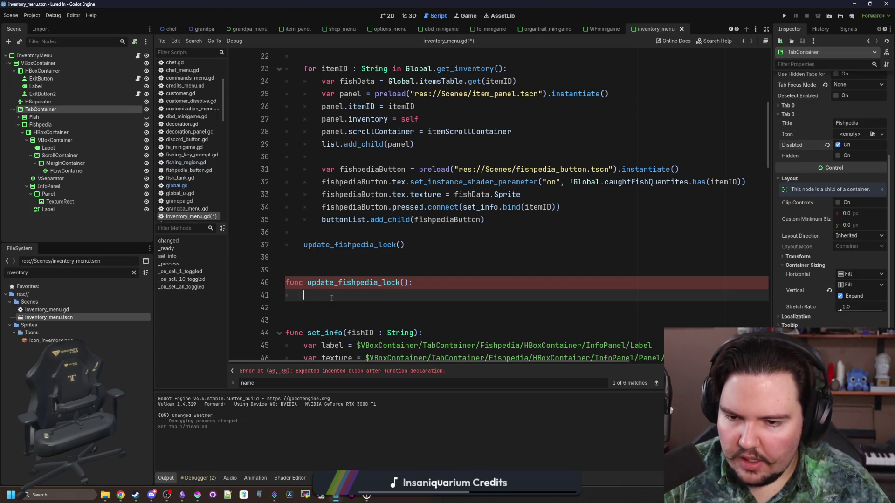
pyautogui.write('ifGlobal.get_re')
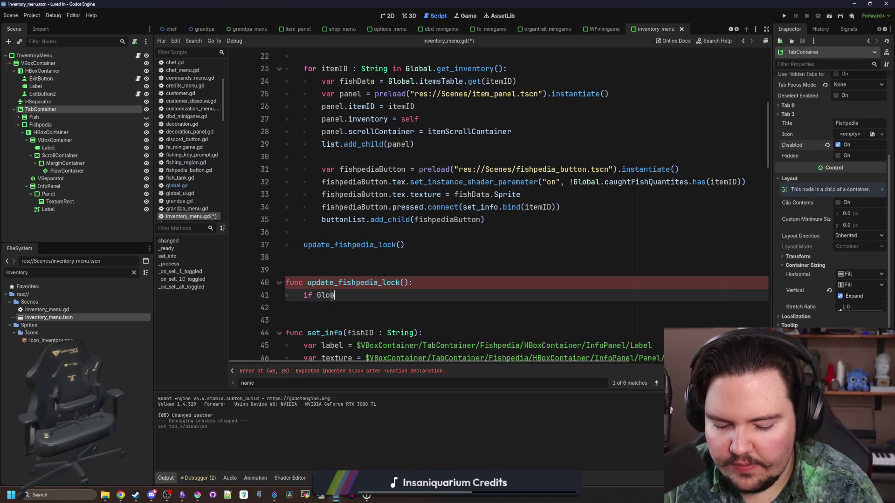
pyautogui.write('sear')
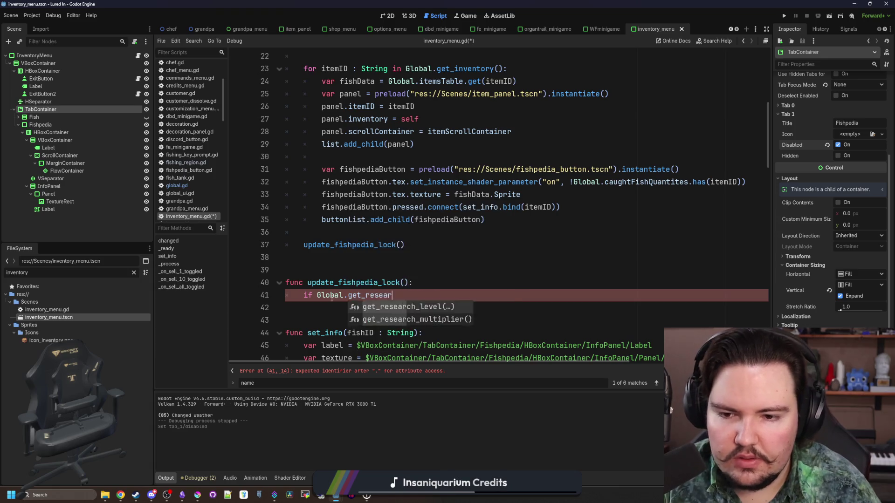
pyautogui.press('Return')
pyautogui.write('"li')
pyautogui.write('.research.fish')
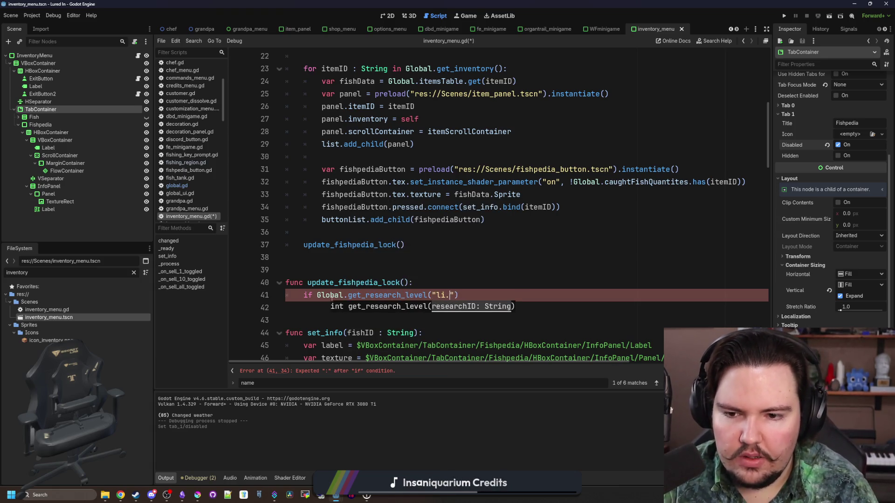
pyautogui.write('pedia')
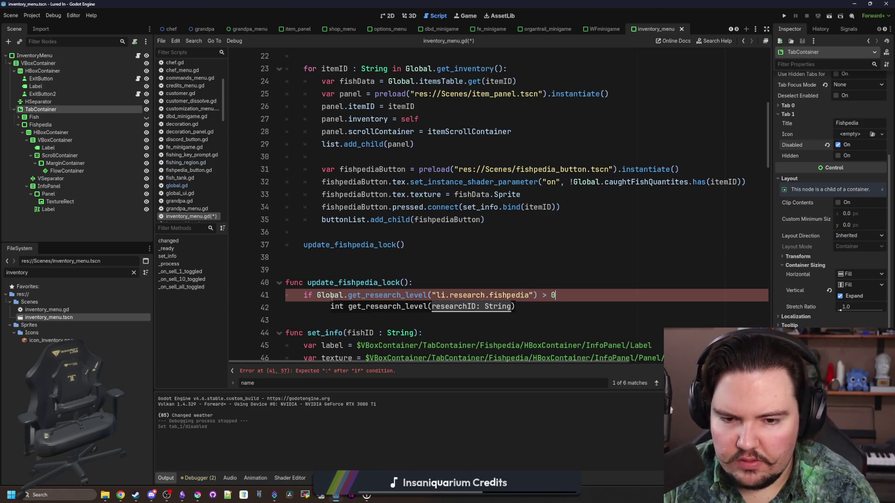
pyautogui.write(':')
pyautogui.press('Return')
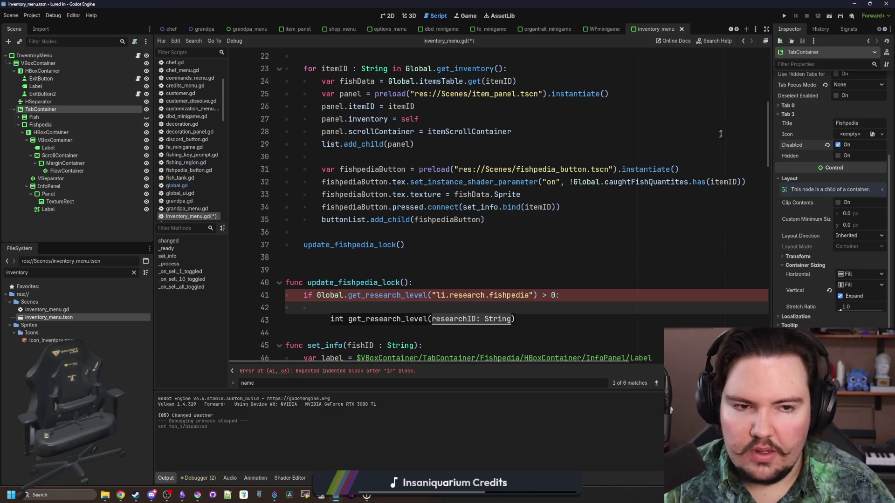
# In the if body, call $VBoxContainer/TabContainer.set_tab_disabled(1, false) to unlock the Fishpedia tab.
pyautogui.moveTo(41, 109)
pyautogui.mouseDown()
pyautogui.moveTo(70, 114)
pyautogui.moveTo(233, 217)
pyautogui.moveTo(456, 301)
pyautogui.mouseUp()
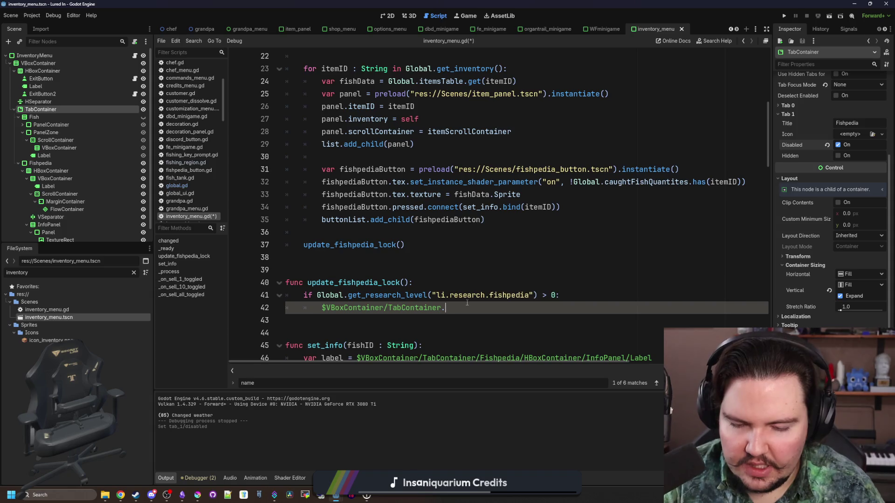
pyautogui.write('set_')
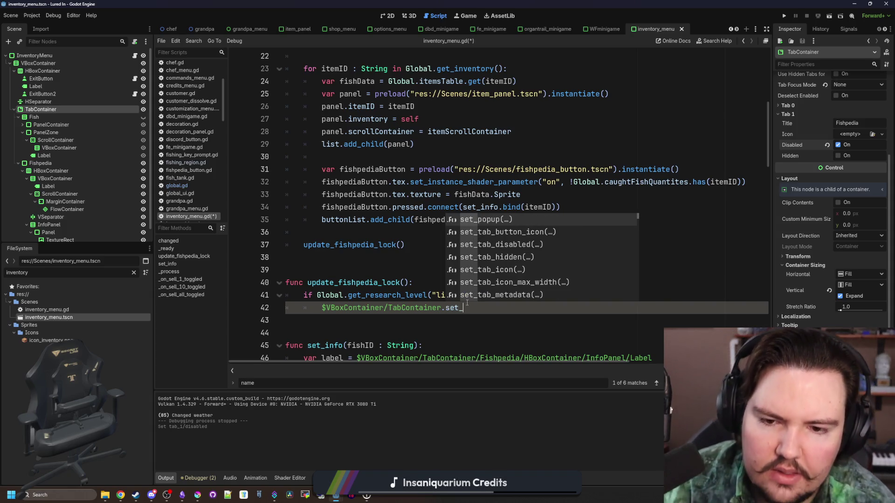
pyautogui.press('Down')
pyautogui.press('Down')
pyautogui.press('Return')
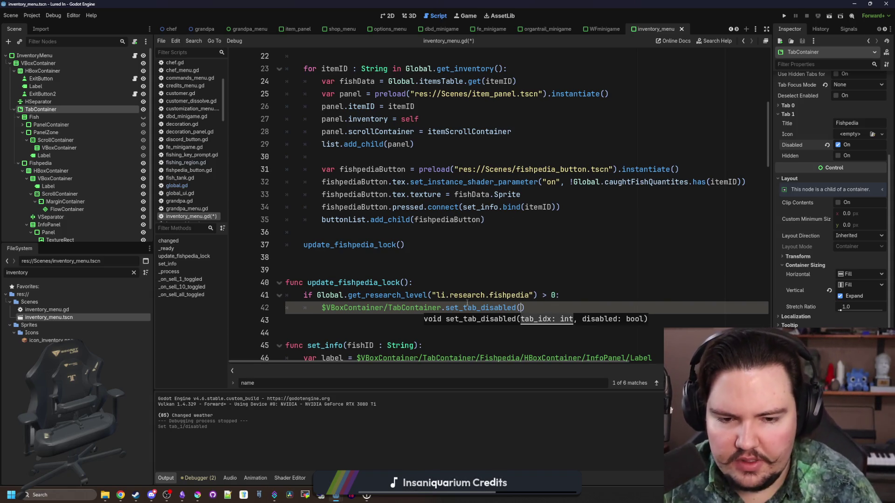
pyautogui.write('1, false')
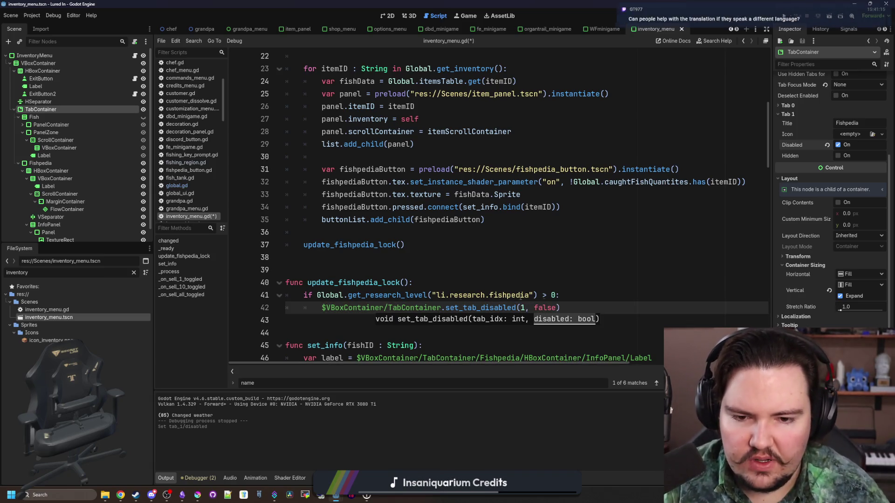
# Add an else branch duplicating the call as set_tab_disabled(1, true).
pyautogui.press('End')
pyautogui.hotkey('shift', 'Home')
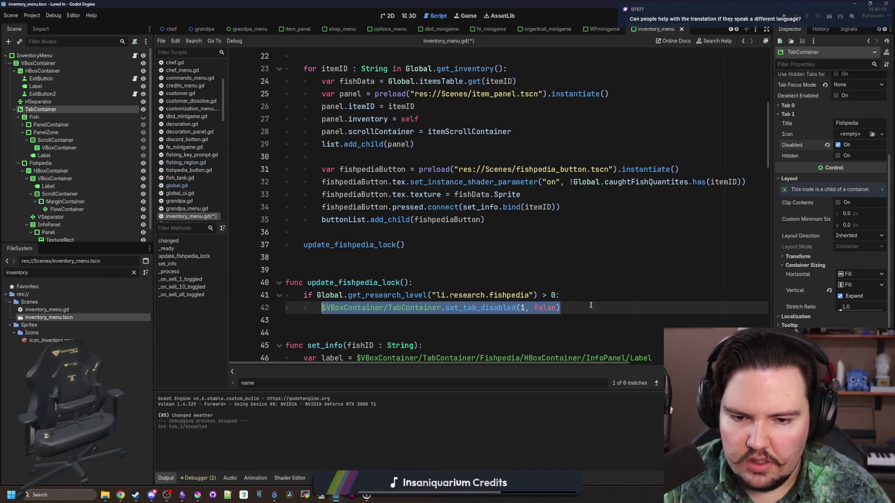
pyautogui.hotkey('ctrl', 'c')
pyautogui.press('End')
pyautogui.press('Return')
pyautogui.press('BackSpace')
pyautogui.write('else:')
pyautogui.press('Return')
pyautogui.hotkey('ctrl', 'v')
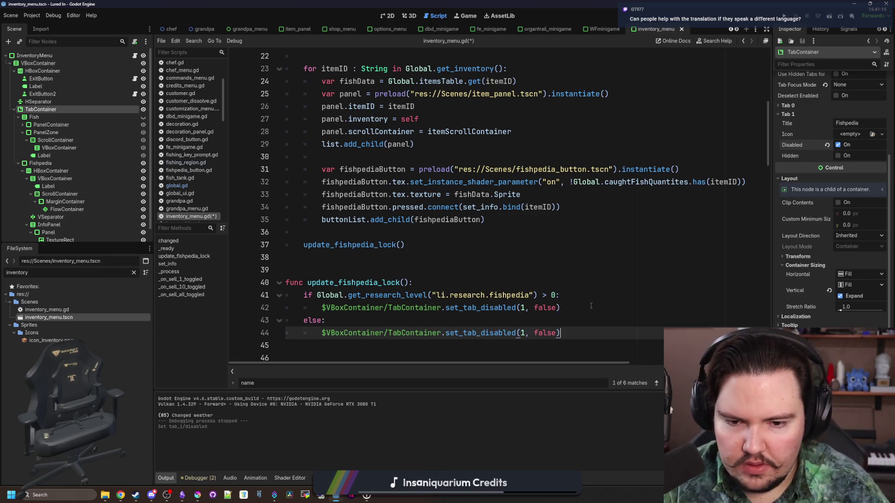
pyautogui.press('Left')
pyautogui.press('BackSpace')
pyautogui.press('BackSpace')
pyautogui.press('BackSpace')
pyautogui.write('true')
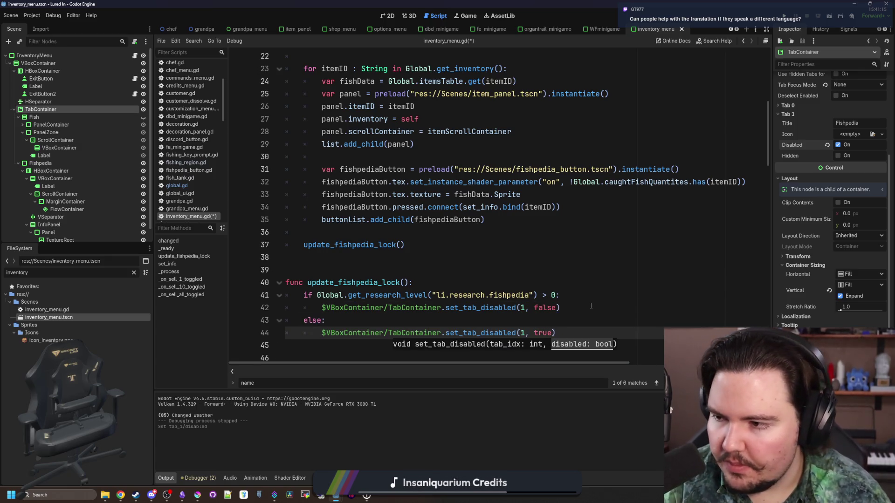
# Place the caret back near the add_child line and switch to the Lured In Translations spreadsheet.
pyautogui.click(482, 273)
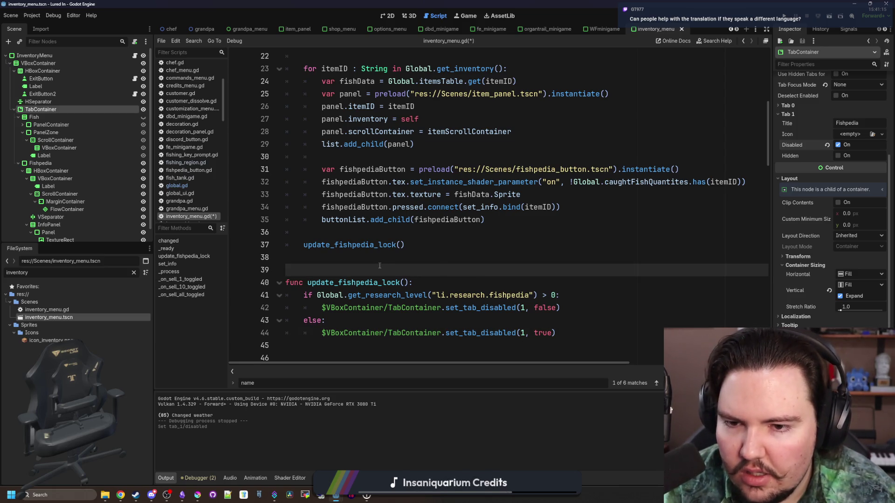
pyautogui.click(339, 220)
pyautogui.click(323, 234)
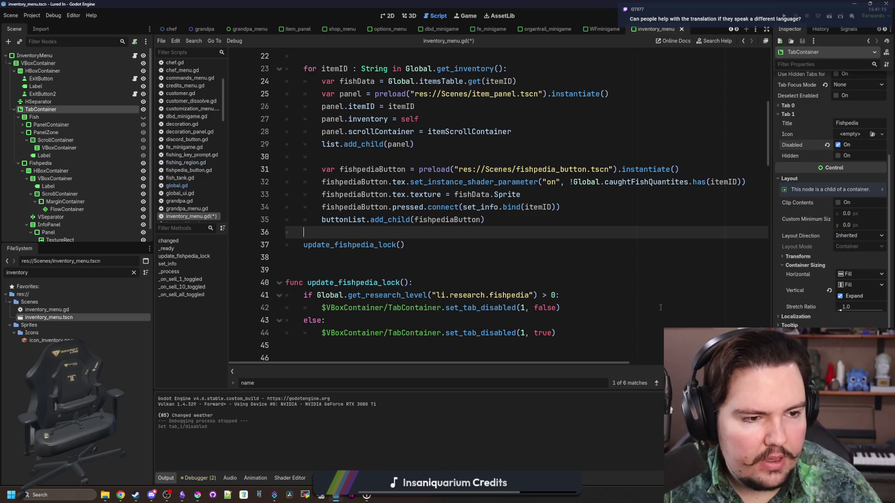
pyautogui.hotkey('alt', 'Tab')
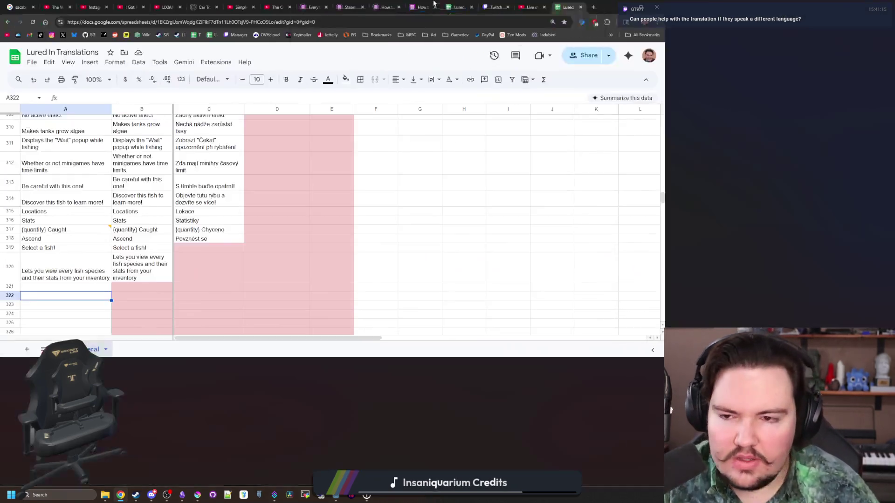
# Select cell A320 and scroll through the existing translations, then bring Godot's script editor back.
pyautogui.scroll(1, 69, 302)
pyautogui.click(70, 317)
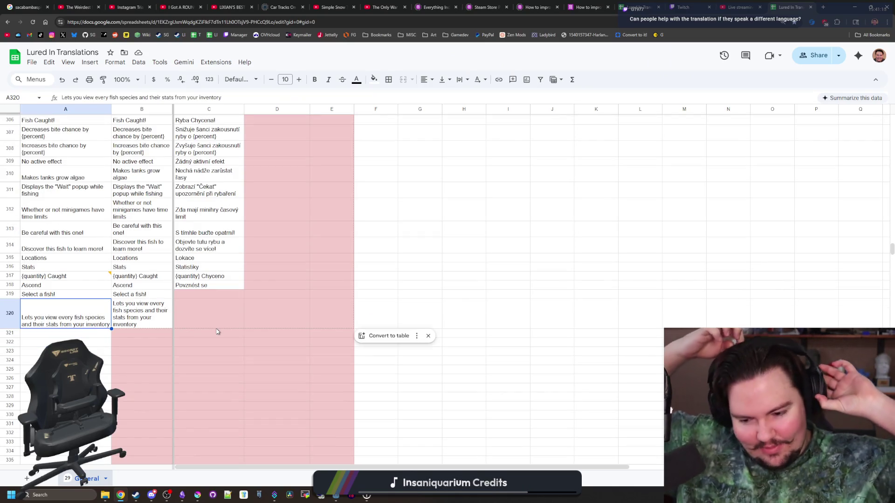
pyautogui.scroll(20, 183, 347)
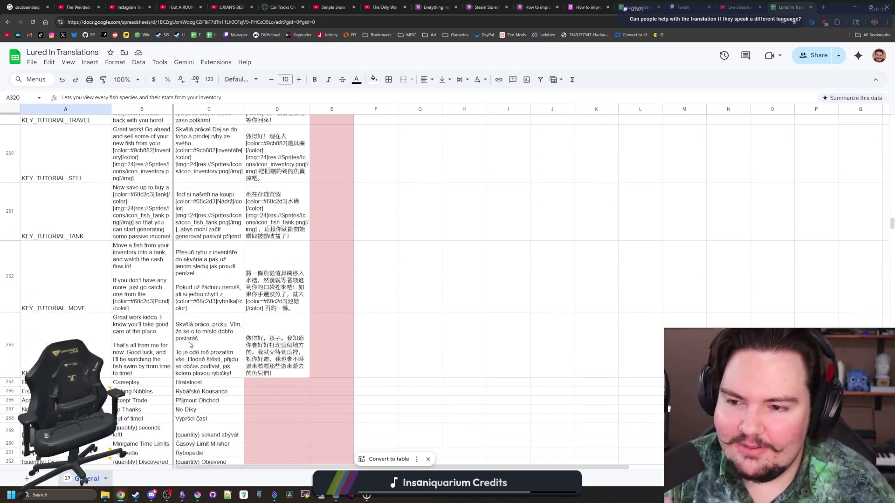
pyautogui.scroll(20, 207, 377)
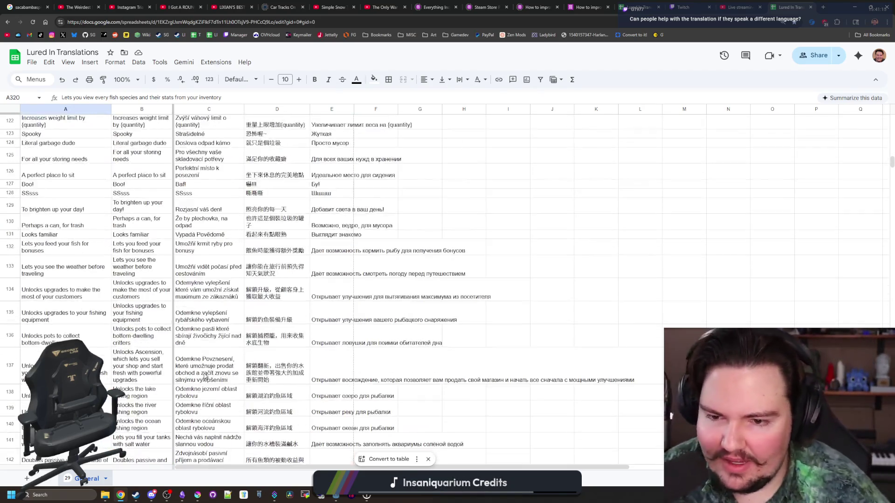
pyautogui.scroll(-20, 348, 275)
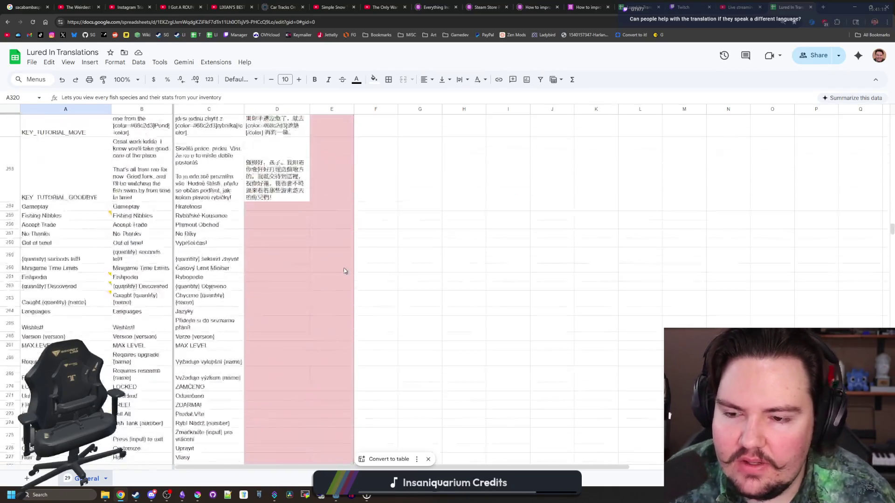
pyautogui.scroll(10, 343, 268)
pyautogui.click(855, 7)
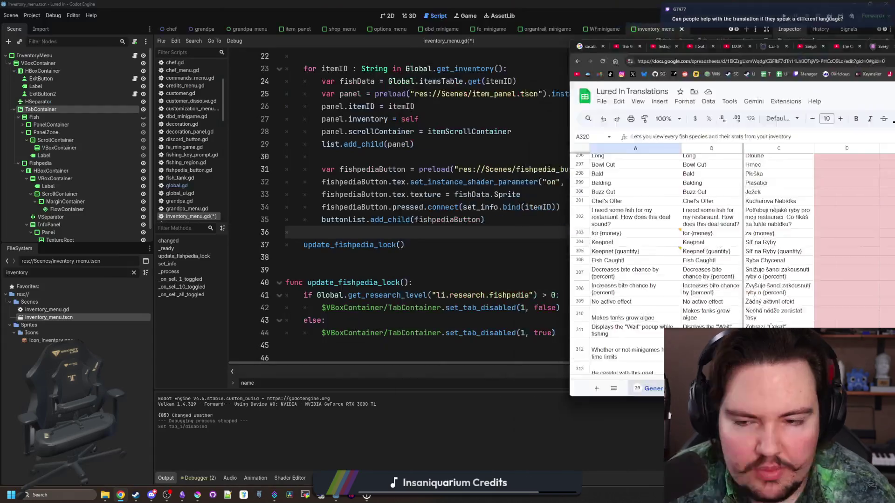
# Insert 'Global.research_purchased.connect(update_fishpedia_lock)' on line 37, above the update_fishpedia_lock() call.
pyautogui.click(438, 247)
pyautogui.press('Home')
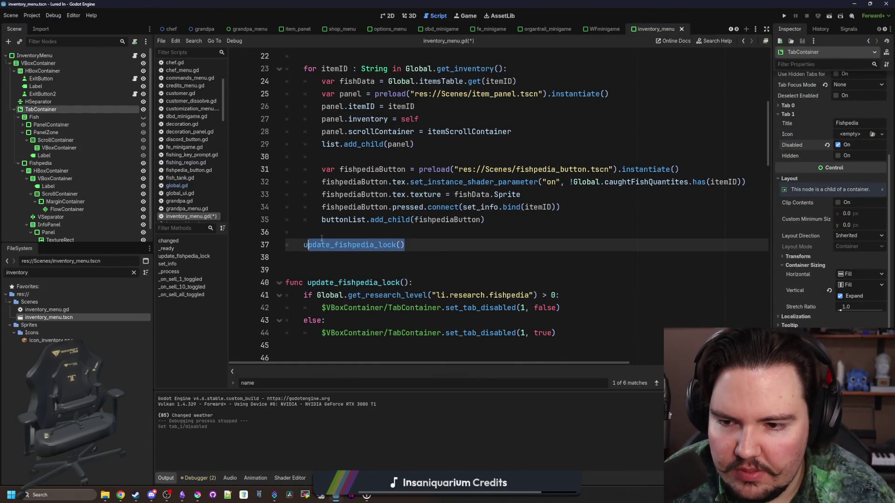
pyautogui.press('Return')
pyautogui.press('Up')
pyautogui.write('Global.')
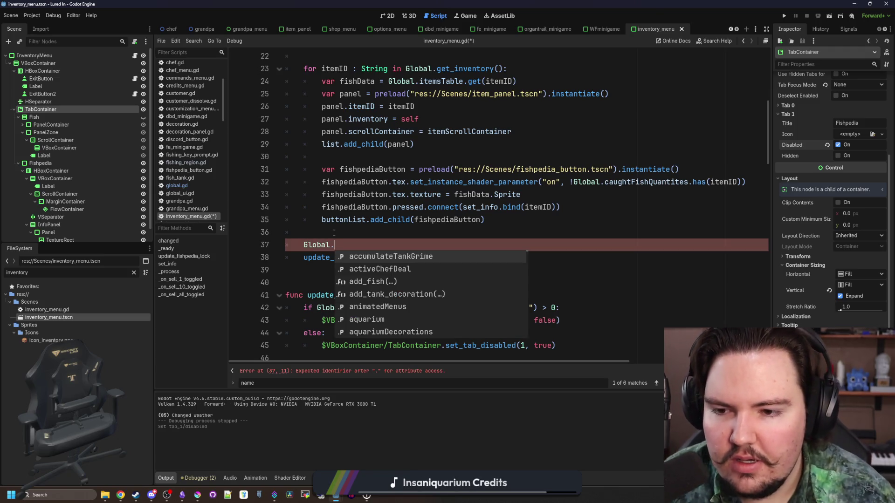
pyautogui.press('Escape')
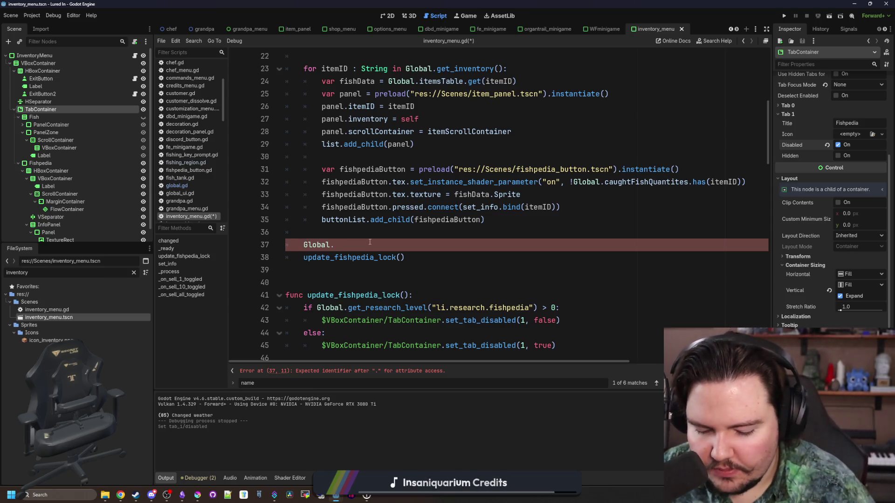
pyautogui.write('research')
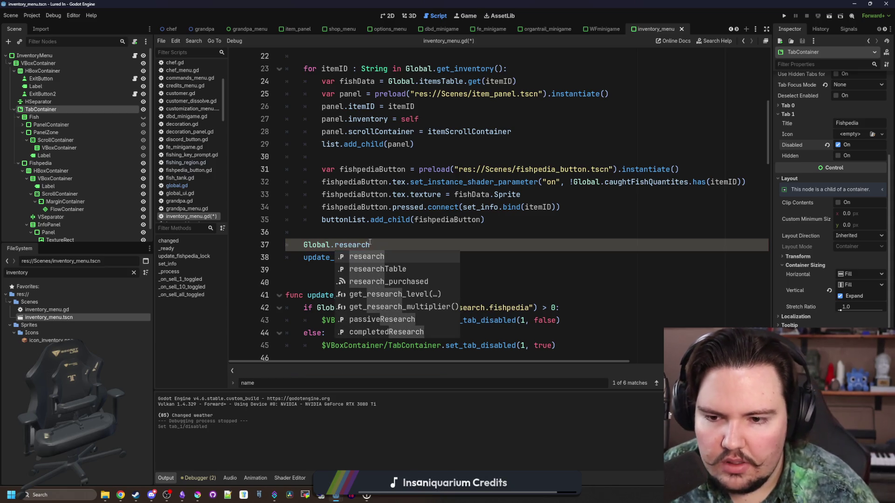
pyautogui.press('Down')
pyautogui.press('Down')
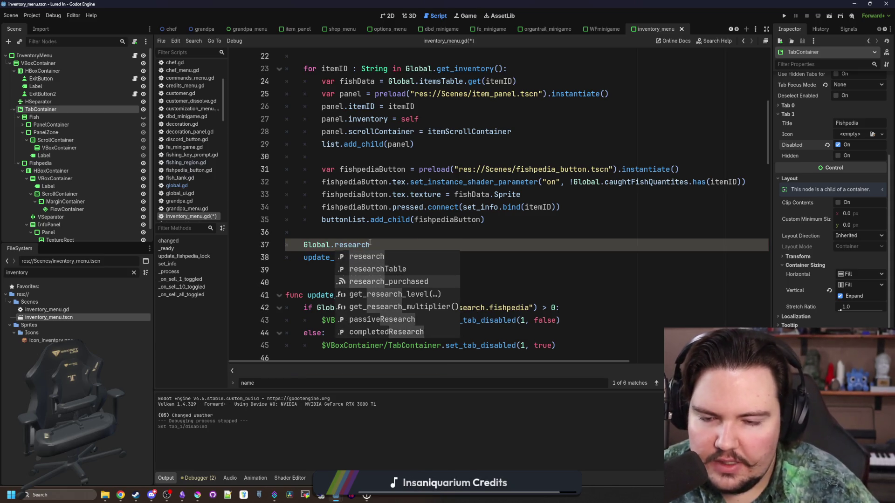
pyautogui.press('Return')
pyautogui.scroll(-1, 435, 206)
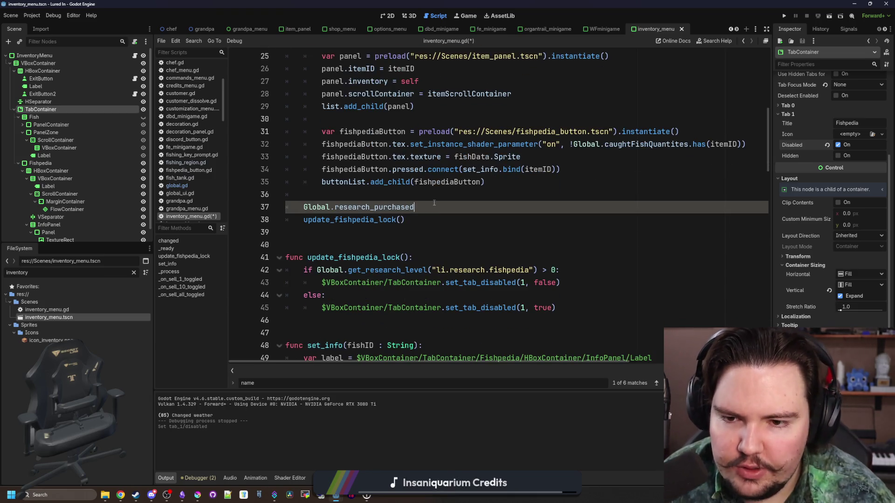
pyautogui.write('.co')
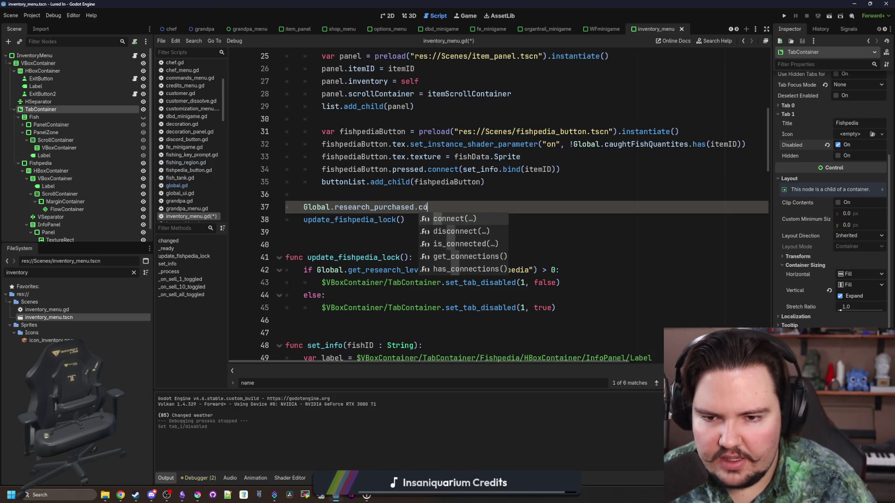
pyautogui.write('nnect(update_f')
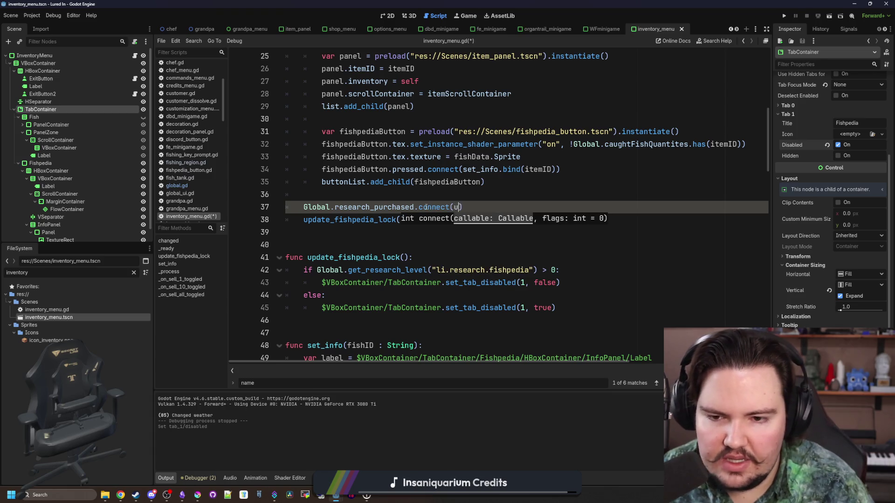
pyautogui.write('ishpedia_lock')
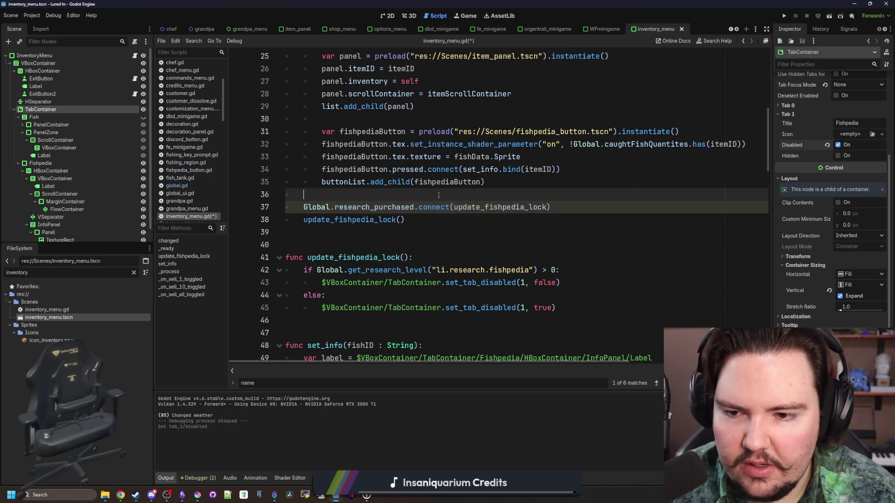
pyautogui.click(443, 223)
pyautogui.click(416, 183)
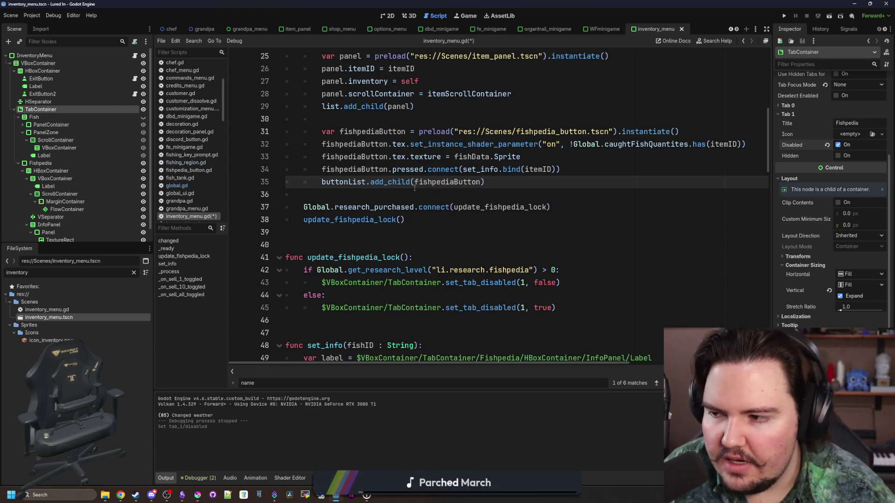
pyautogui.press('Down')
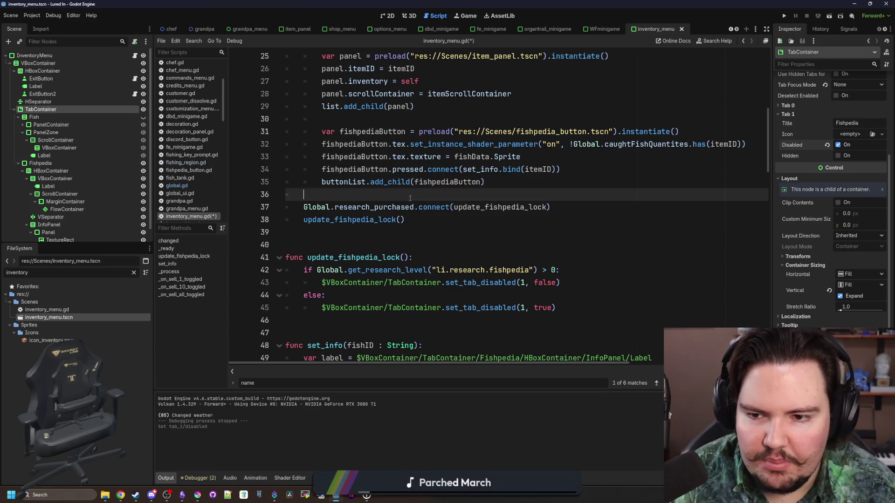
# Save the inventory_menu.gd script and the scene with Ctrl+S.
pyautogui.press('Down')
pyautogui.press('Down')
pyautogui.press('Up')
pyautogui.press('Up')
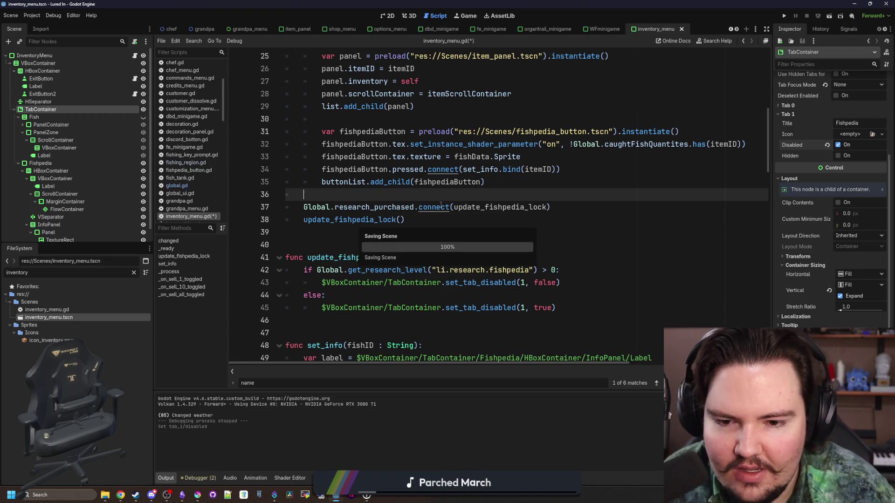
pyautogui.hotkey('ctrl', 's')
pyautogui.click(399, 232)
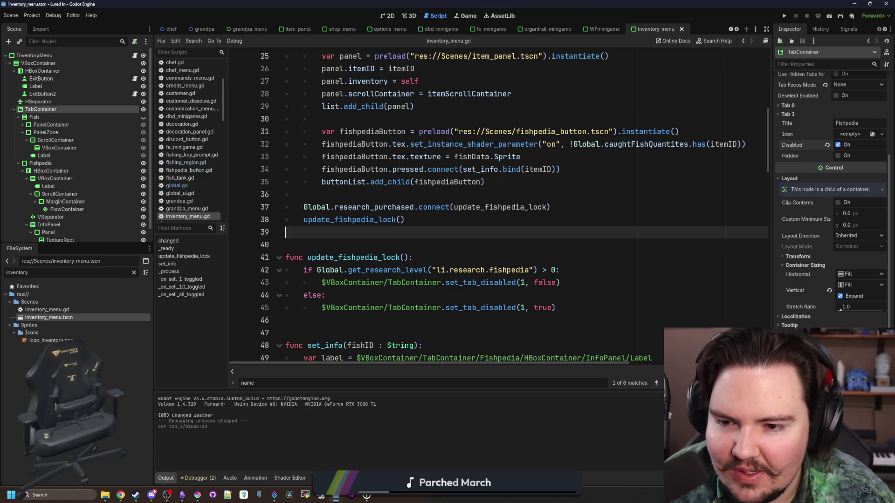
pyautogui.hotkey('ctrl', 's')
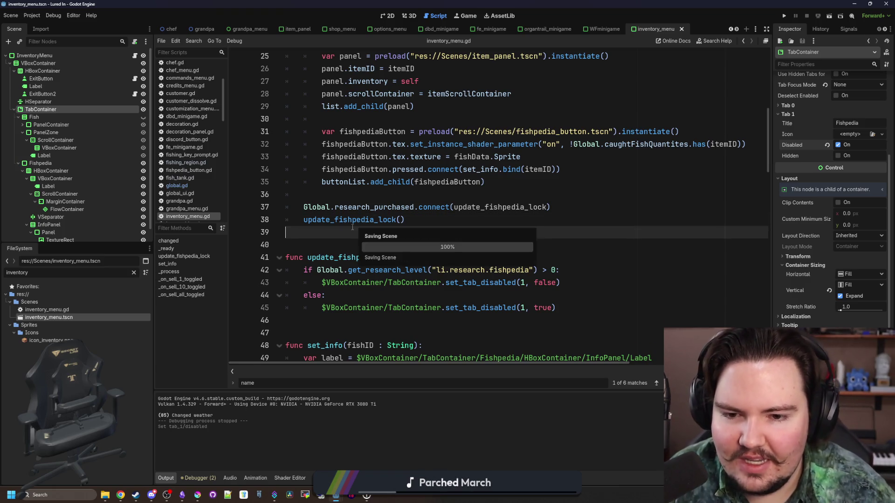
pyautogui.scroll(-1, 354, 227)
pyautogui.scroll(1, 359, 227)
pyautogui.hotkey('ctrl', 's')
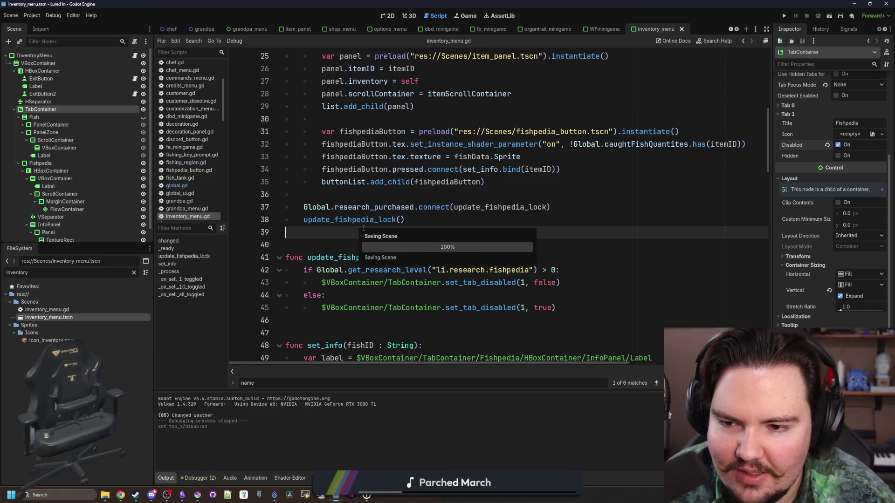
# Look over the edited script, then run the project to test the change.
pyautogui.click(423, 195)
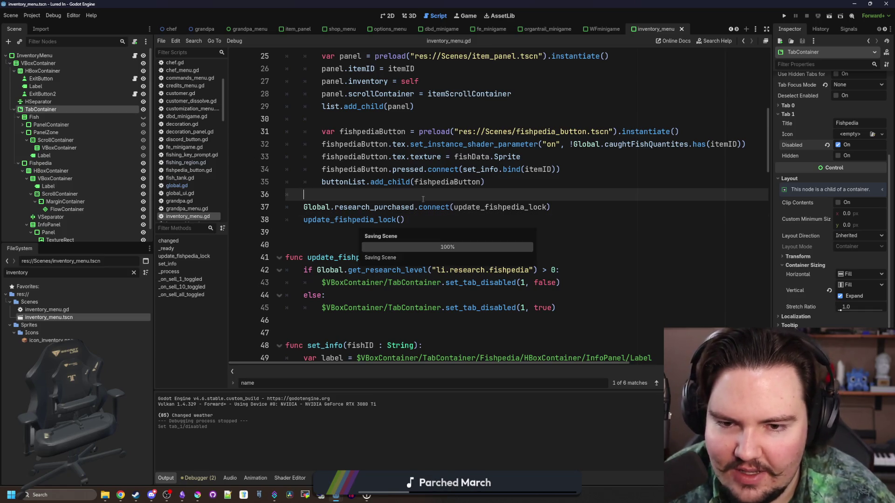
pyautogui.click(405, 229)
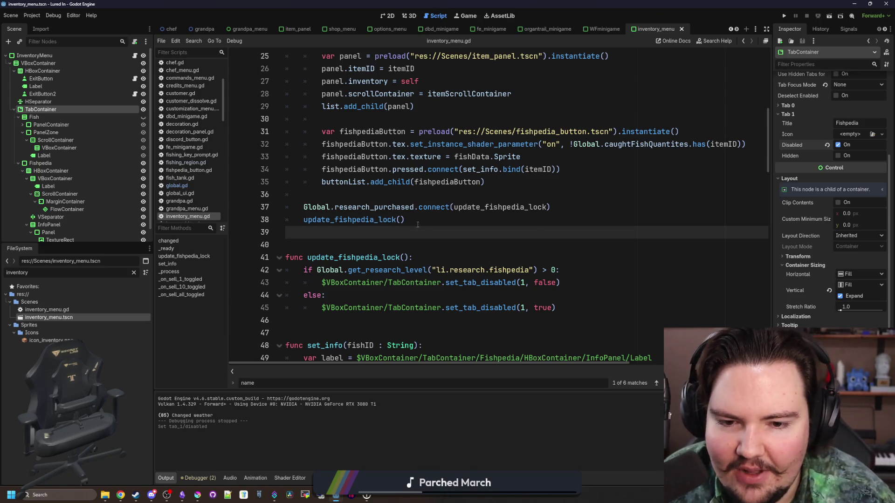
pyautogui.scroll(-1, 418, 225)
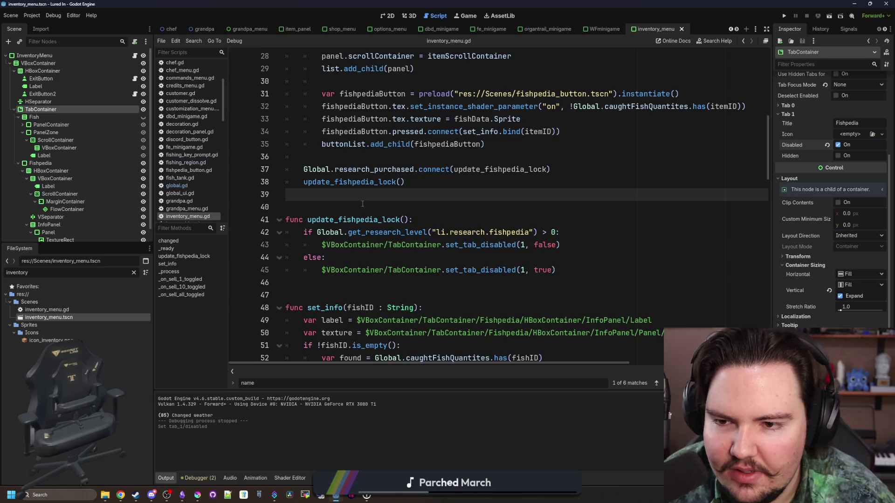
pyautogui.scroll(1, 362, 204)
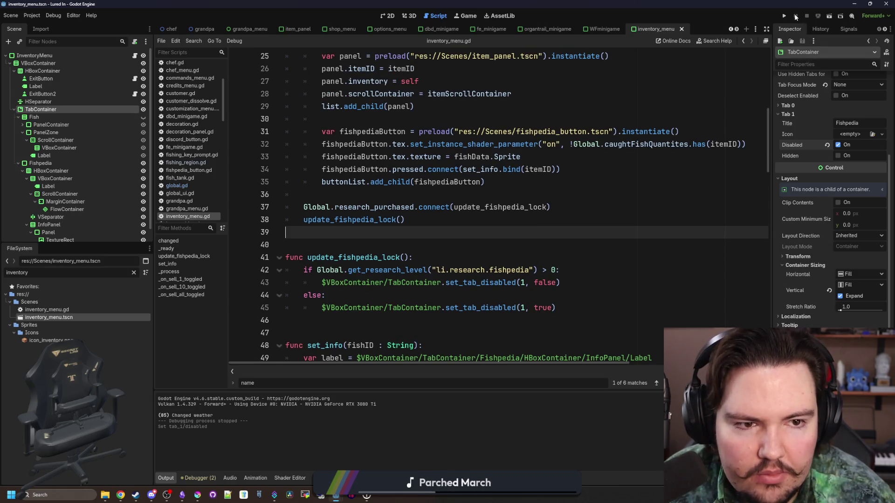
pyautogui.scroll(3, 500, 185)
pyautogui.scroll(-4, 501, 185)
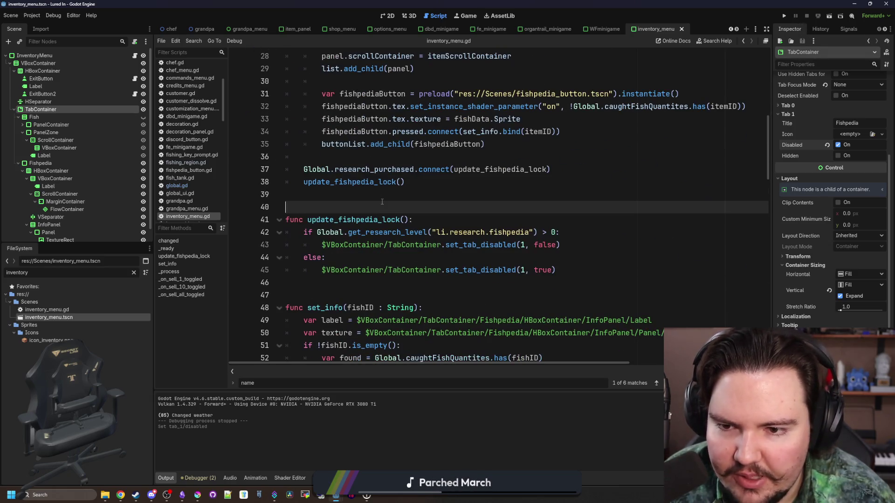
pyautogui.click(784, 16)
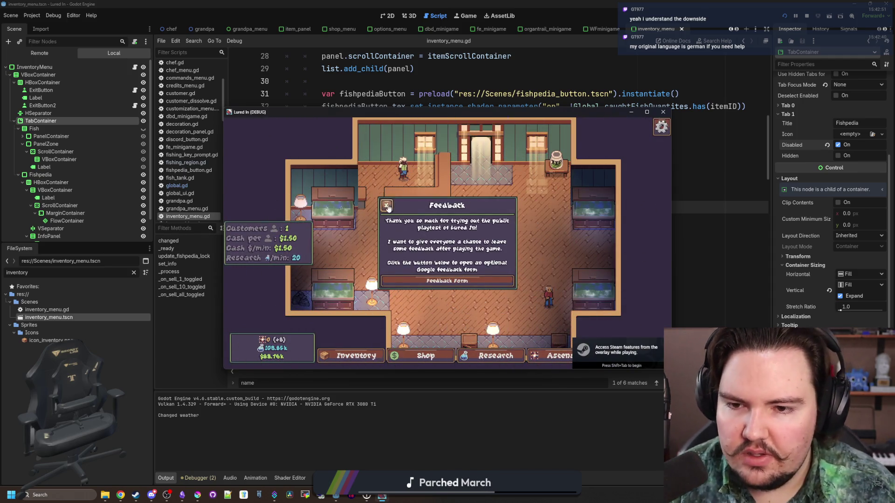
# Dismiss the feedback and welcome popups, maximize the game, open Inventory's Fish tab, then stop.
pyautogui.click(386, 205)
pyautogui.click(451, 278)
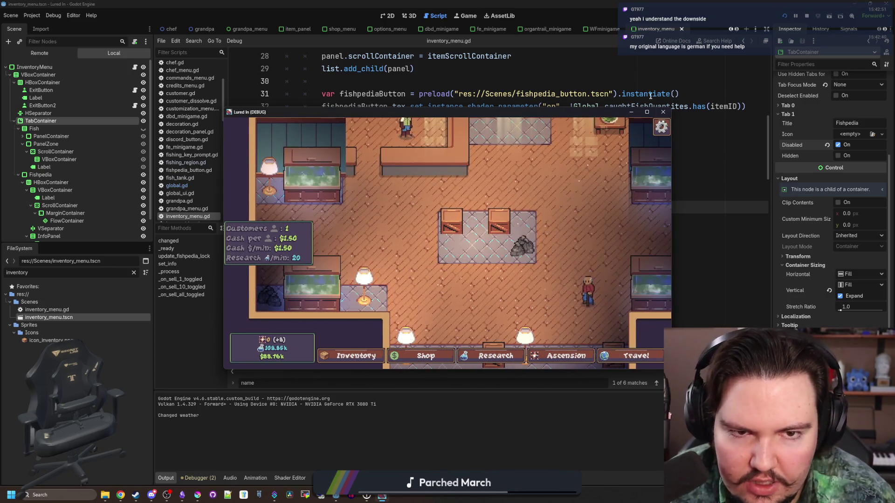
pyautogui.click(647, 112)
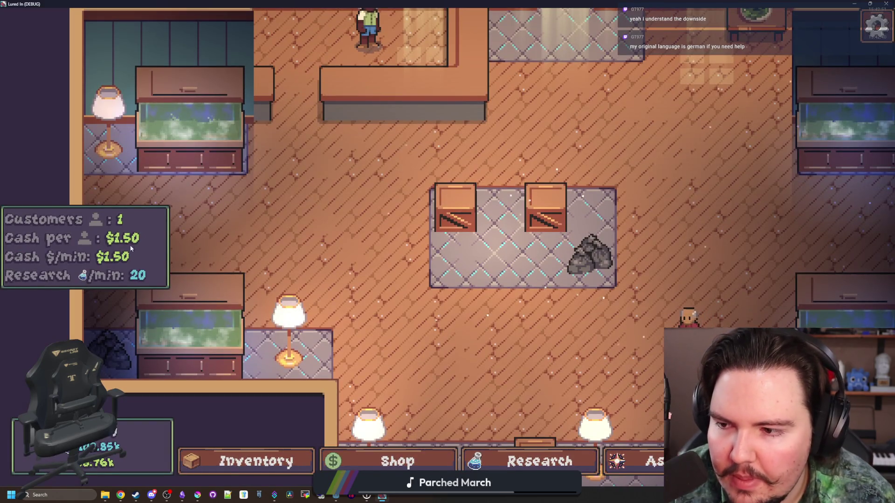
pyautogui.scroll(-3, 455, 235)
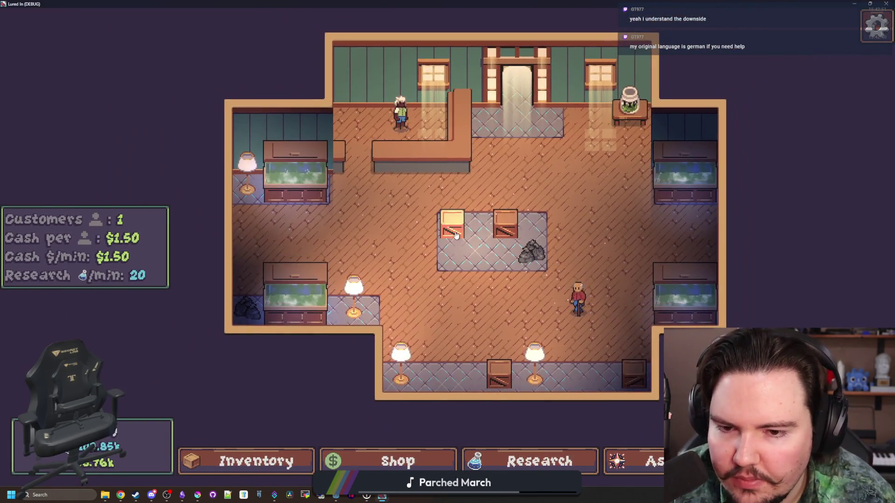
pyautogui.click(456, 236)
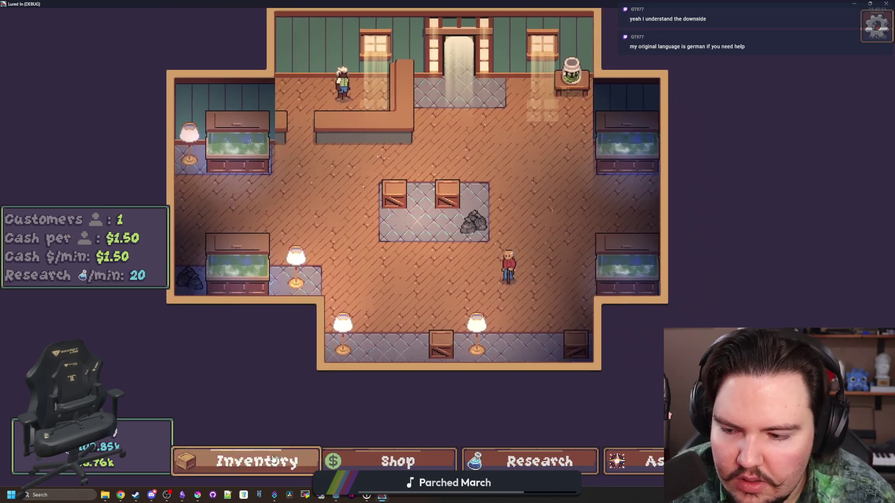
pyautogui.click(272, 459)
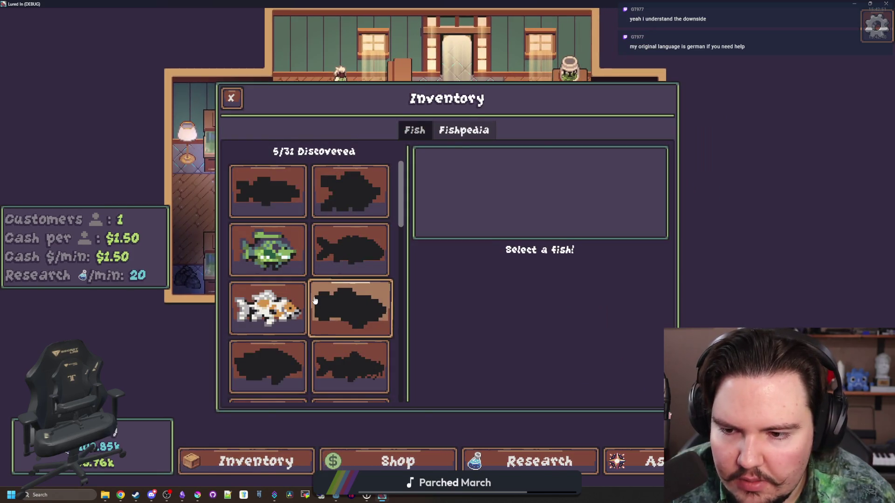
pyautogui.click(415, 130)
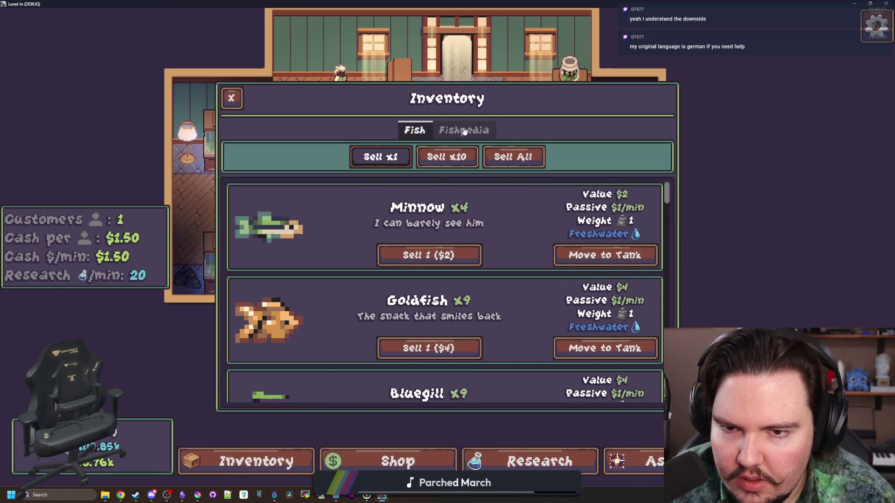
pyautogui.press('F8')
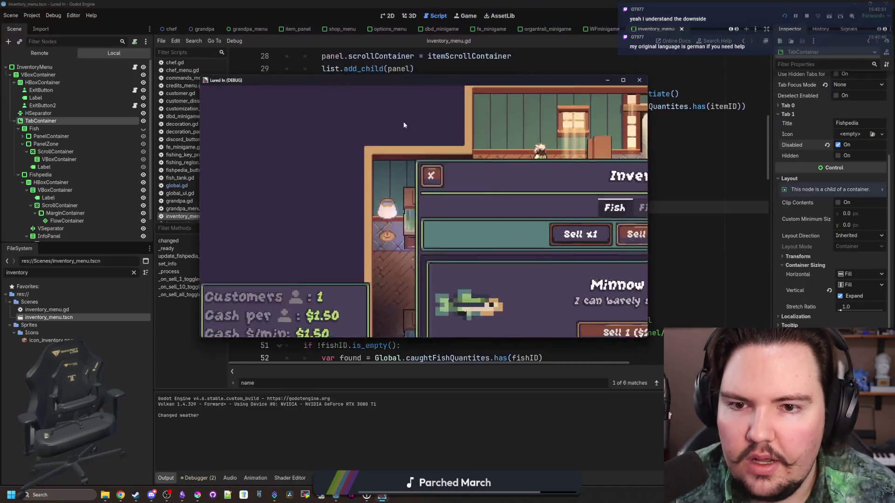
# Save the script and scene changes in the editor.
pyautogui.click(409, 206)
pyautogui.hotkey('ctrl', 's')
pyautogui.scroll(5, 409, 205)
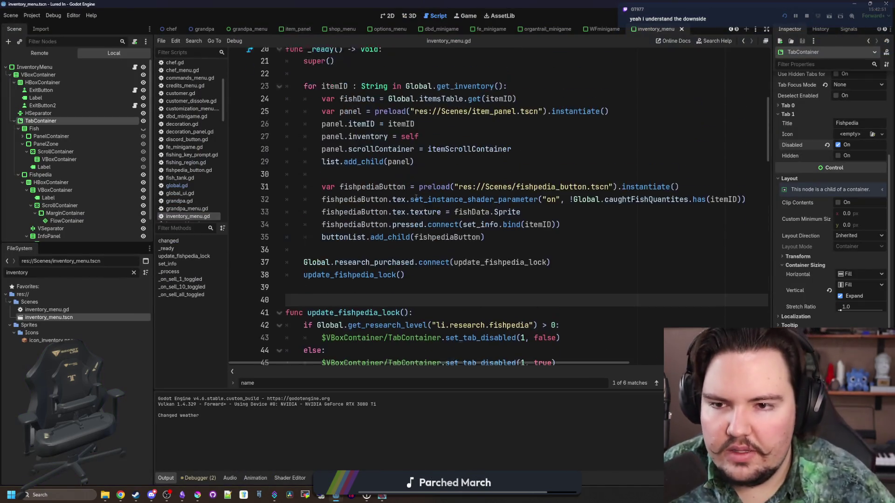
pyautogui.scroll(-6, 415, 201)
pyautogui.scroll(10, 416, 198)
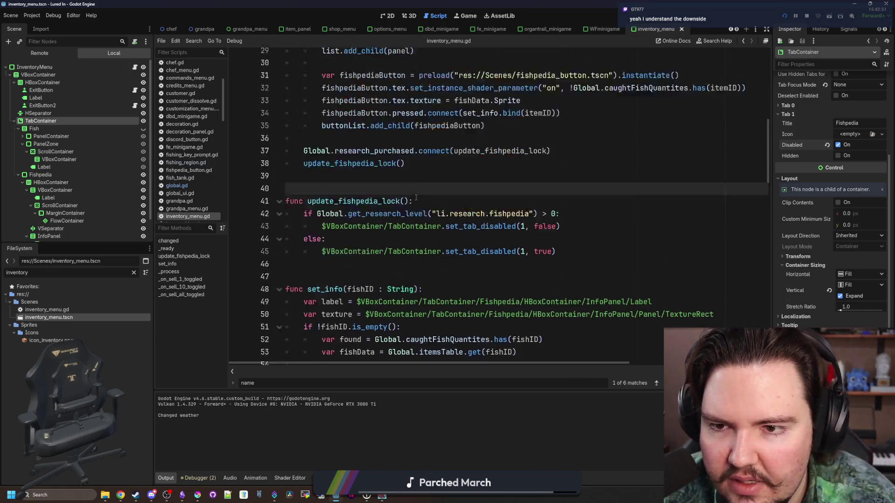
pyautogui.scroll(-1, 389, 235)
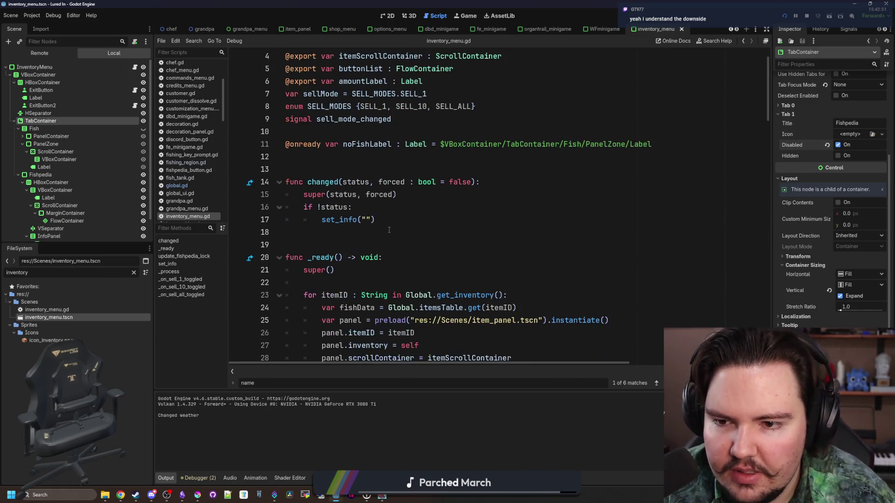
# Add an else: after set_info("") in changed() and start a $VBoxContainer/TabContainer. reference.
pyautogui.click(398, 223)
pyautogui.press('Return')
pyautogui.press('BackSpace')
pyautogui.write('else:')
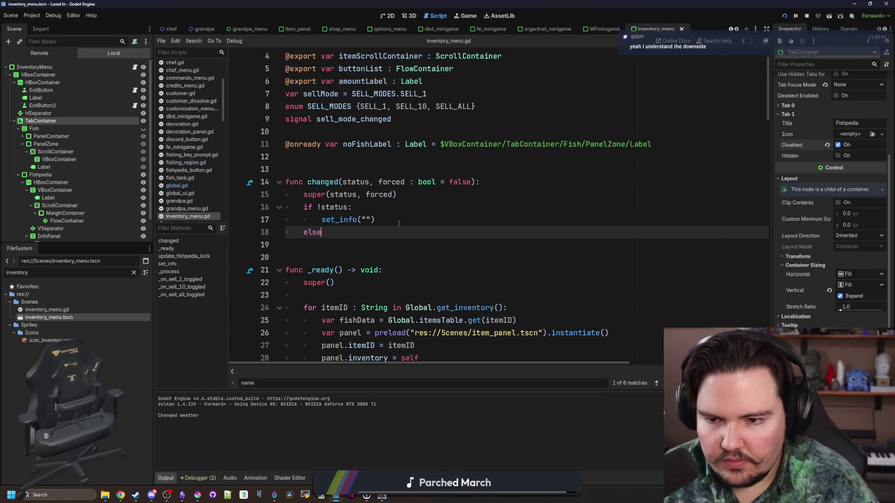
pyautogui.press('Return')
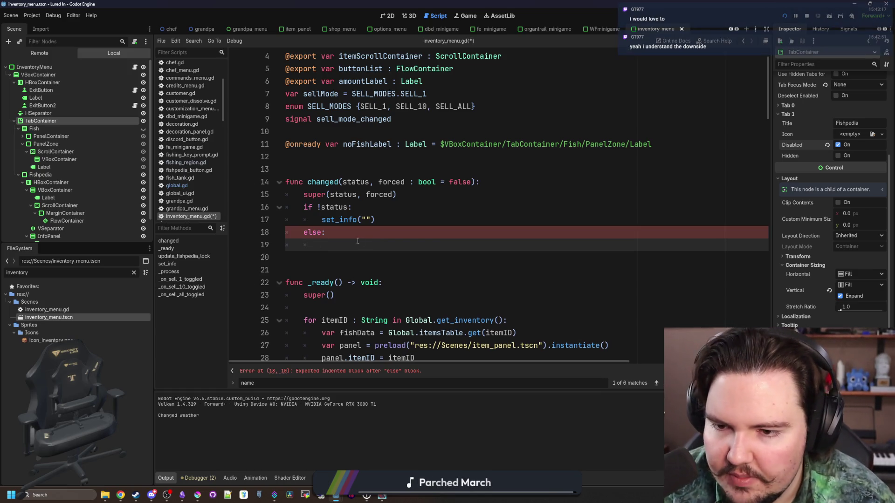
pyautogui.moveTo(72, 123)
pyautogui.mouseDown()
pyautogui.moveTo(349, 298)
pyautogui.moveTo(355, 245)
pyautogui.mouseUp()
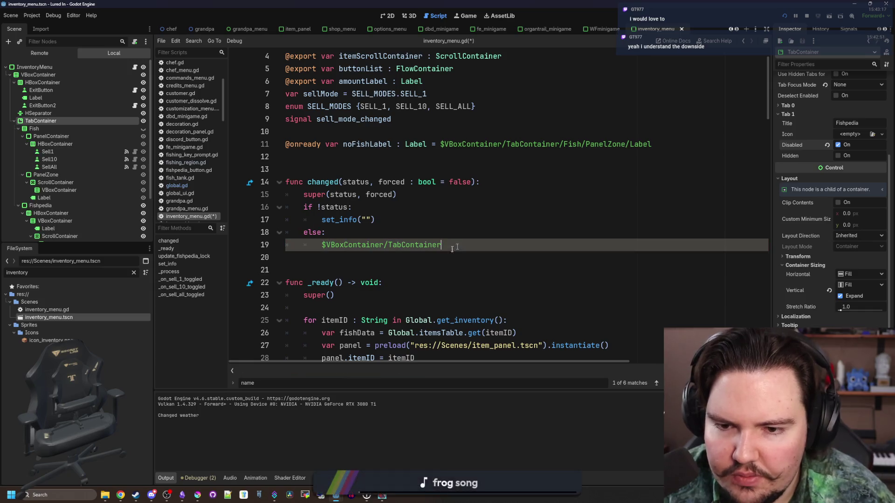
pyautogui.moveTo(151, 495)
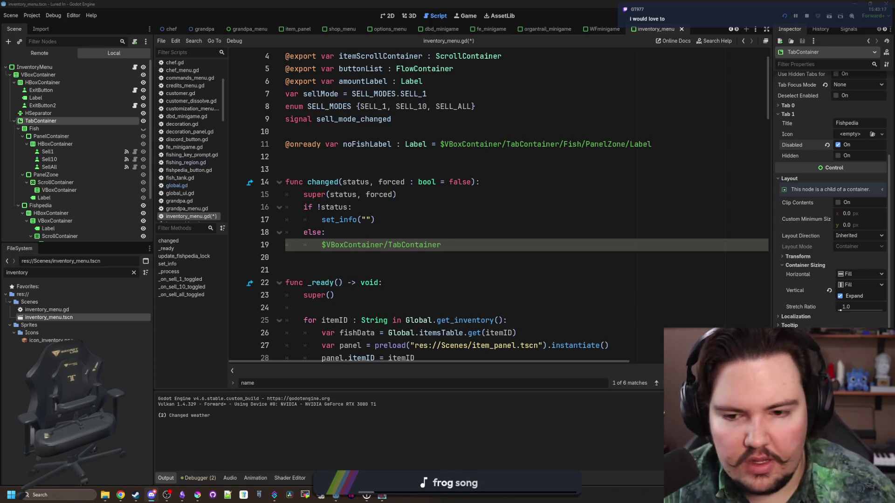
pyautogui.click(464, 244)
pyautogui.write('.')
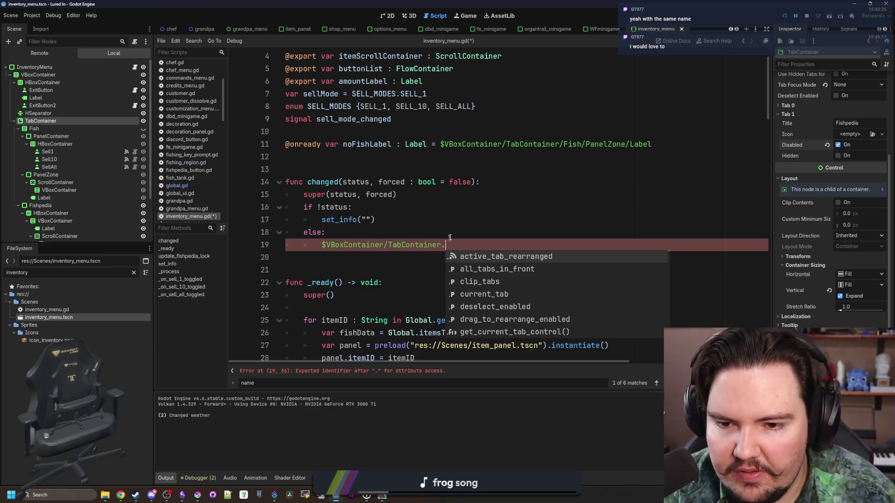
pyautogui.press('Escape')
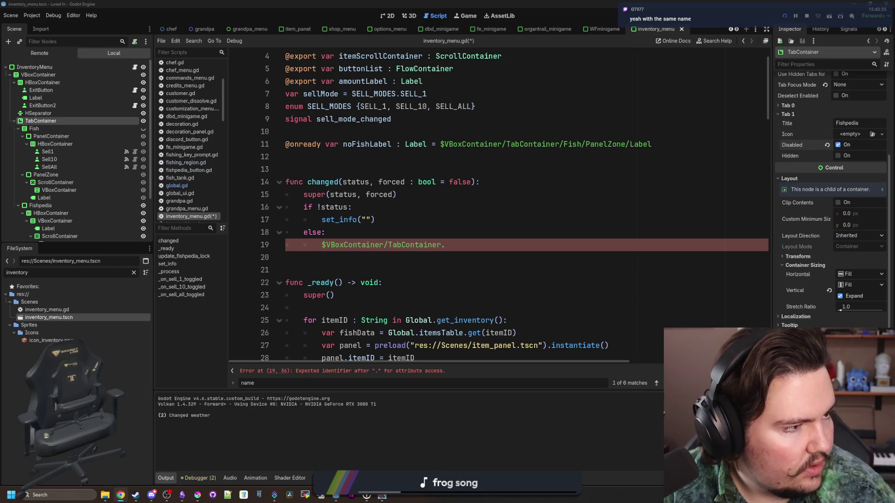
# Enter 'de' as the column F header in Lured In Translations, then open a new browser tab.
pyautogui.click(120, 495)
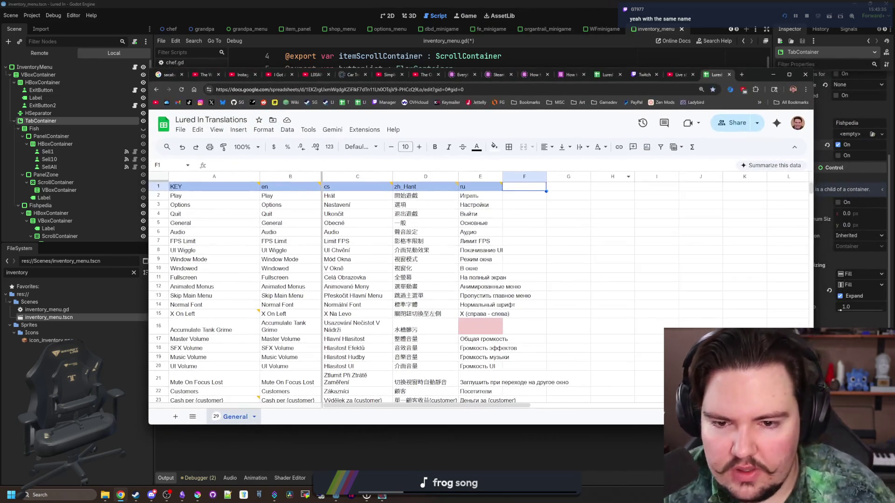
pyautogui.doubleClick(513, 190)
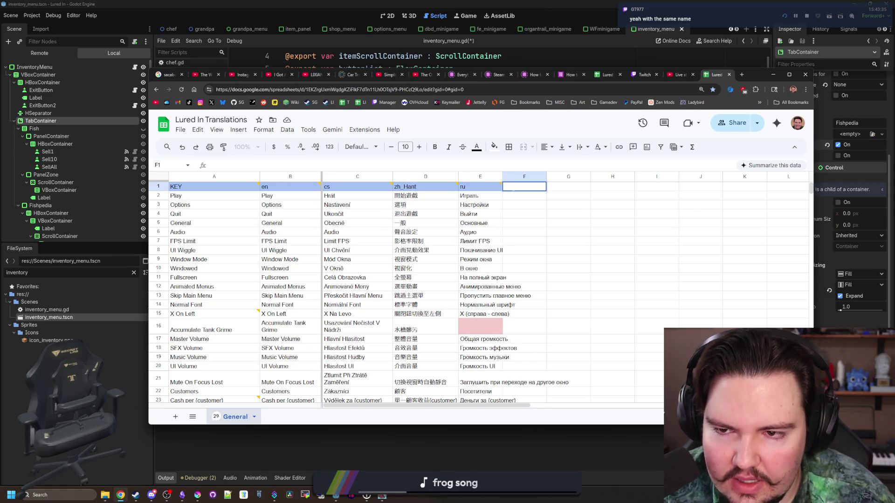
pyautogui.press('Escape')
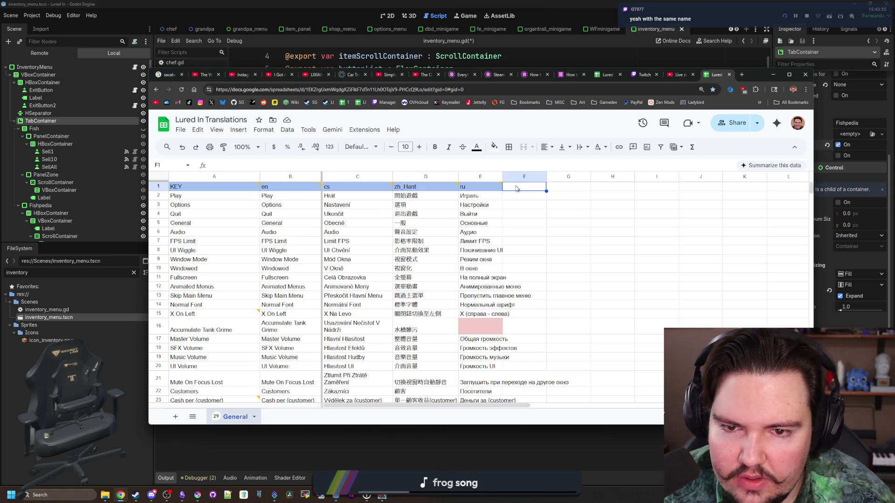
pyautogui.press('Return')
pyautogui.write('de')
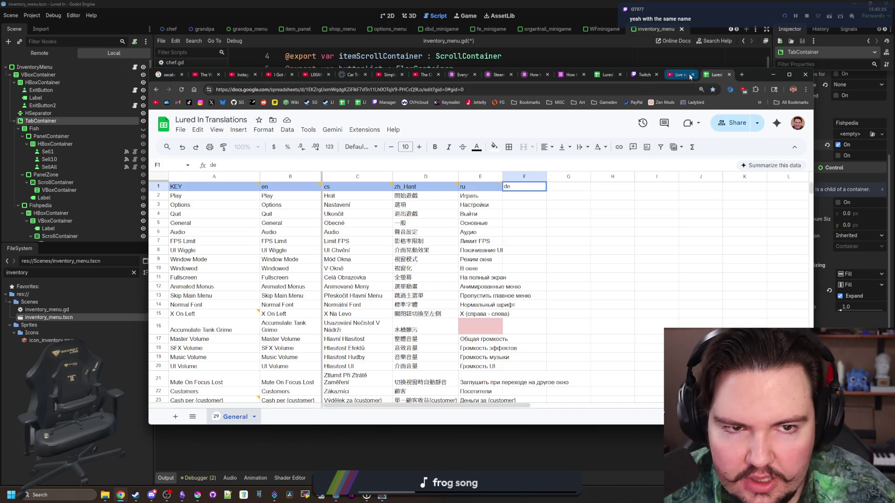
pyautogui.click(742, 76)
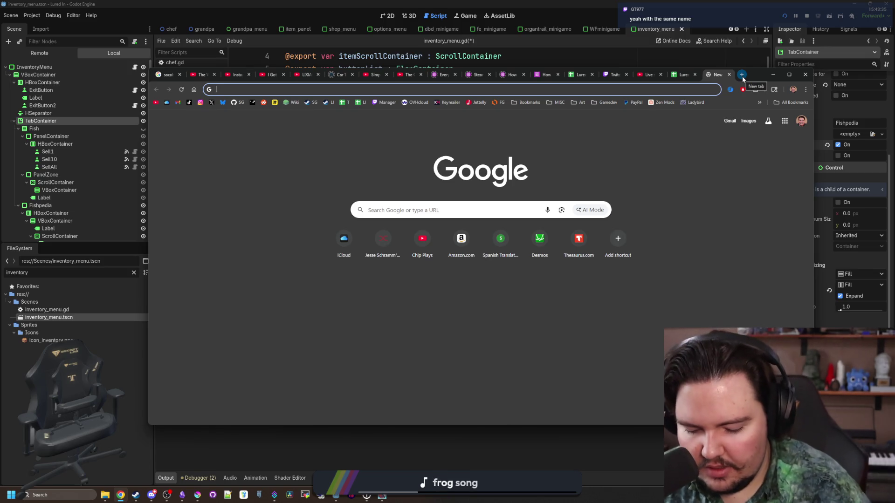
# Search for 'godot locale codes' and open the Godot Docs Locale codes page.
pyautogui.write('godot l')
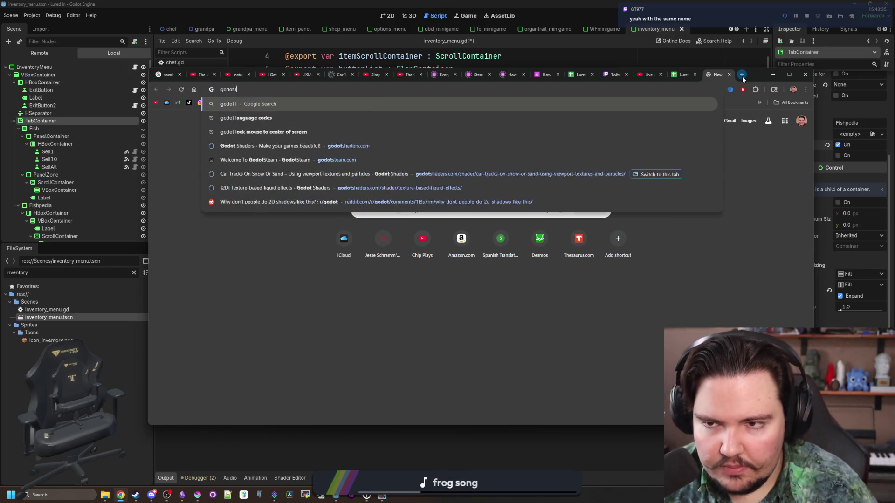
pyautogui.write('ocale codes')
pyautogui.press('Return')
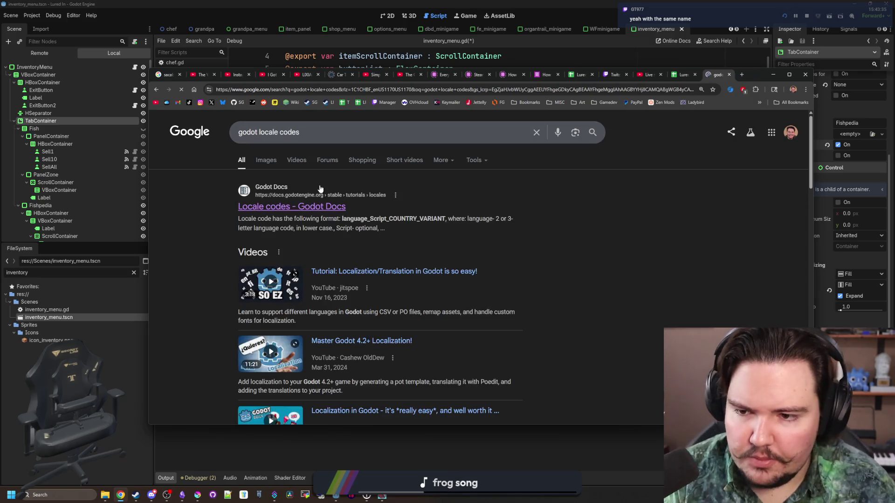
pyautogui.click(290, 202)
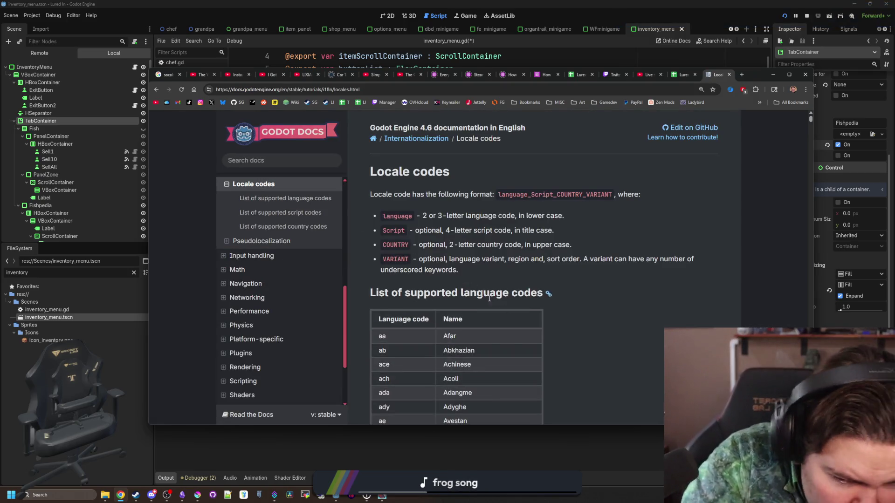
pyautogui.scroll(-7, 558, 265)
pyautogui.scroll(-3, 557, 261)
# Find 'german' on the locale codes page, then return to the Lured In Translations sheet.
pyautogui.hotkey('ctrl', 'f')
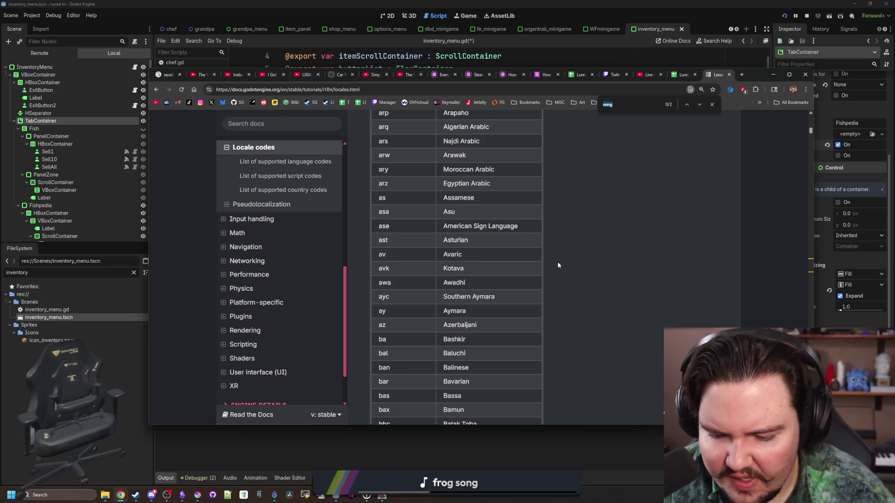
pyautogui.write('gemany')
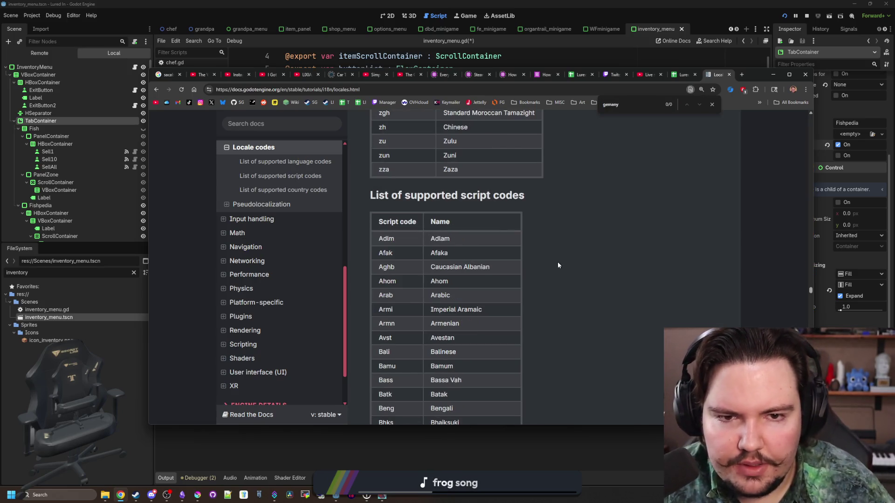
pyautogui.press('BackSpace')
pyautogui.press('BackSpace')
pyautogui.press('BackSpace')
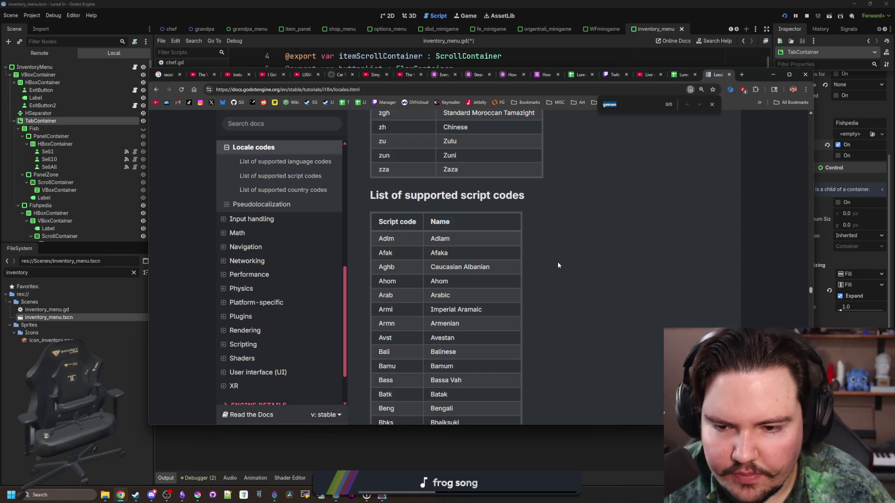
pyautogui.write('rman')
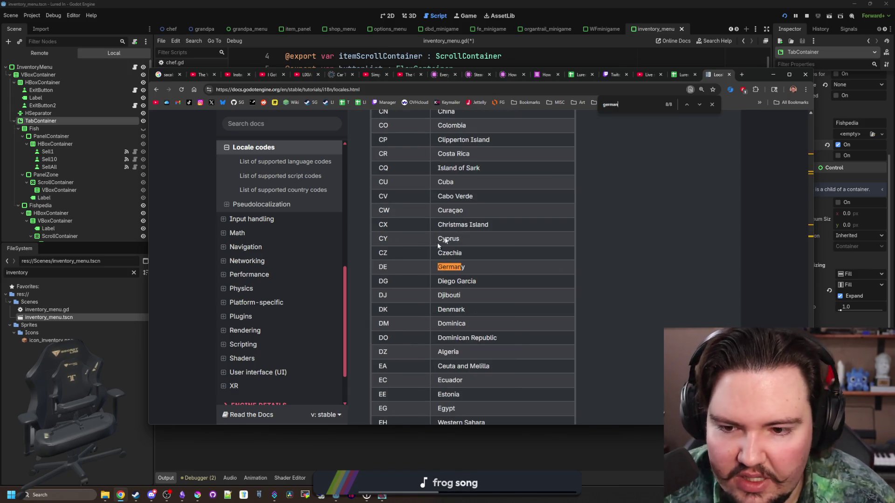
pyautogui.scroll(15, 570, 206)
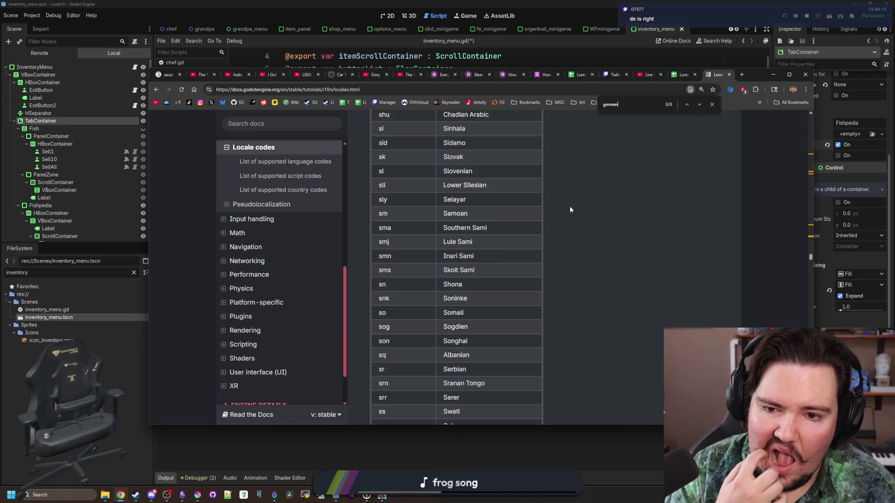
pyautogui.scroll(18, 570, 206)
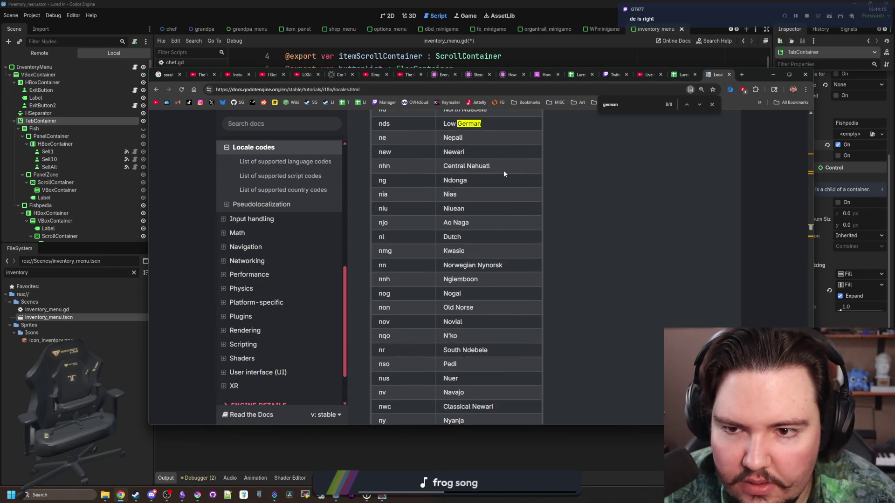
pyautogui.scroll(7, 517, 147)
pyautogui.click(684, 75)
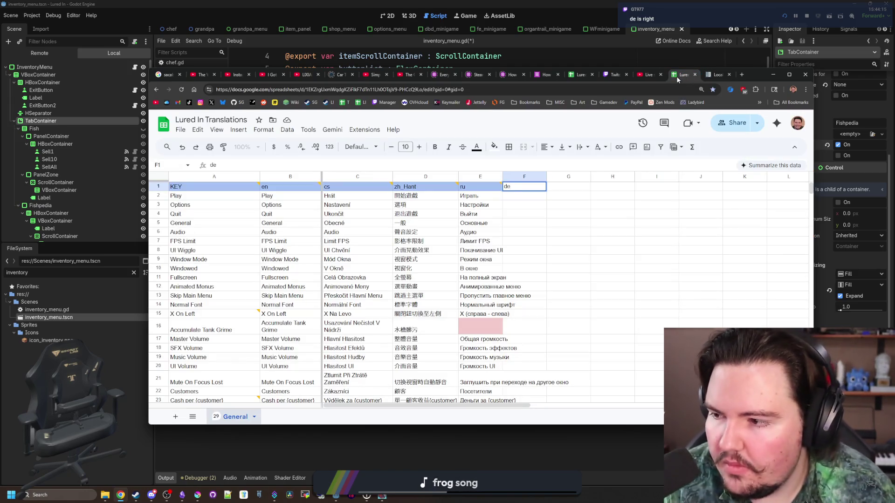
# Commit the de header in F1 and give it the same light-blue header fill.
pyautogui.click(543, 198)
pyautogui.click(530, 187)
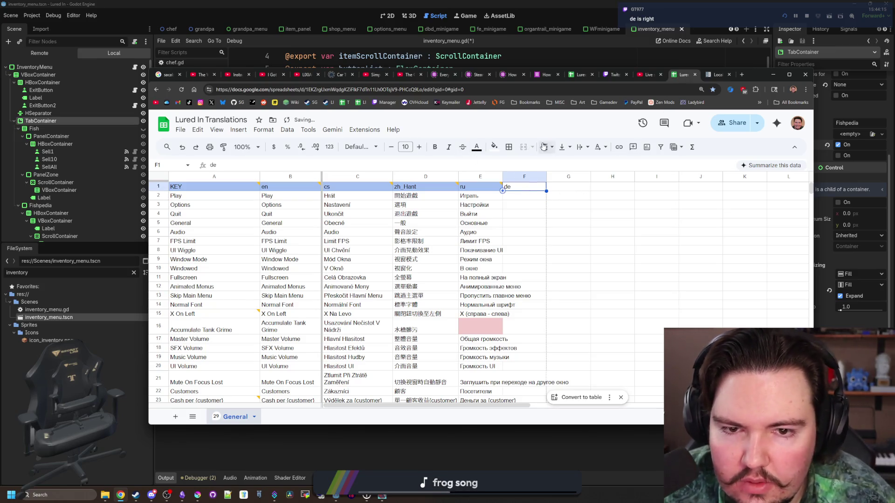
pyautogui.click(494, 147)
pyautogui.click(555, 204)
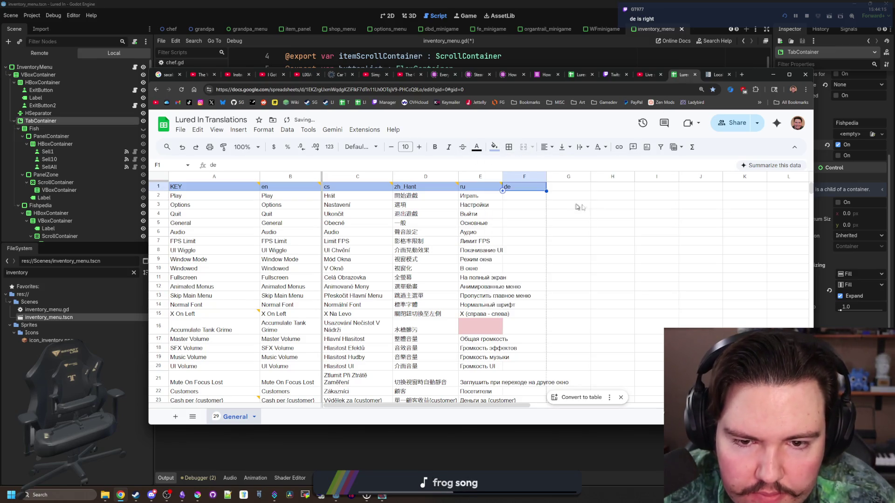
pyautogui.click(601, 205)
# Maximize the browser and select the whole translations table, A1 through F320.
pyautogui.scroll(-20, 538, 195)
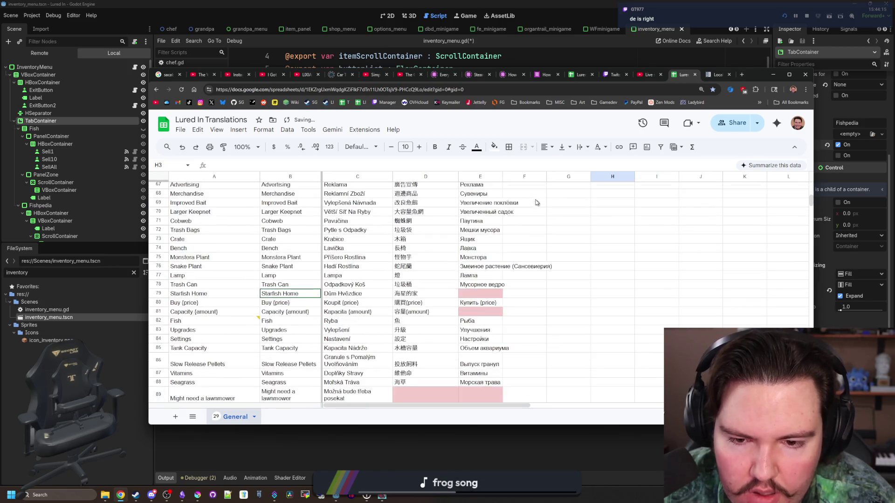
pyautogui.scroll(-10, 496, 251)
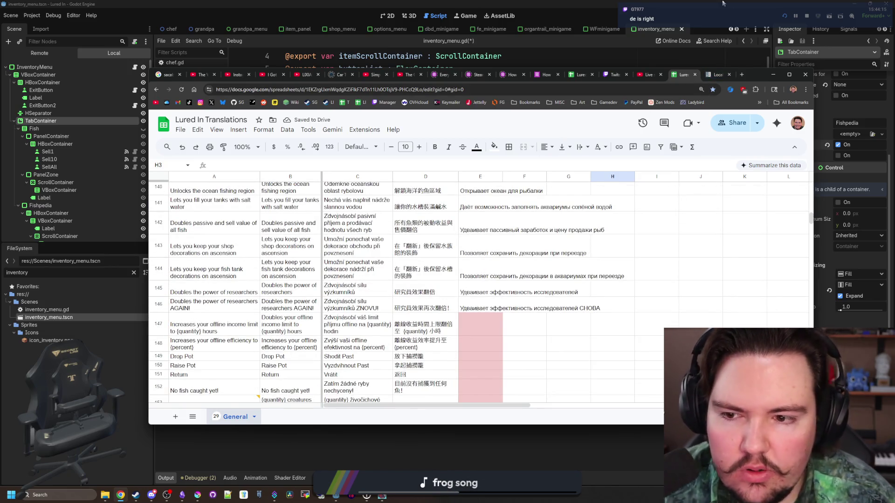
pyautogui.doubleClick(755, 75)
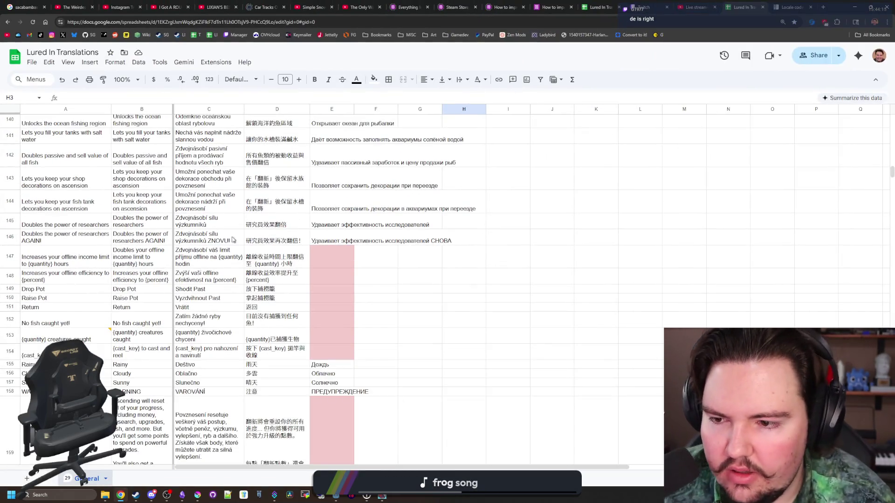
pyautogui.scroll(20, 147, 221)
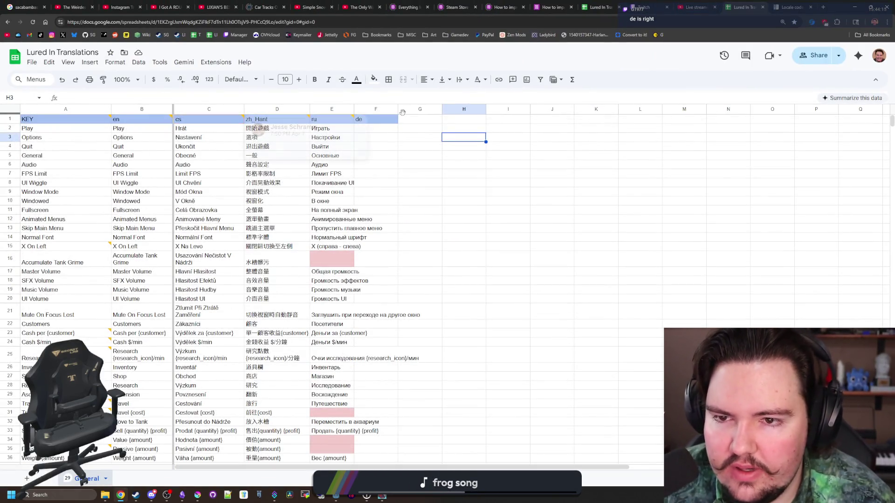
pyautogui.click(378, 127)
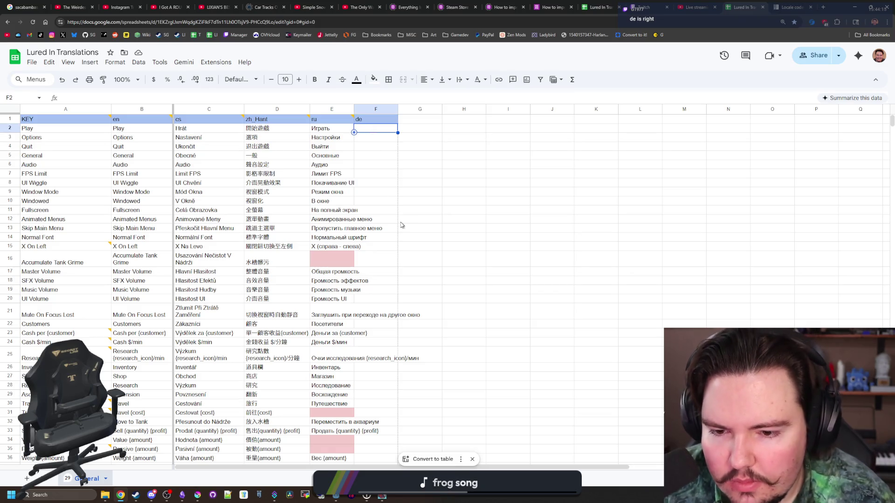
pyautogui.scroll(-10, 370, 278)
pyautogui.scroll(-15, 369, 278)
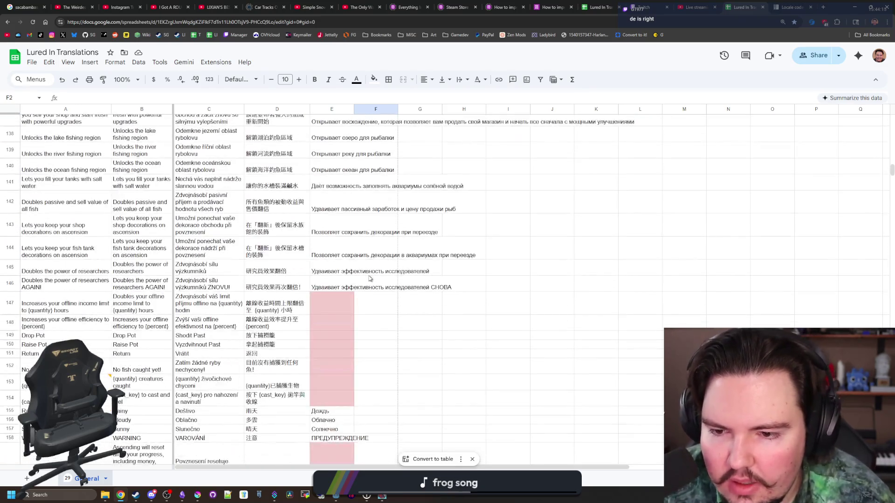
pyautogui.scroll(-20, 368, 278)
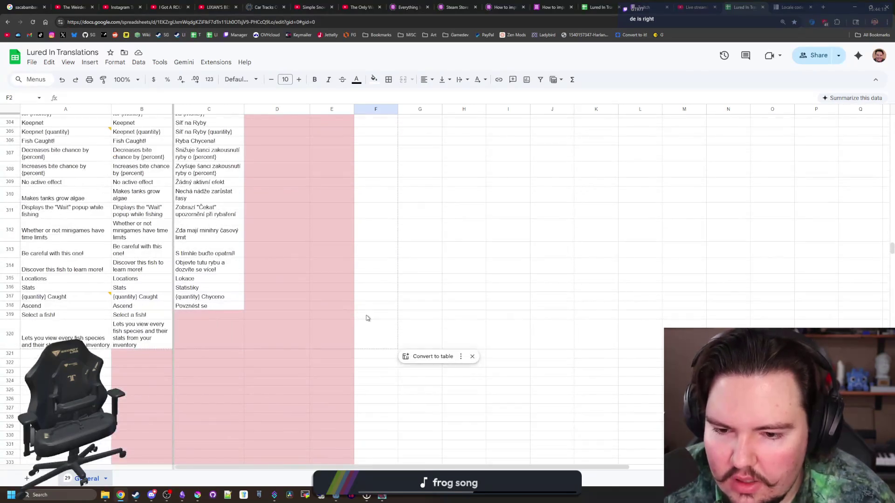
pyautogui.click(374, 326)
pyautogui.scroll(20, 370, 317)
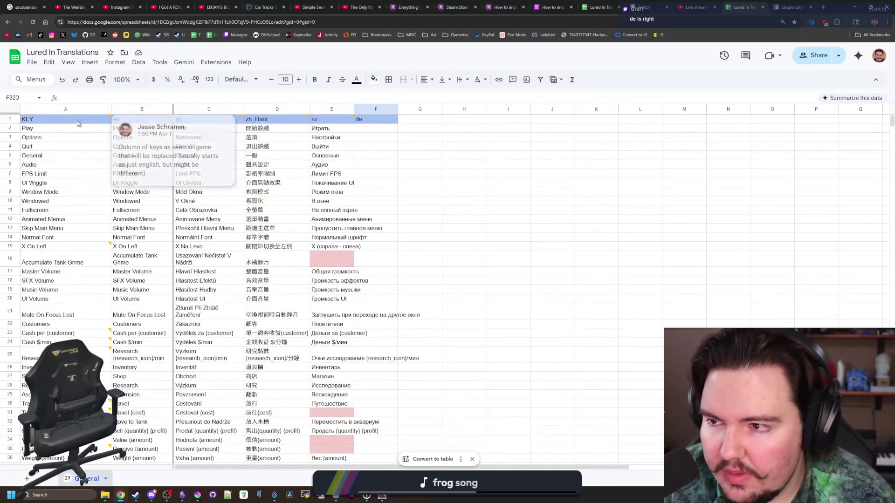
pyautogui.keyDown('shift'); pyautogui.click(58, 119); pyautogui.keyUp('shift')
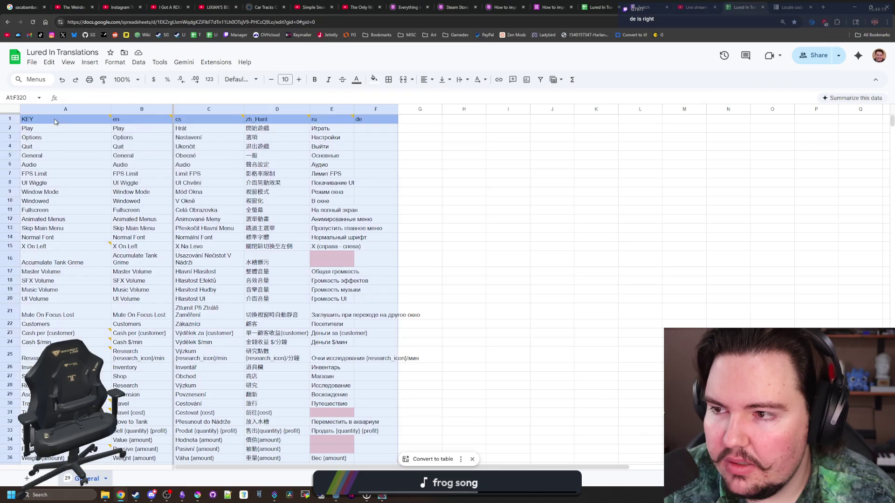
# Wrap text across the selected table and widen the ru column E, then switch to the Godot locale page.
pyautogui.click(115, 62)
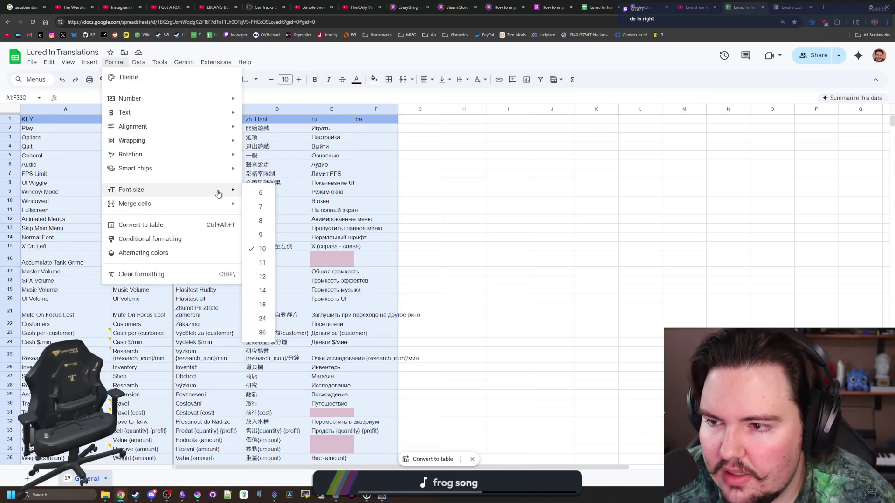
pyautogui.moveTo(209, 135)
pyautogui.click(264, 156)
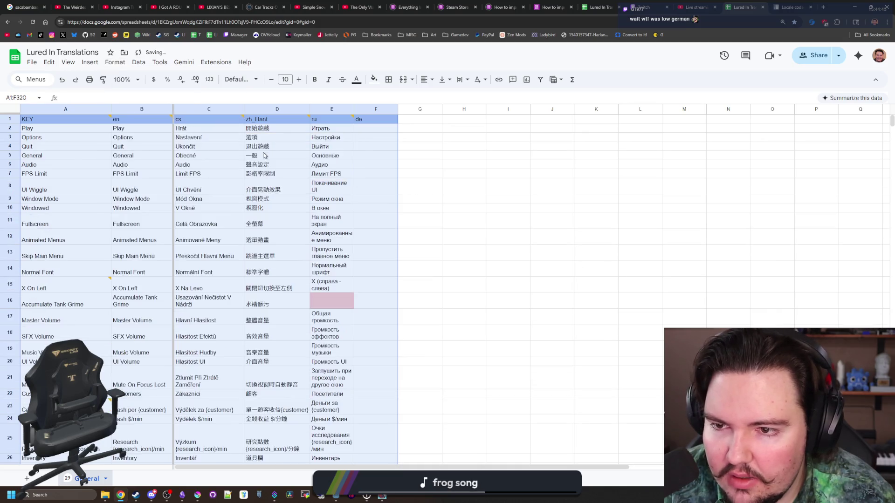
pyautogui.click(363, 175)
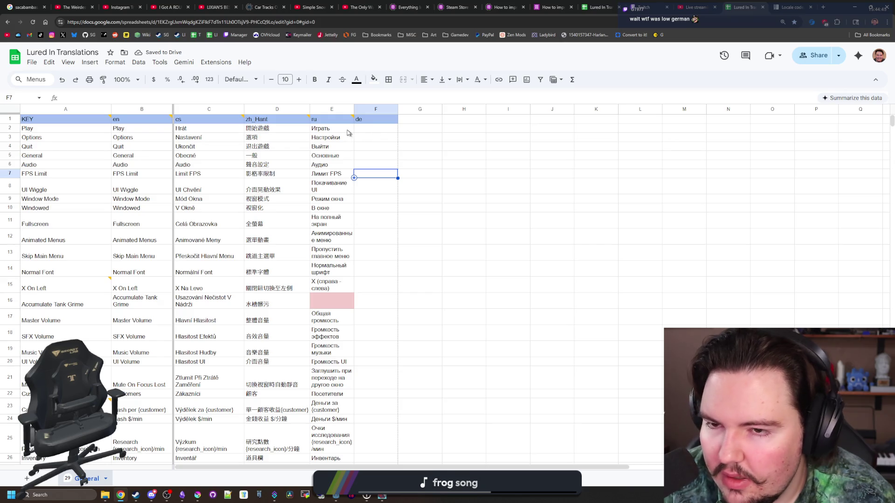
pyautogui.moveTo(355, 109); pyautogui.dragTo(372, 109)
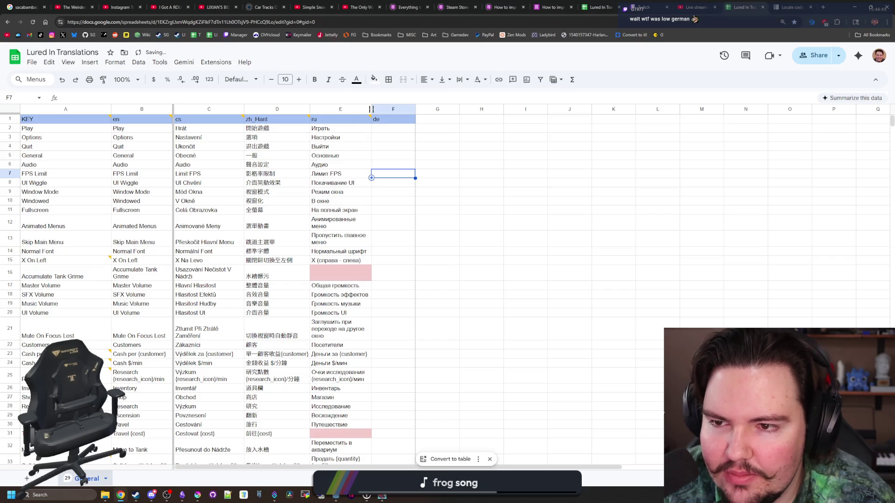
pyautogui.hotkey('ctrl', 'Tab')
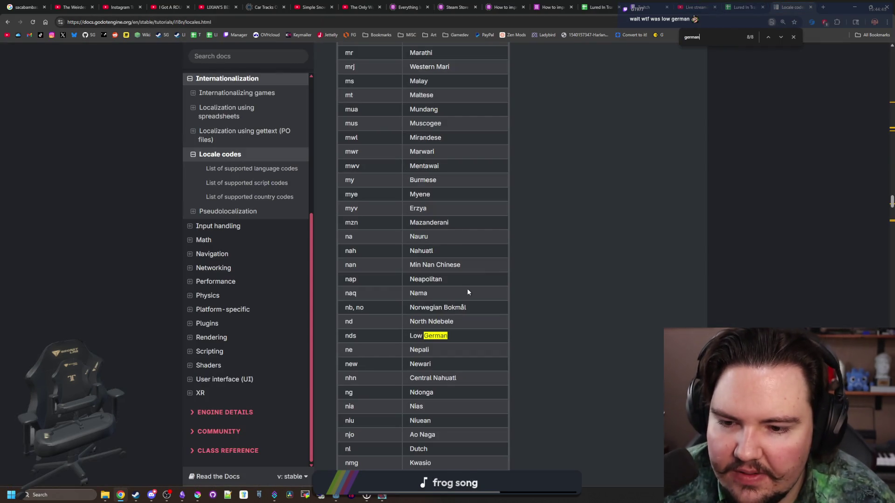
# Scroll the Godot locale code tables to confirm 'de' means German, then return to the translations sheet.
pyautogui.scroll(20, 423, 335)
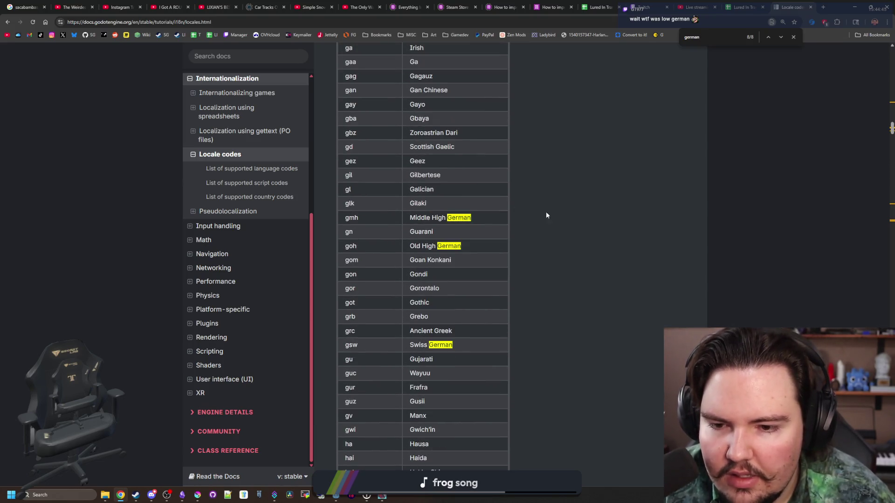
pyautogui.scroll(20, 394, 261)
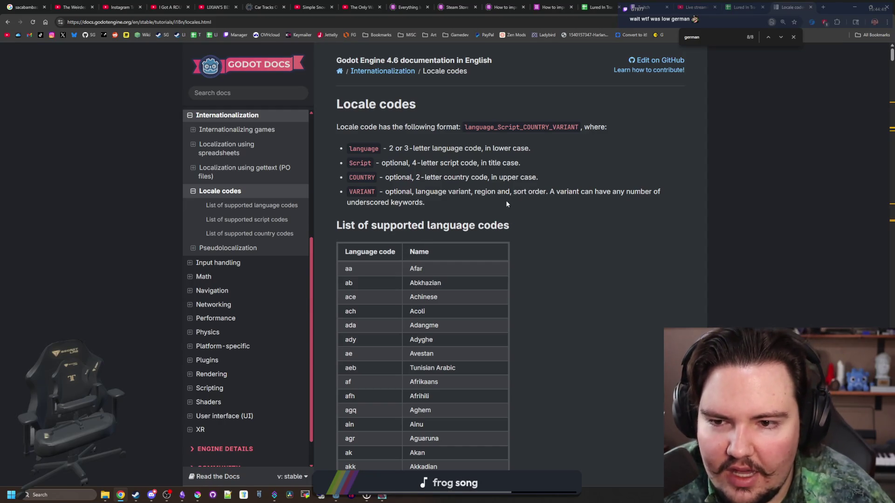
pyautogui.scroll(-20, 507, 204)
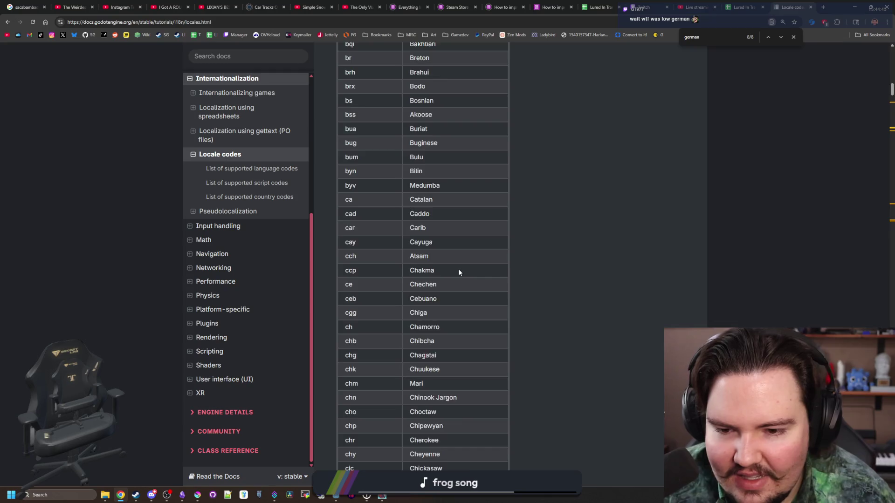
pyautogui.scroll(-9, 459, 273)
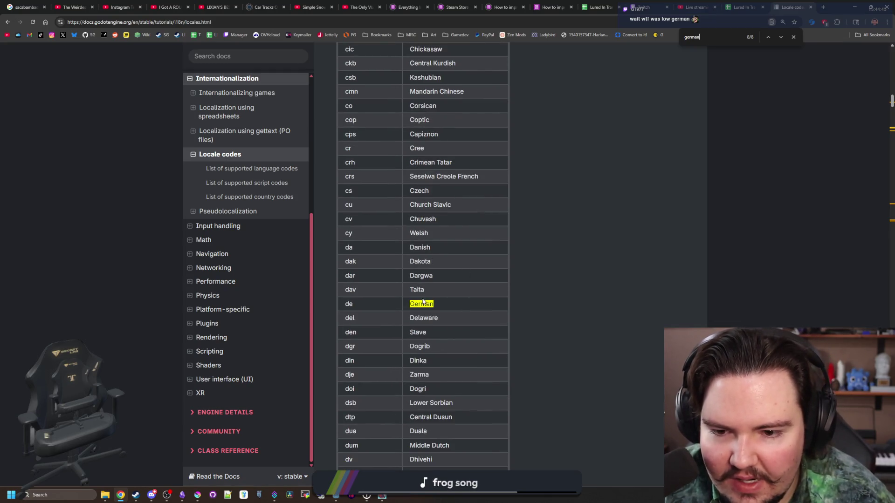
pyautogui.scroll(-18, 384, 308)
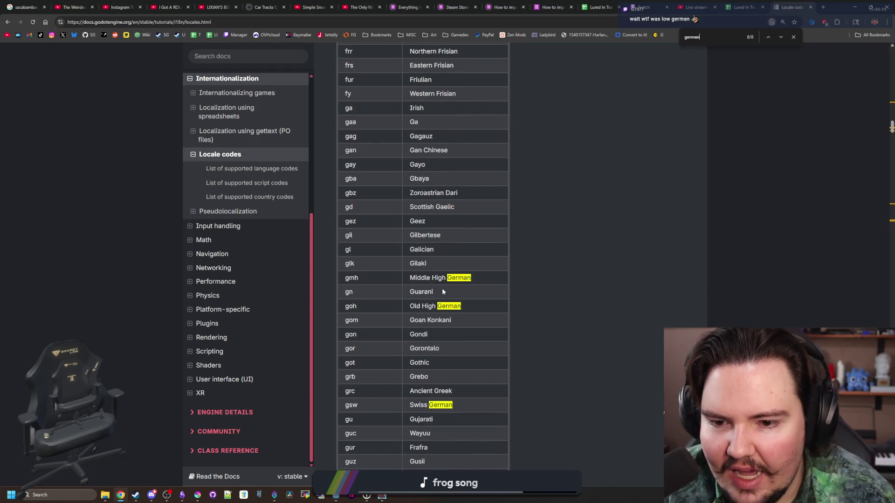
pyautogui.scroll(-20, 424, 313)
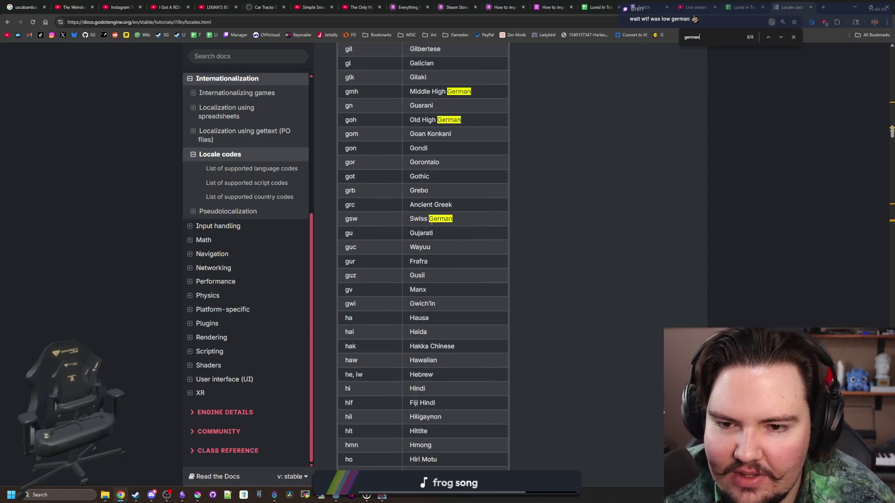
pyautogui.scroll(-20, 423, 269)
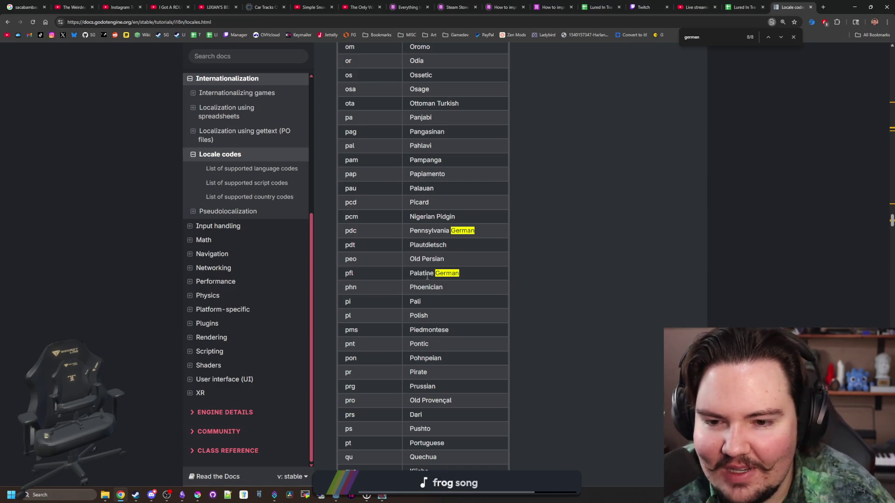
pyautogui.scroll(-20, 440, 286)
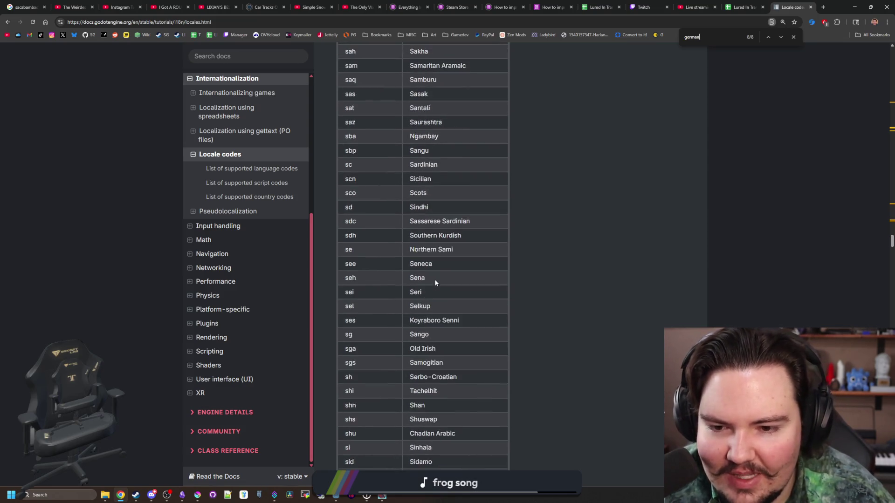
pyautogui.scroll(-17, 435, 283)
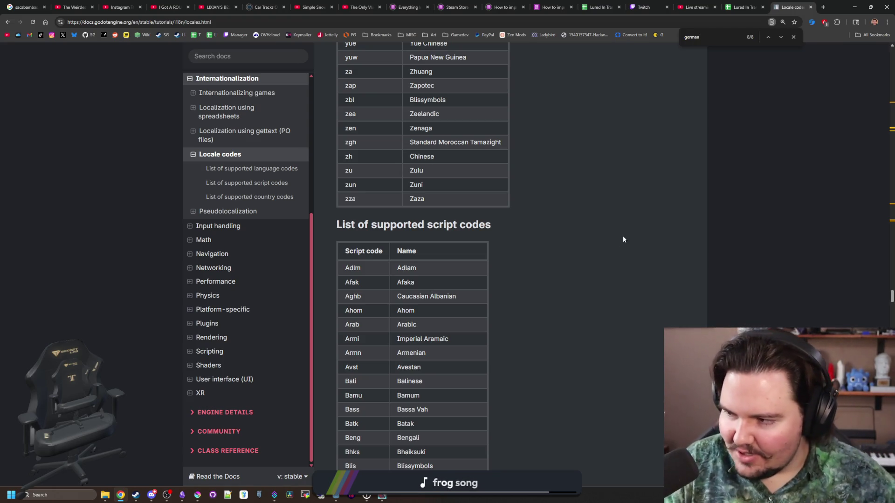
pyautogui.scroll(-20, 526, 267)
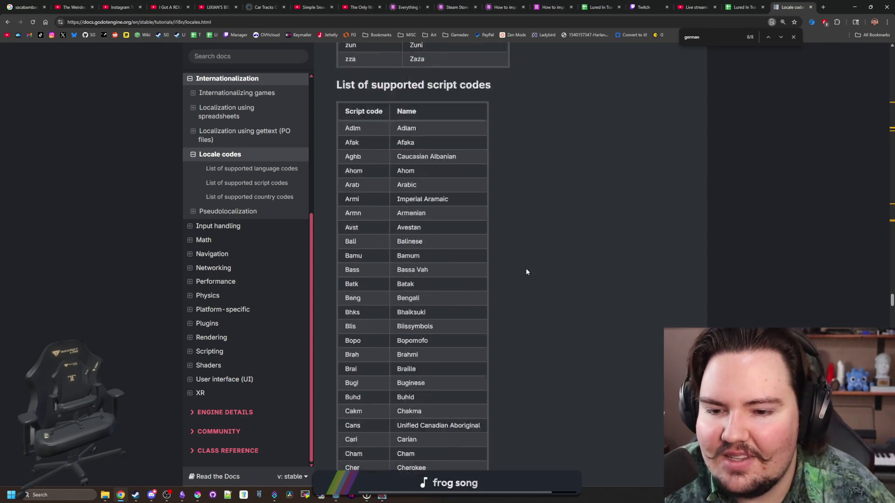
pyautogui.scroll(-20, 491, 203)
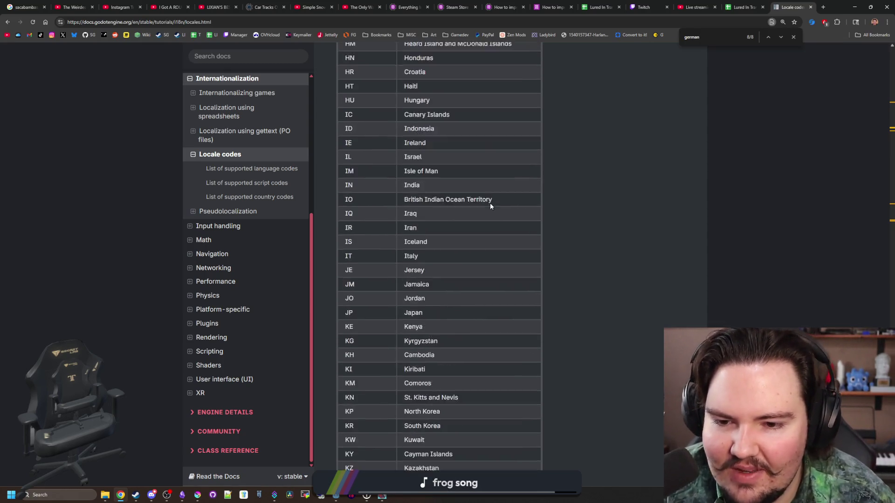
pyautogui.scroll(18, 490, 203)
pyautogui.scroll(-20, 493, 241)
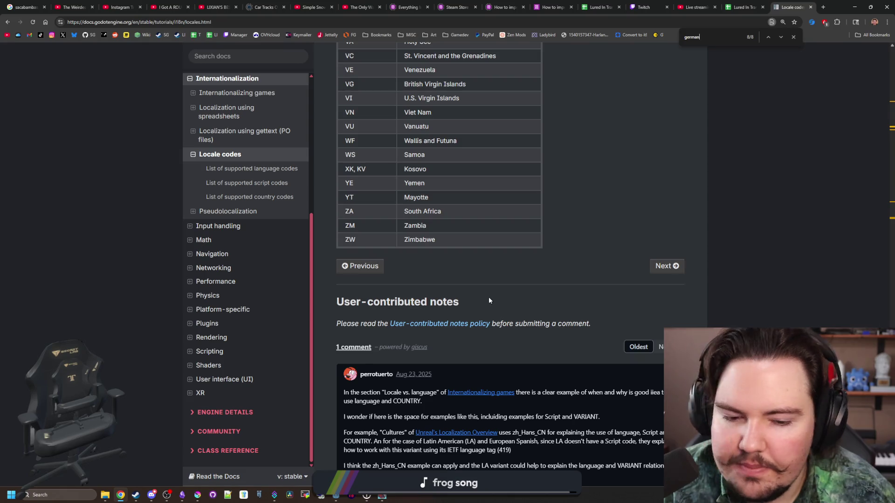
pyautogui.scroll(20, 488, 301)
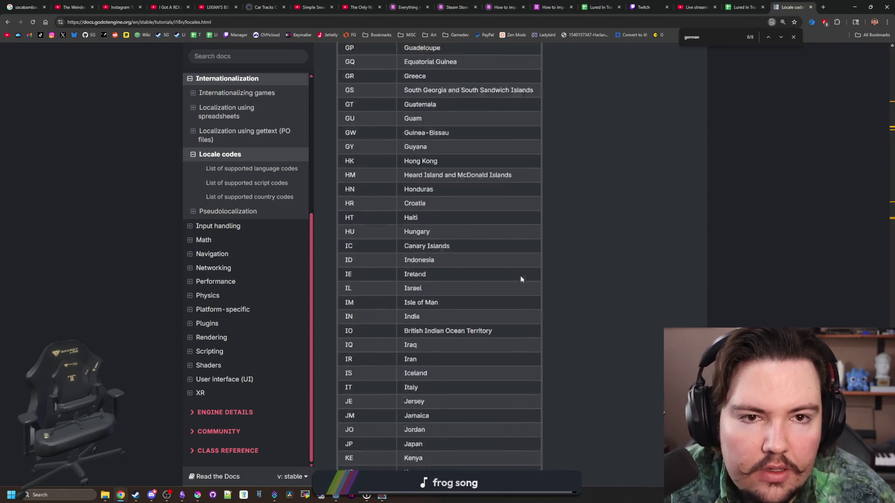
pyautogui.click(750, 7)
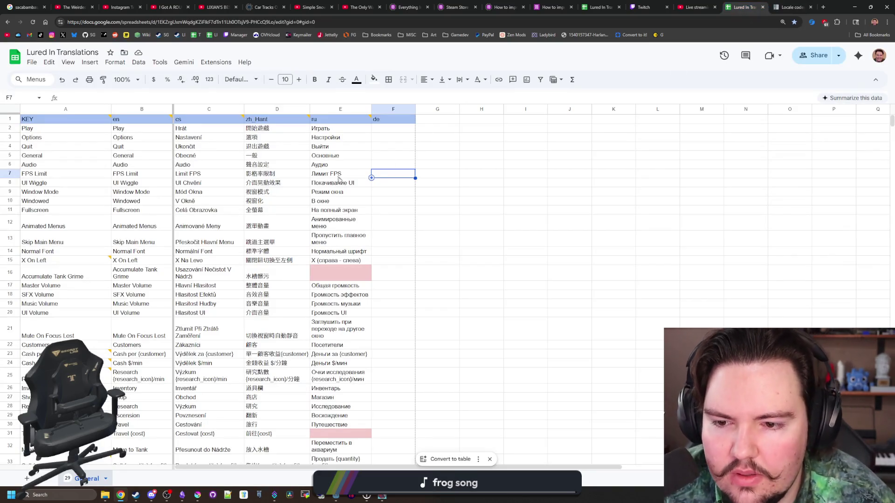
# Open the pink Is-empty conditional formatting rule and delete its extra ranges, leaving B2:B88.
pyautogui.click(355, 273)
pyautogui.click(374, 80)
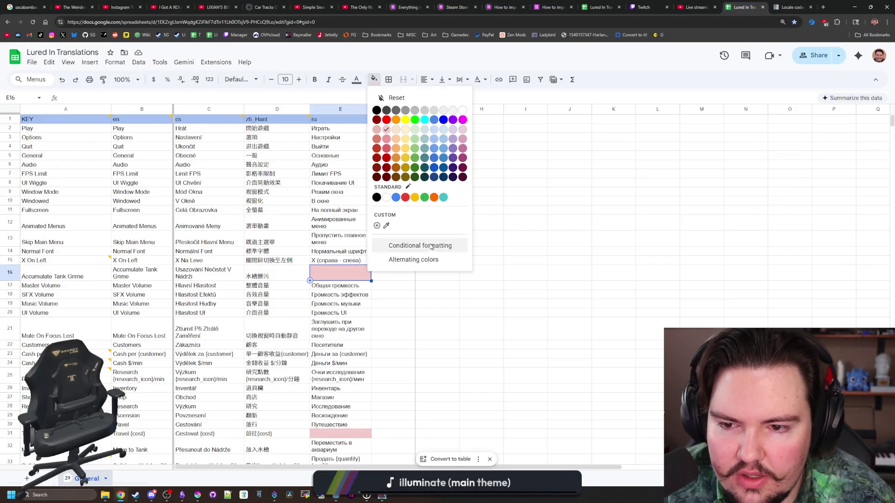
pyautogui.click(417, 243)
pyautogui.click(808, 117)
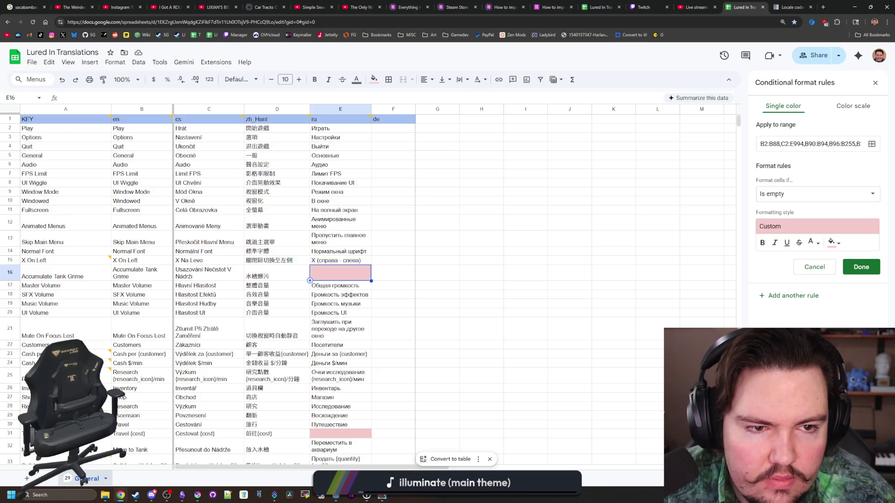
pyautogui.moveTo(860, 143); pyautogui.dragTo(781, 144)
pyautogui.click(809, 144)
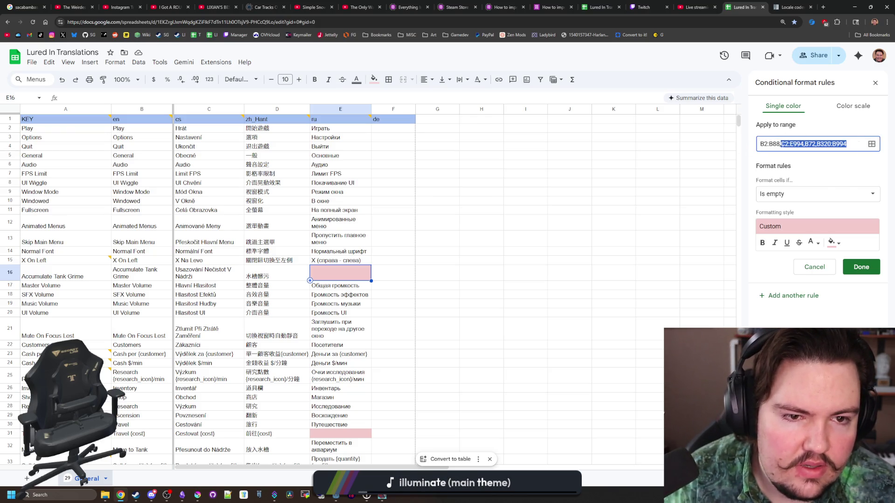
pyautogui.press('BackSpace')
pyautogui.write('B2:F1000')
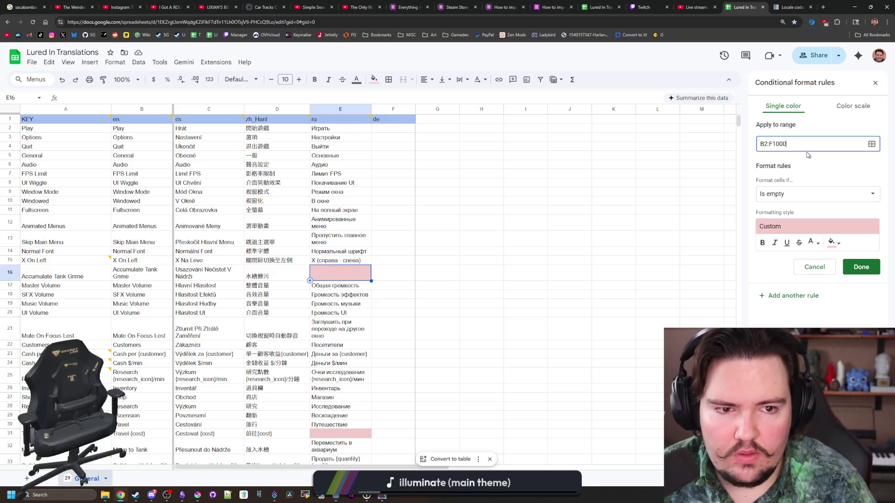
# Change the rule's range to B2:F100 and save it so empty de cells turn pink.
pyautogui.click(868, 267)
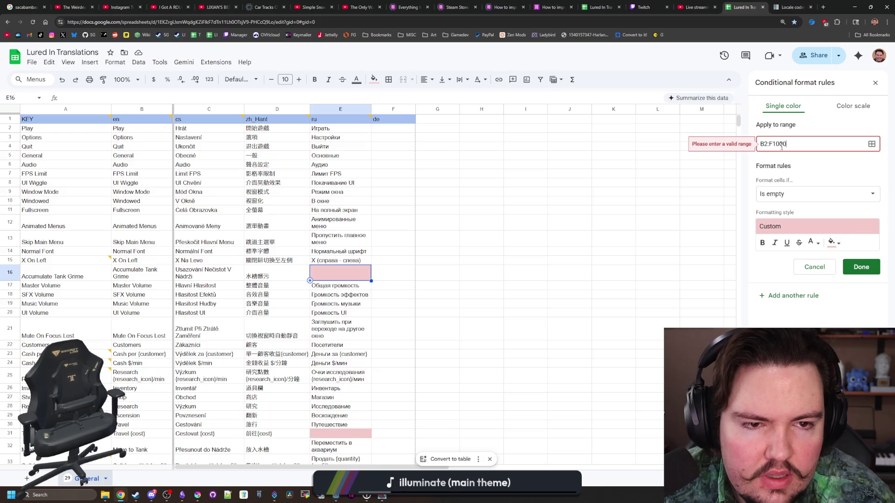
pyautogui.click(860, 267)
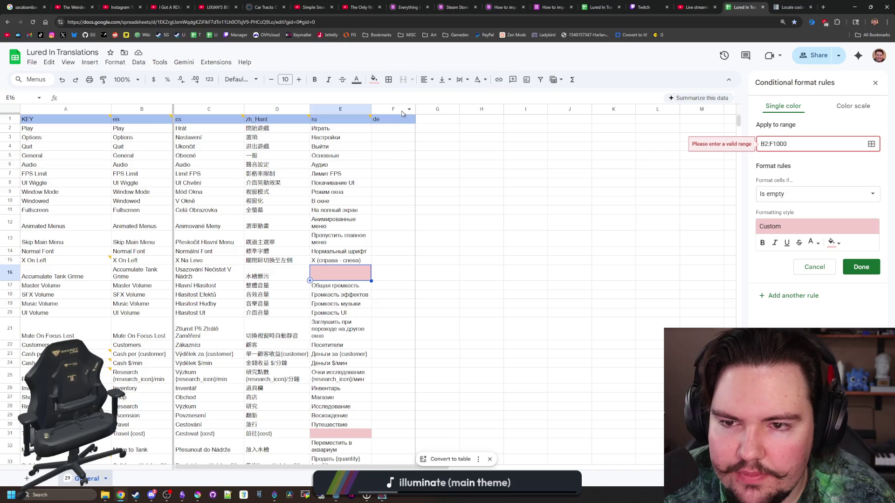
pyautogui.scroll(-20, 410, 229)
pyautogui.scroll(20, 406, 234)
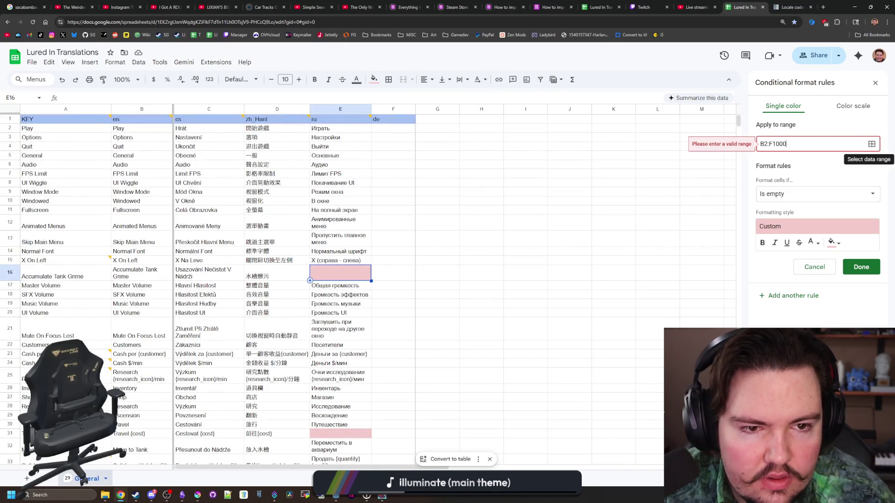
pyautogui.press('BackSpace')
pyautogui.click(862, 268)
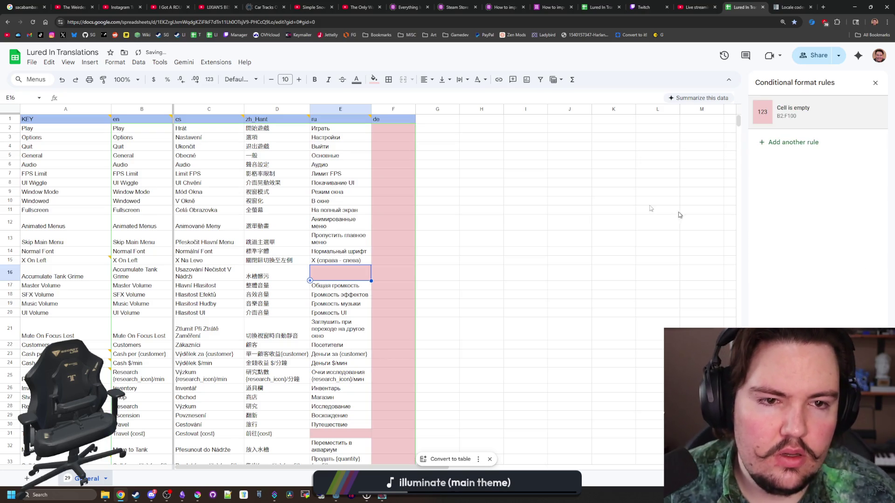
# Reopen the empty-cell highlight rule and widen its range to B2:F998.
pyautogui.click(792, 122)
pyautogui.scroll(-20, 379, 270)
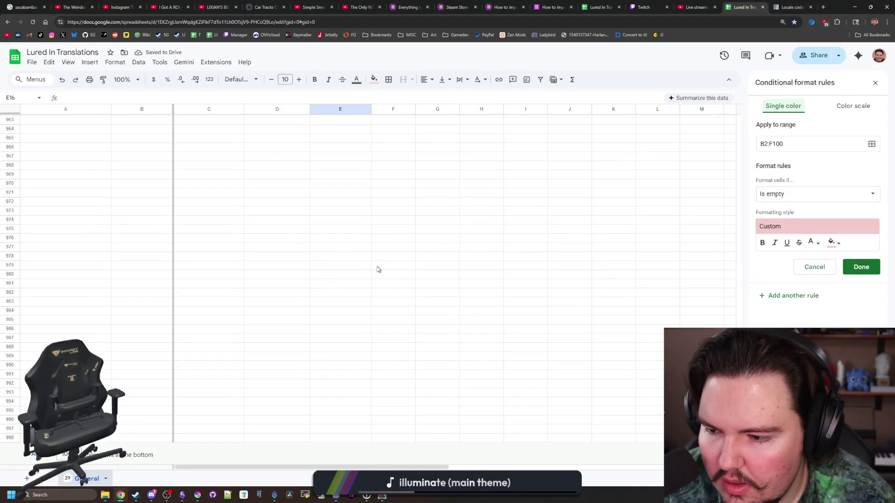
pyautogui.scroll(20, 378, 269)
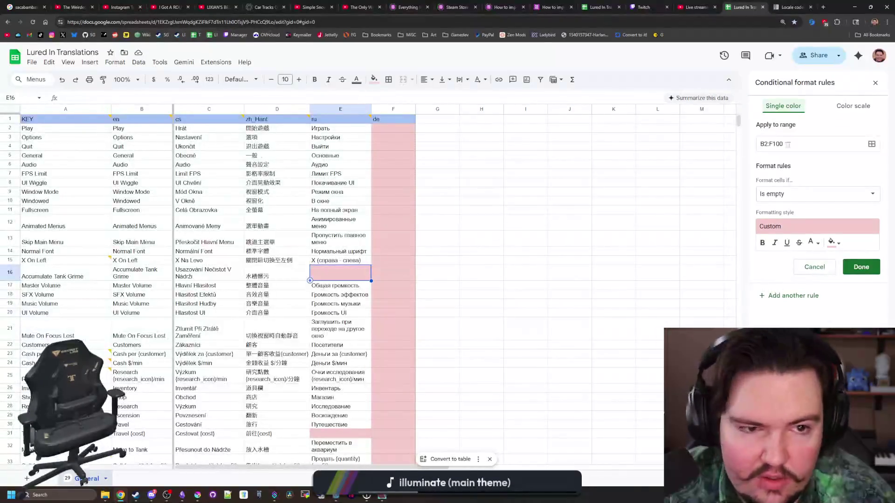
pyautogui.click(788, 144)
pyautogui.write('998')
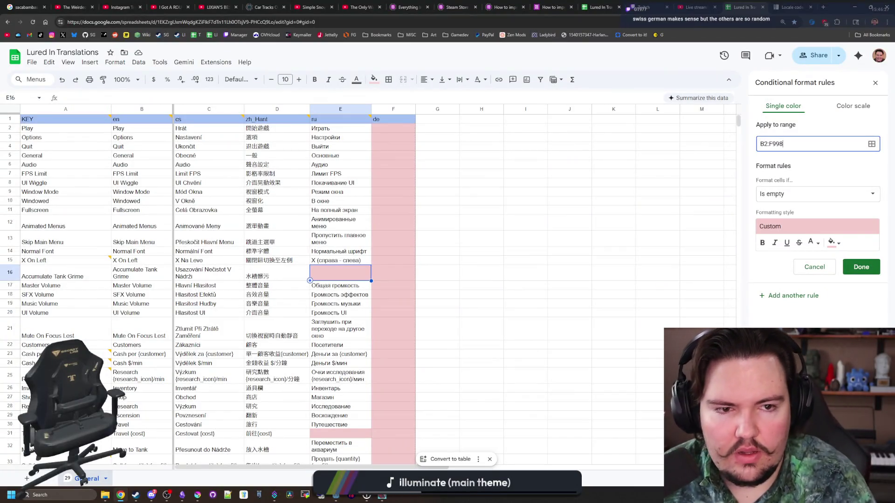
pyautogui.click(861, 267)
# Check that empty de cells and cells below the data show pink, then bring Discord forward.
pyautogui.scroll(-20, 424, 247)
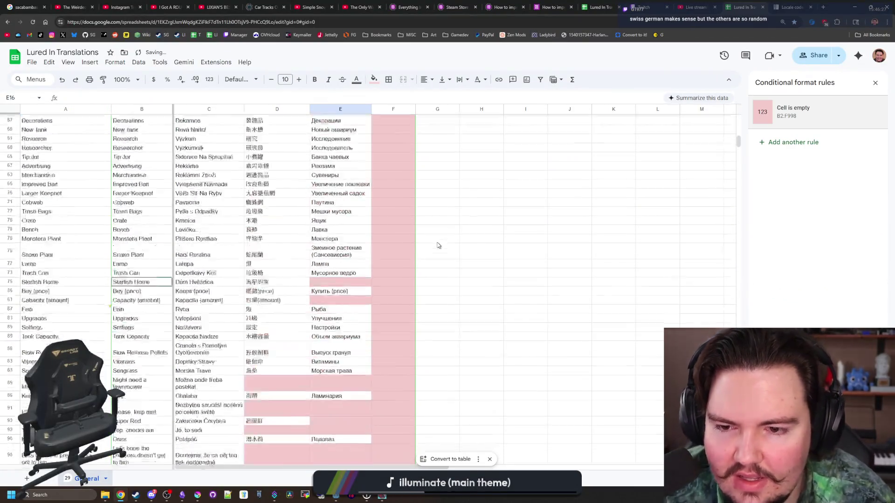
pyautogui.scroll(-3, 429, 240)
pyautogui.click(397, 235)
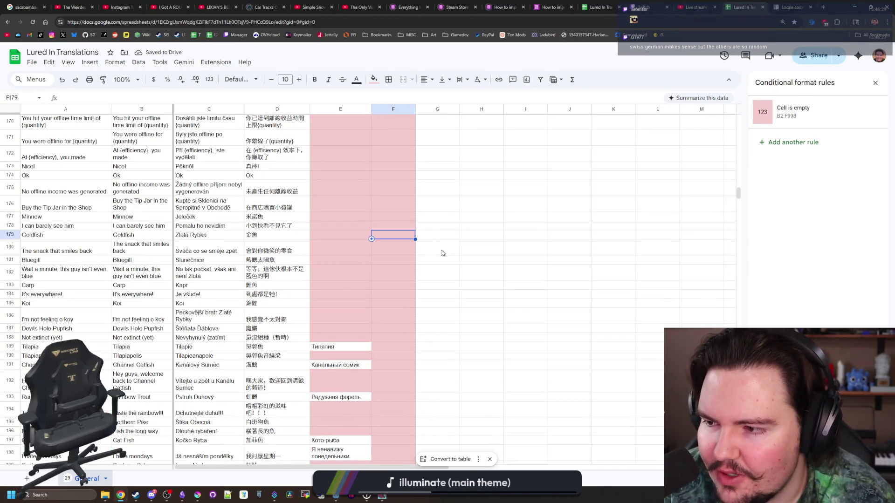
pyautogui.scroll(-20, 442, 253)
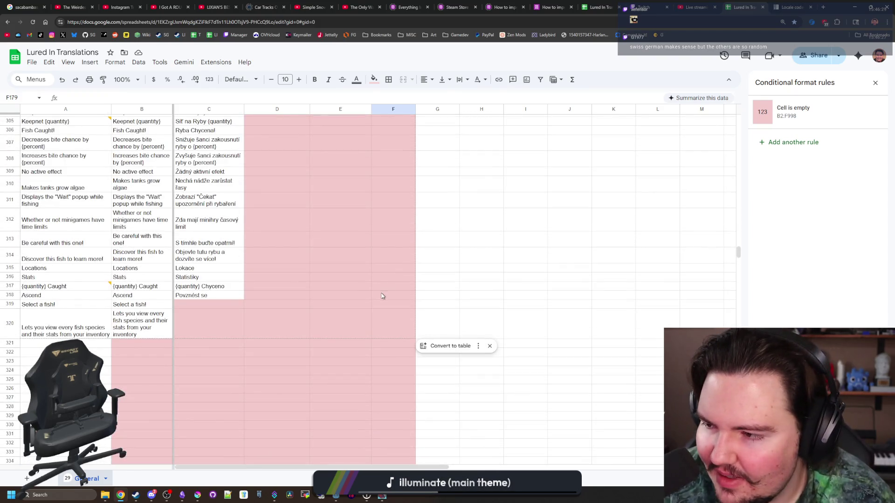
pyautogui.click(399, 313)
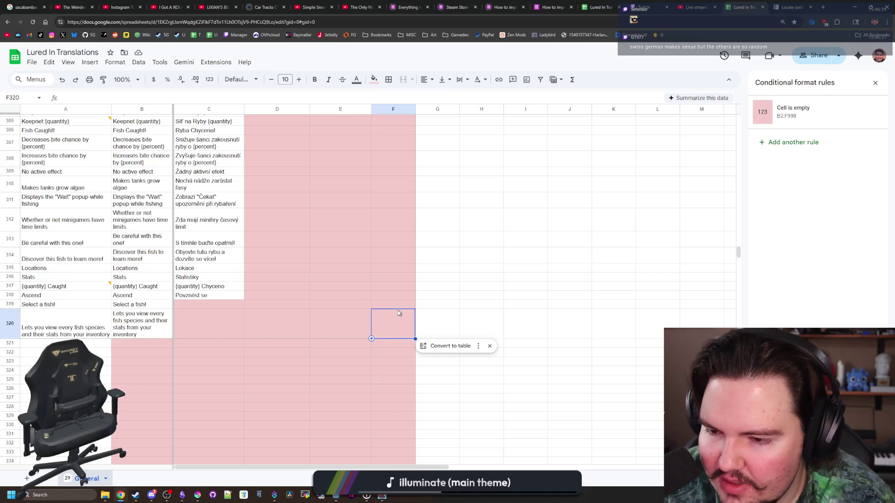
pyautogui.click(403, 306)
pyautogui.scroll(-20, 400, 307)
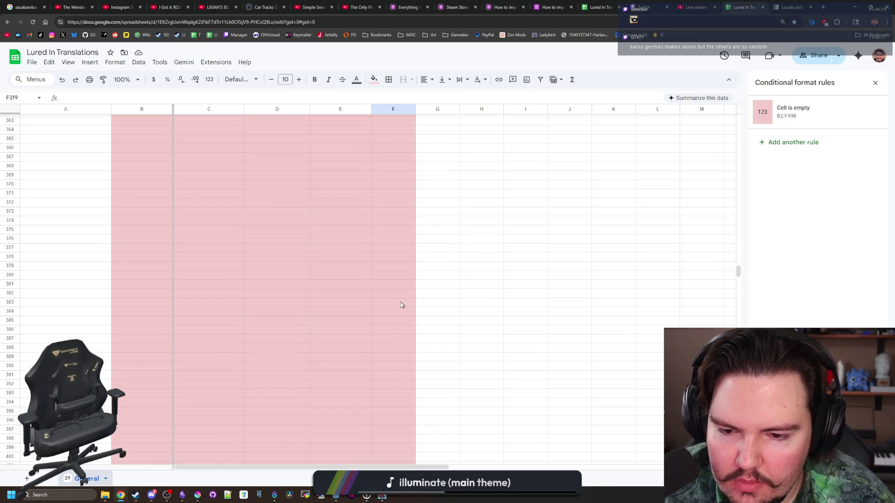
pyautogui.scroll(20, 396, 328)
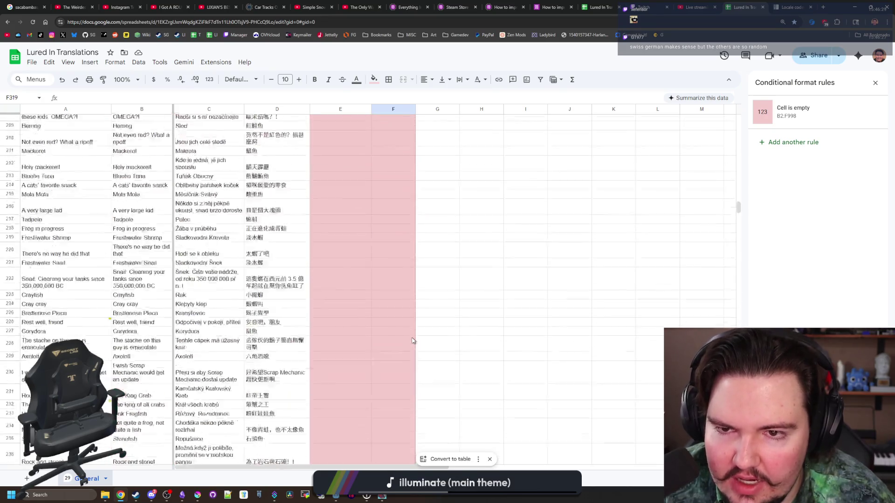
pyautogui.click(173, 22)
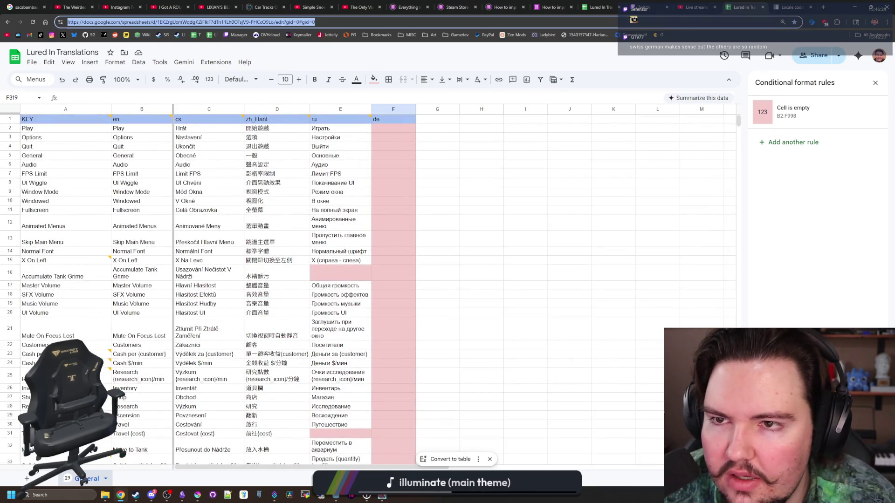
pyautogui.hotkey('alt', 'Tab')
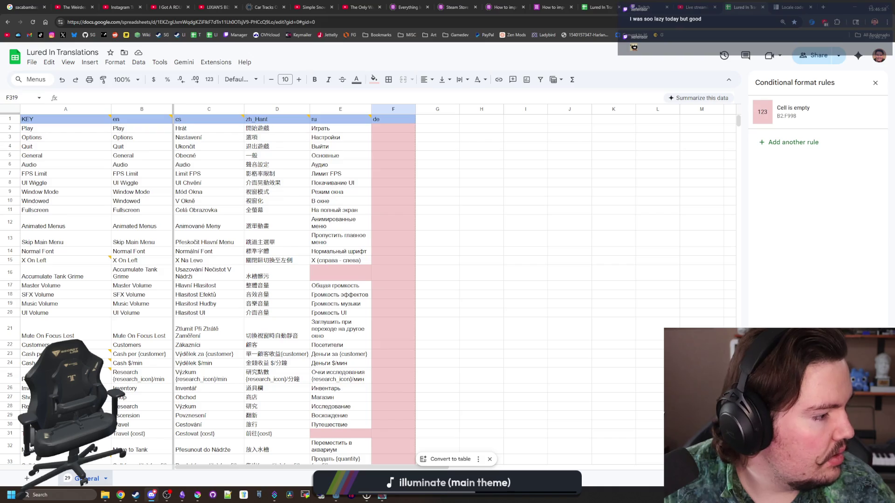
pyautogui.hotkey('alt', 'Tab')
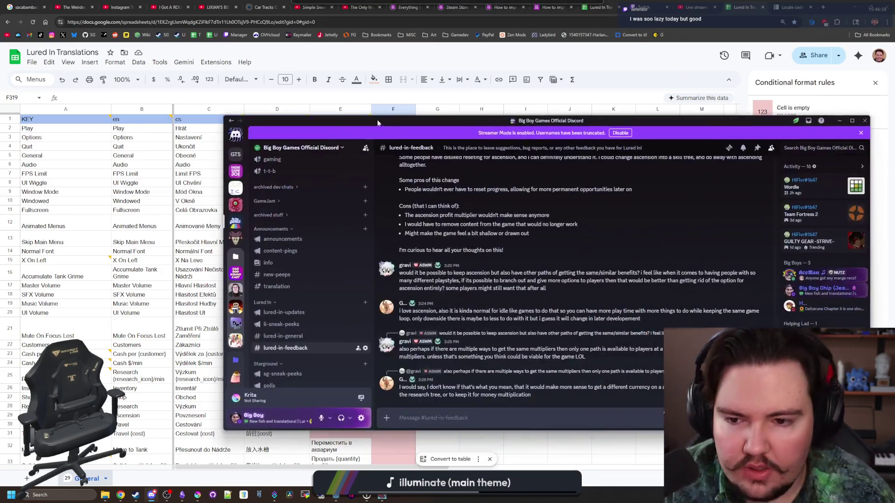
# Open the #new-peeps channel and scroll through its messages.
pyautogui.click(277, 274)
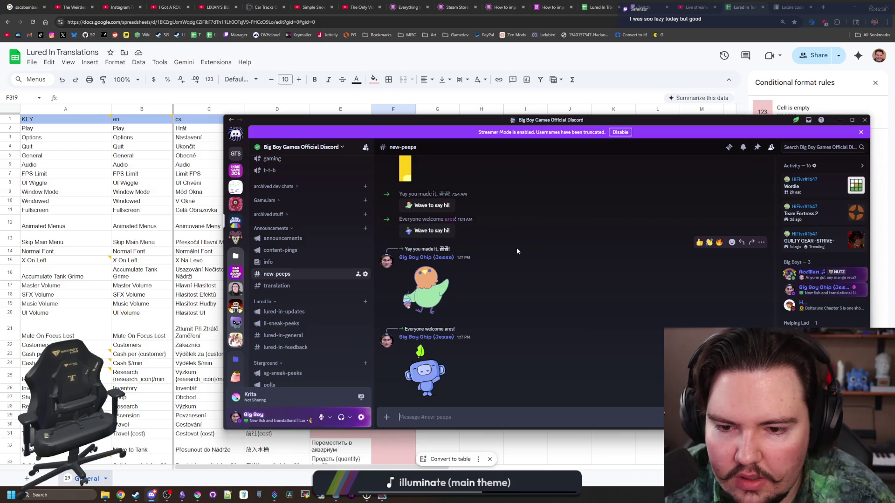
pyautogui.scroll(-5, 533, 261)
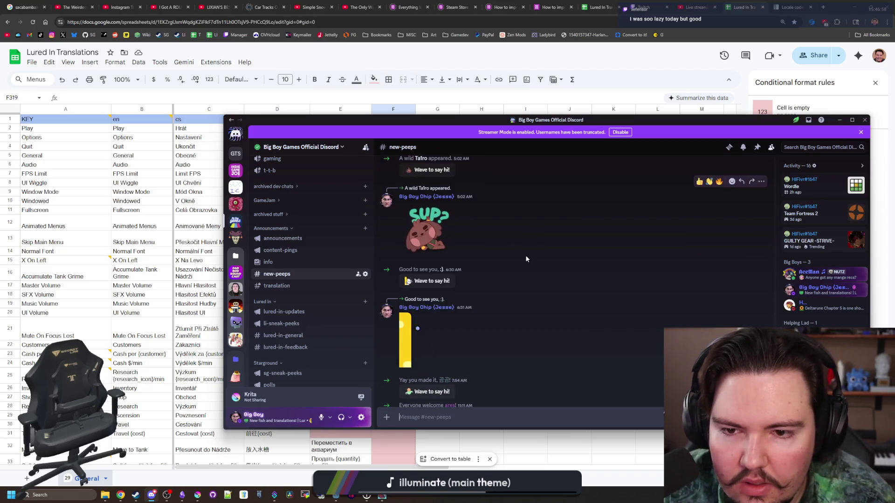
pyautogui.scroll(-5, 535, 294)
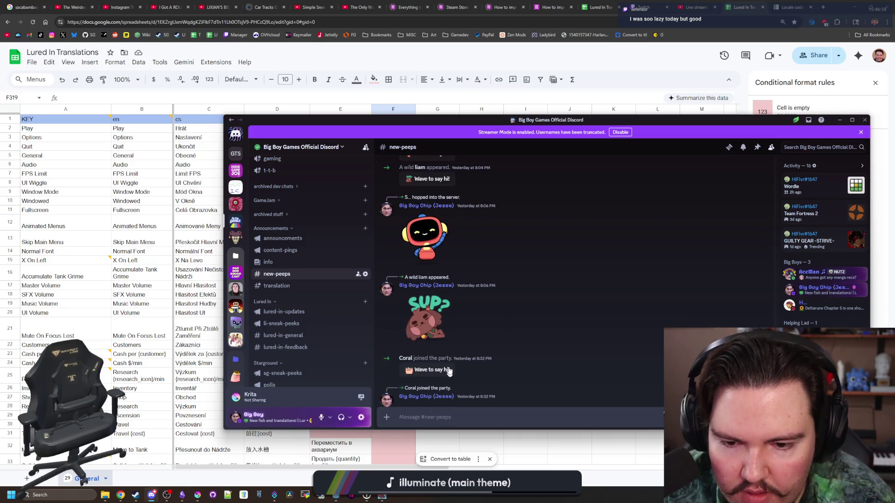
pyautogui.scroll(2, 436, 282)
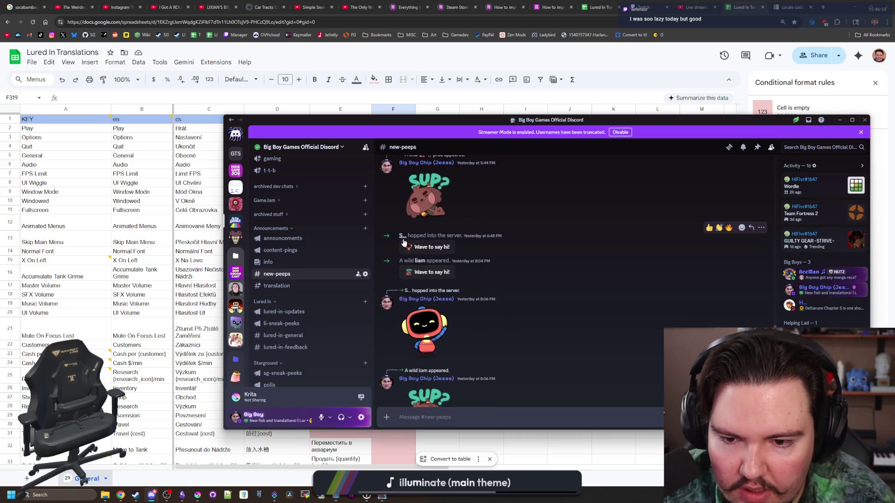
pyautogui.scroll(3, 555, 302)
pyautogui.scroll(10, 555, 302)
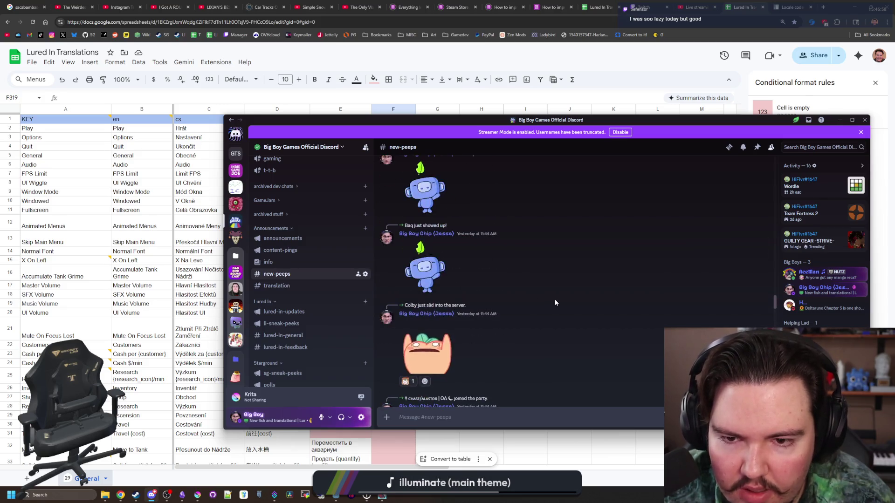
pyautogui.scroll(5, 588, 268)
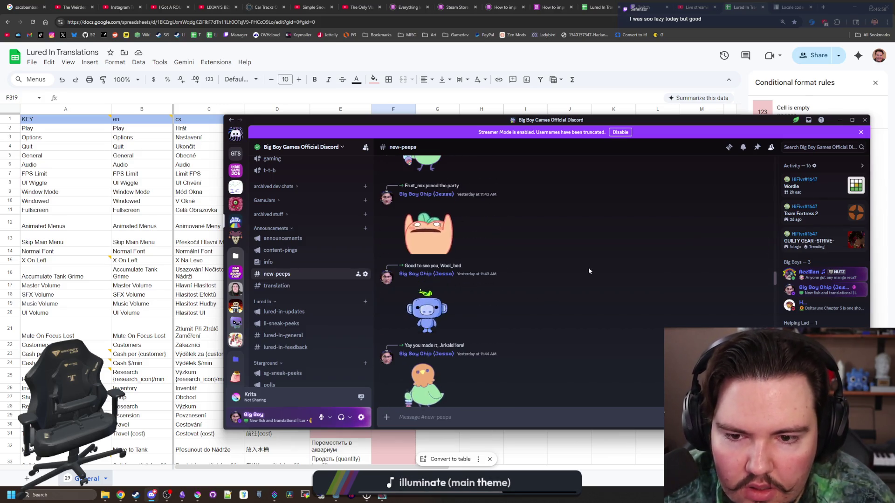
pyautogui.scroll(4, 589, 269)
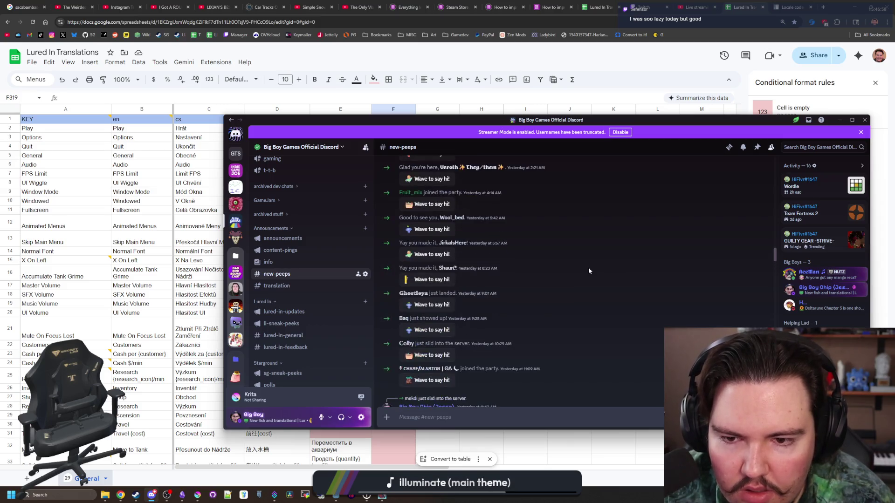
pyautogui.scroll(1, 588, 271)
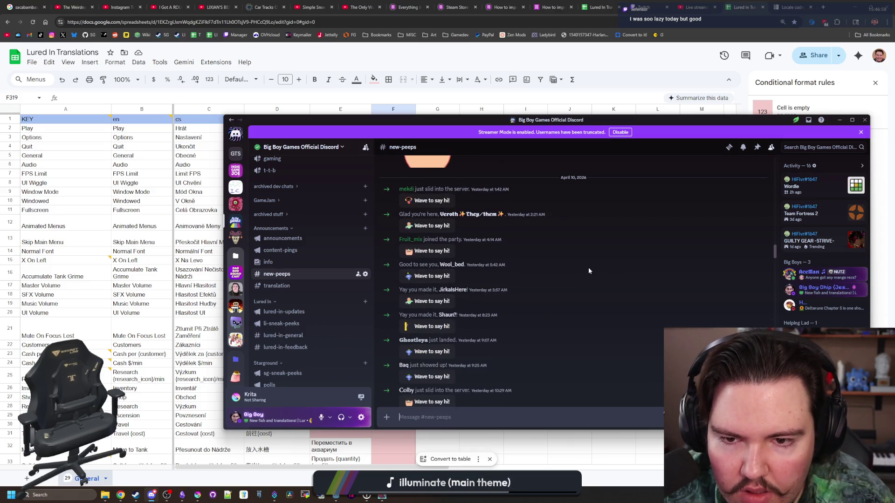
pyautogui.scroll(-1, 589, 271)
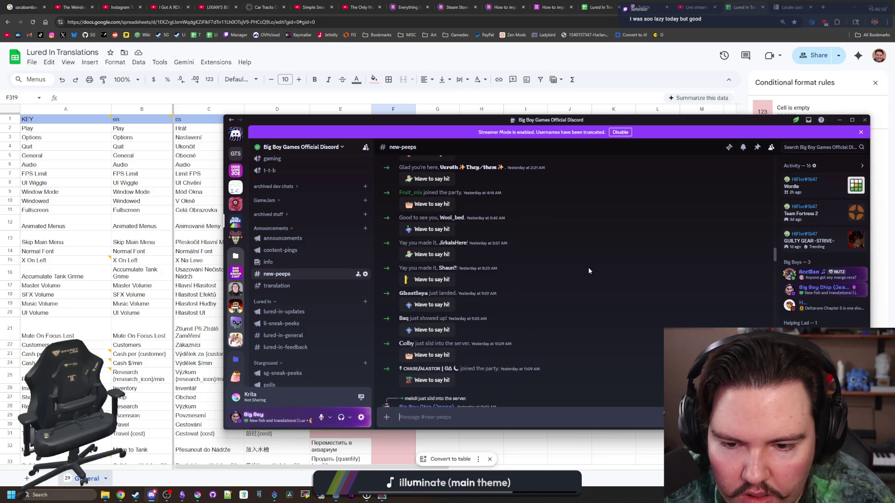
pyautogui.scroll(5, 588, 271)
# Run a search of the server's messages, clear it, then open the server options and settings.
pyautogui.click(803, 147)
pyautogui.write('et977')
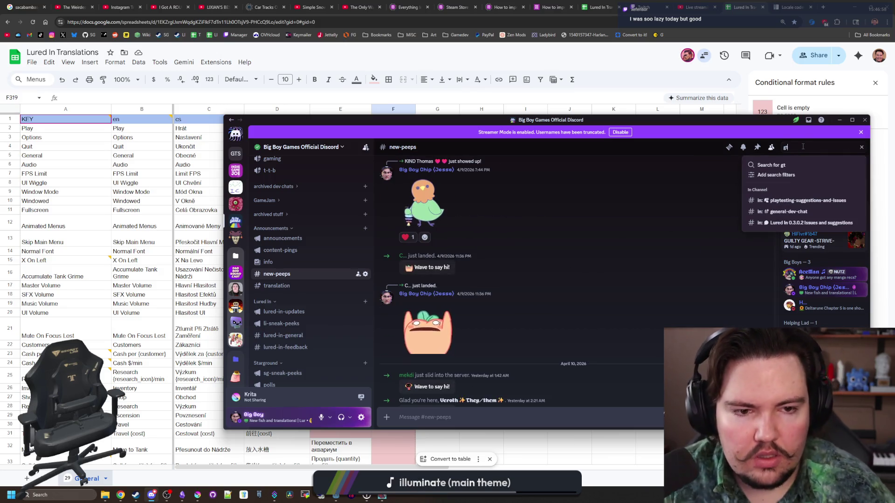
pyautogui.press('Return')
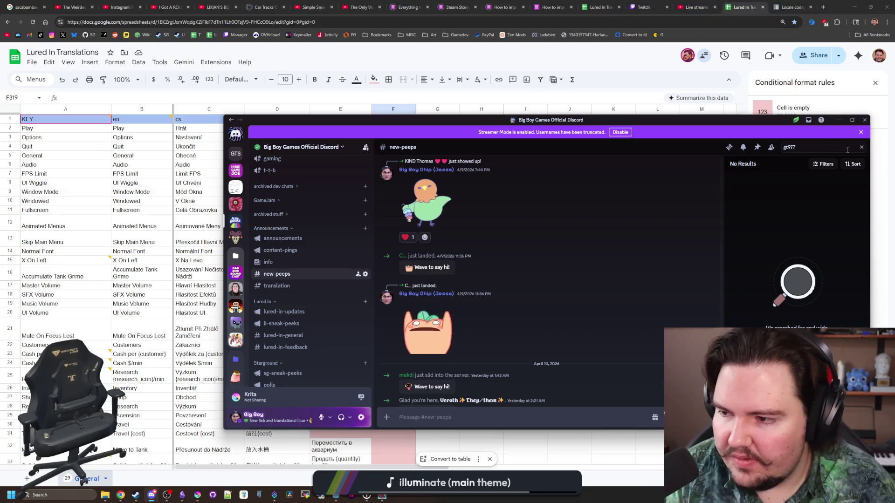
pyautogui.click(862, 148)
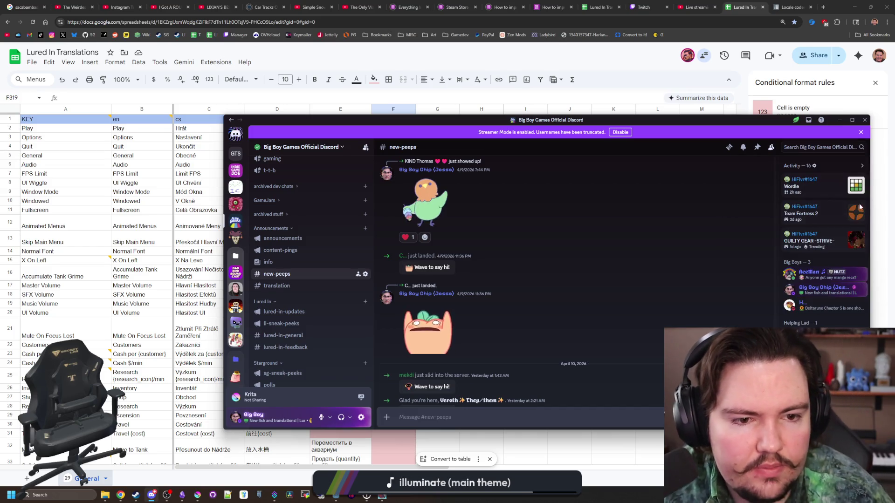
pyautogui.scroll(-2, 815, 237)
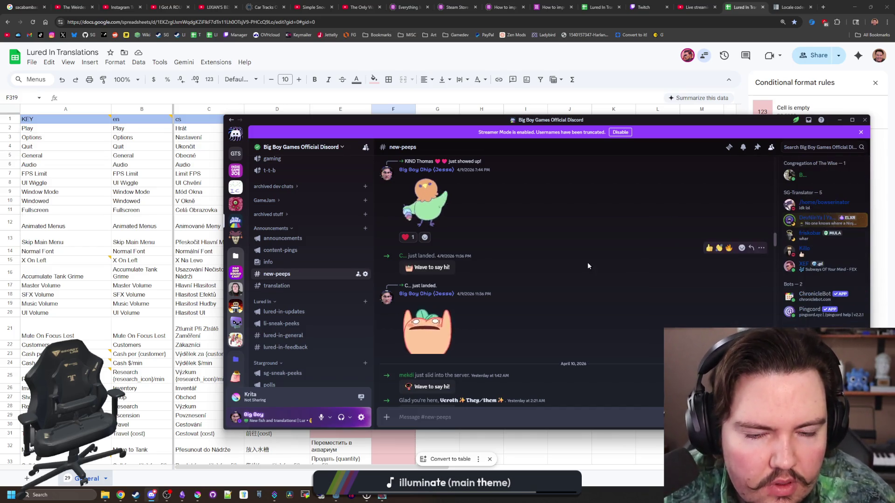
pyautogui.scroll(-10, 587, 262)
pyautogui.click(278, 146)
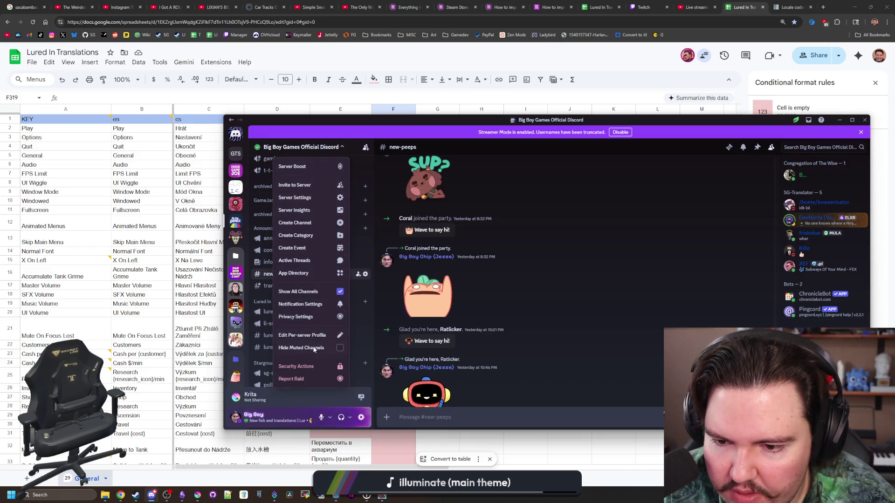
pyautogui.press('Escape')
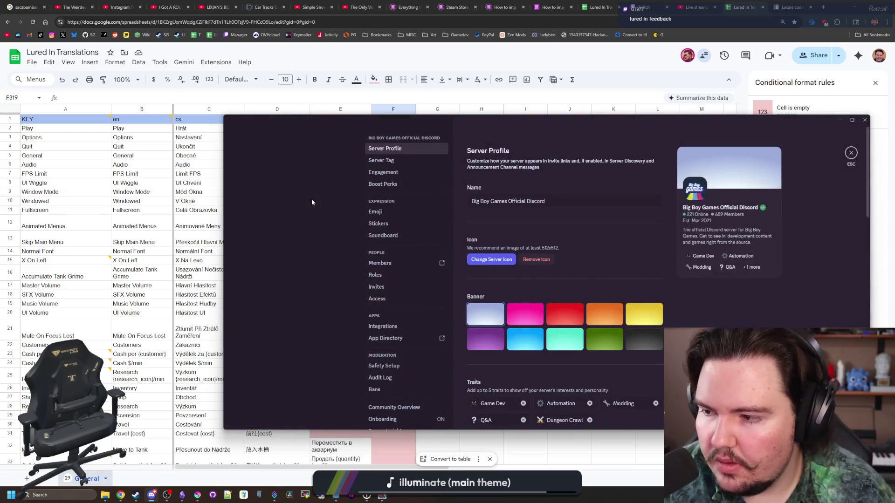
pyautogui.click(851, 151)
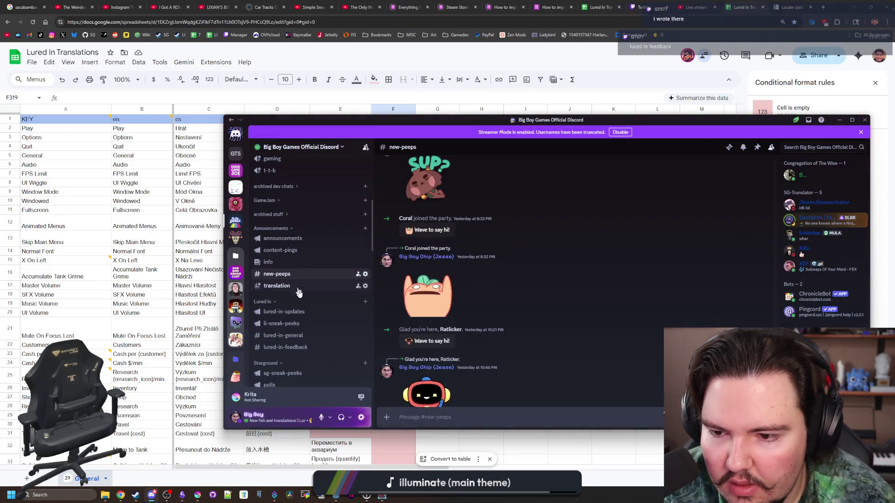
pyautogui.scroll(-3, 299, 269)
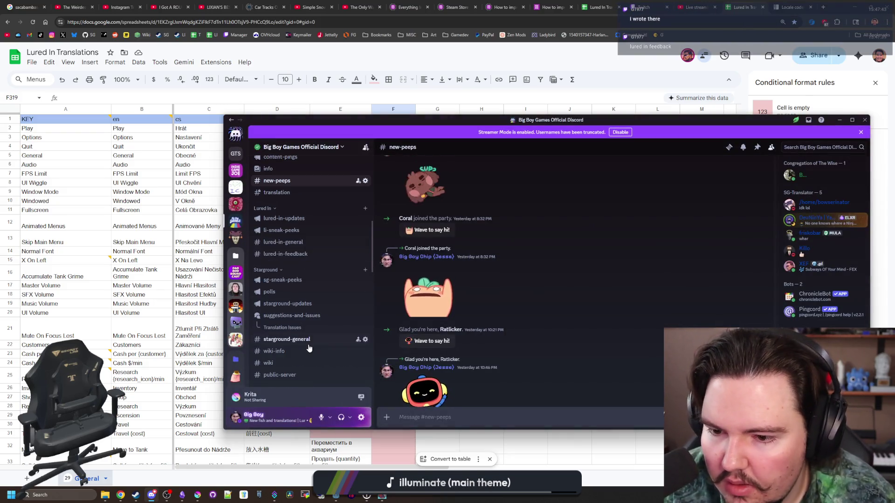
# In #lured-in-feedback, open a feedback poster's full profile from their avatar.
pyautogui.click(285, 254)
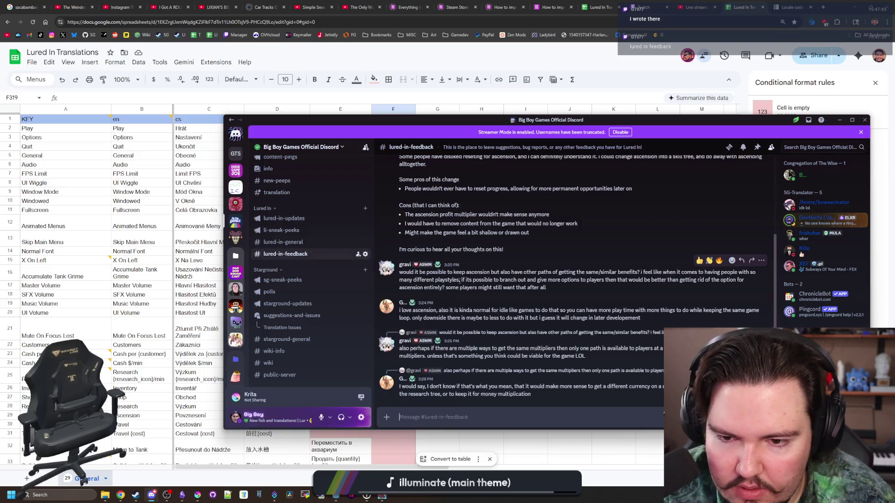
pyautogui.click(384, 310)
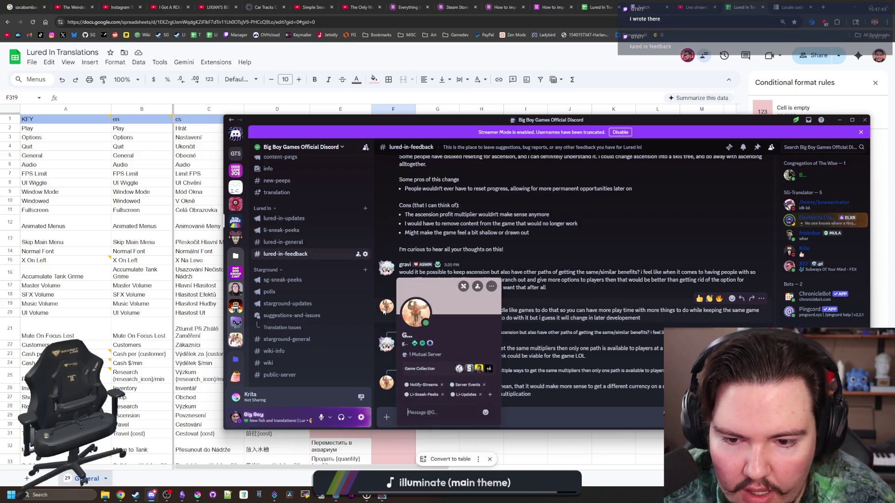
pyautogui.click(418, 317)
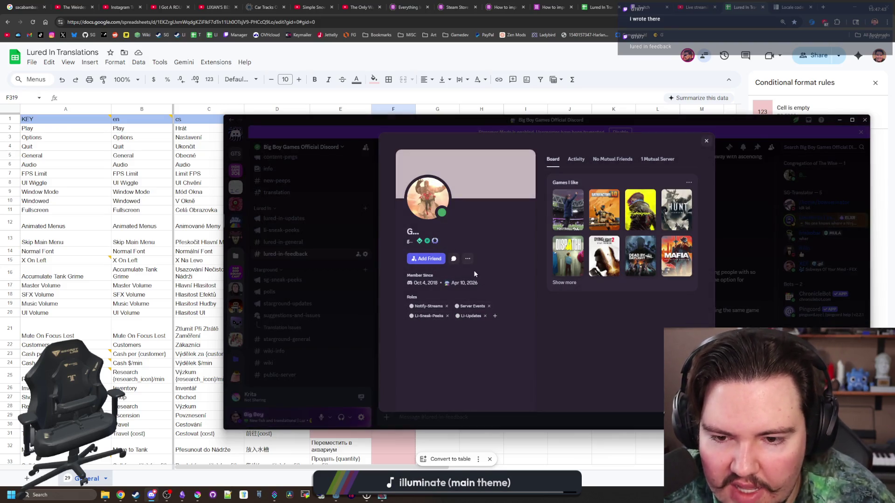
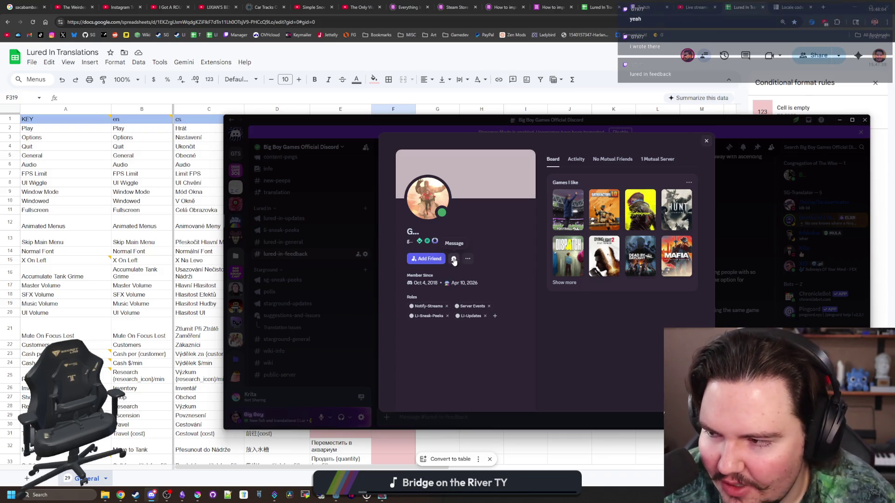
# Send the server member a direct message containing the translation spreadsheet link.
pyautogui.click(453, 259)
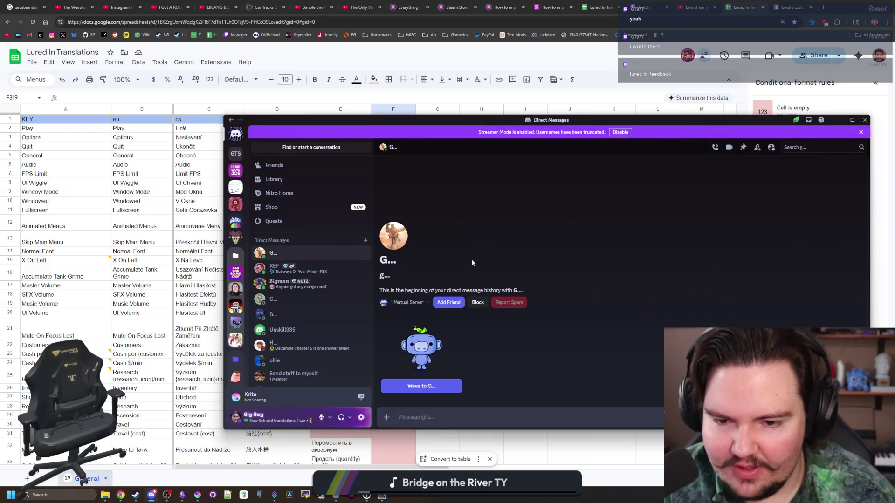
pyautogui.hotkey('ctrl', 'v')
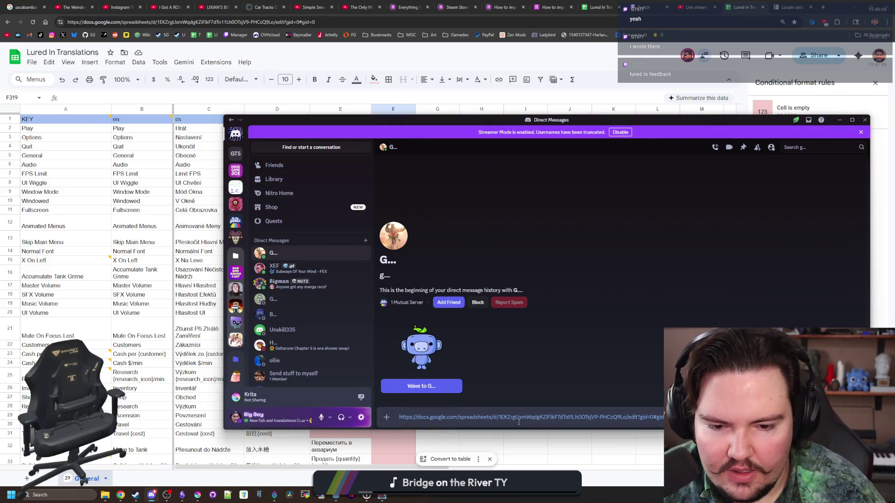
pyautogui.press('Return')
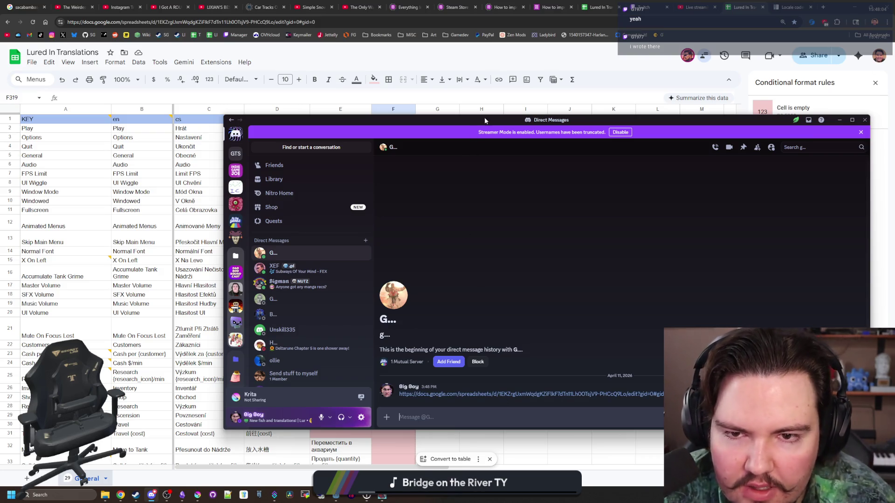
# Minimize Discord and close the sheet's Conditional format rules panel.
pyautogui.click(839, 120)
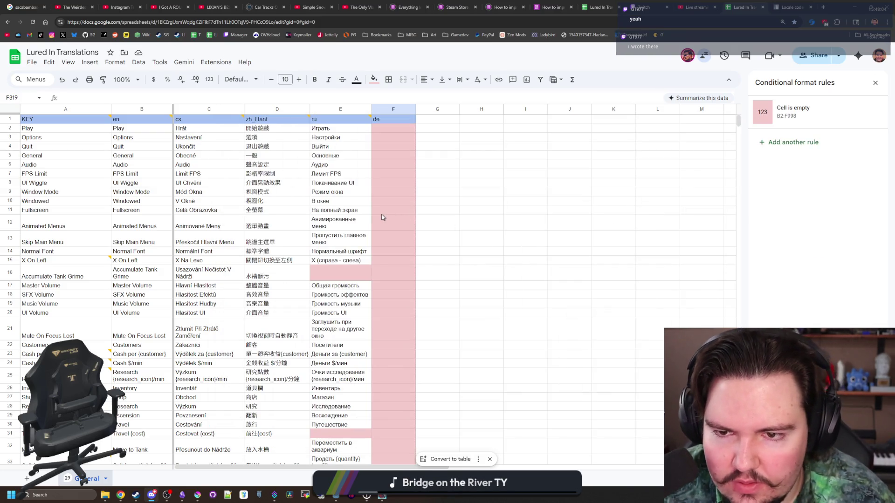
pyautogui.click(875, 83)
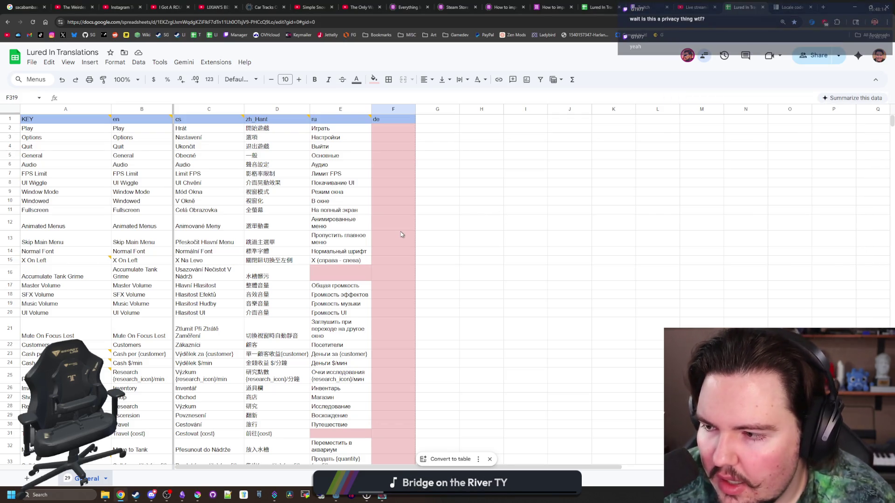
pyautogui.hotkey('alt', 'Tab')
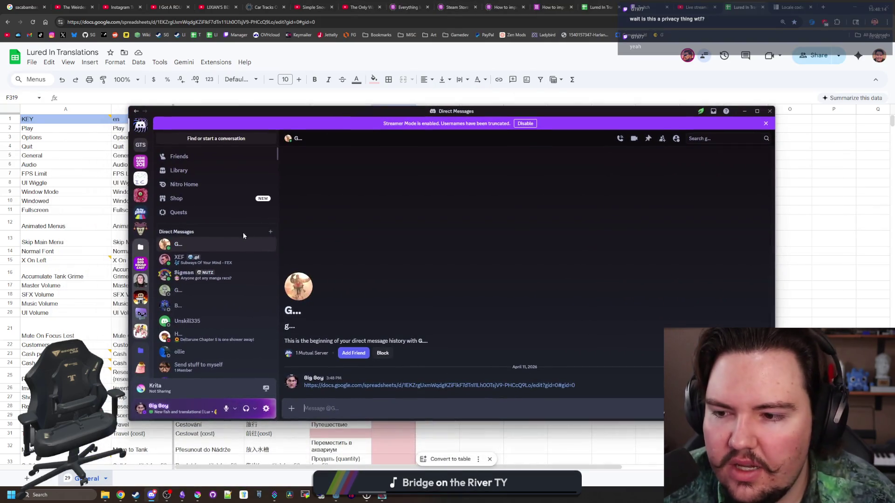
pyautogui.click(141, 214)
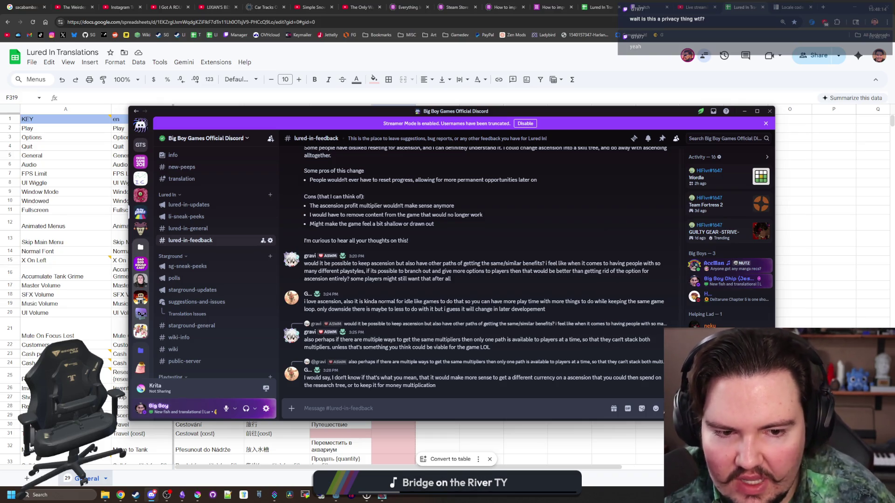
pyautogui.scroll(-3, 730, 314)
pyautogui.scroll(-10, 730, 314)
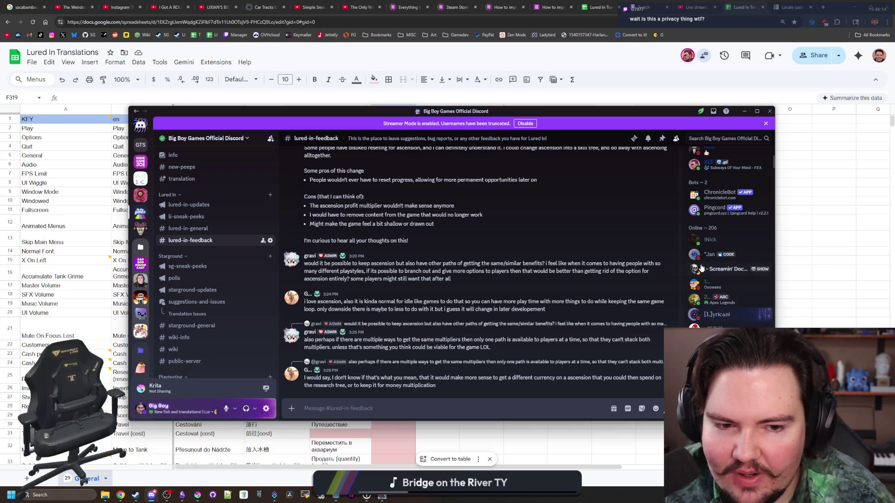
pyautogui.scroll(3, 388, 250)
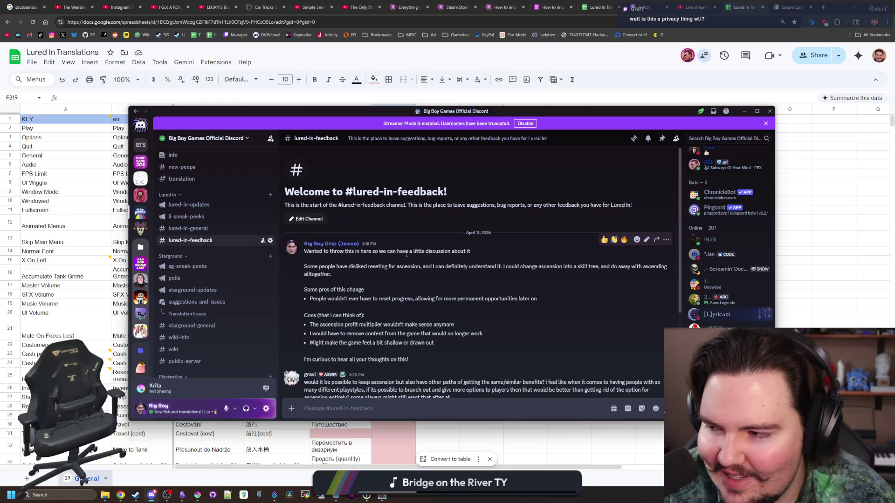
pyautogui.scroll(-1, 400, 265)
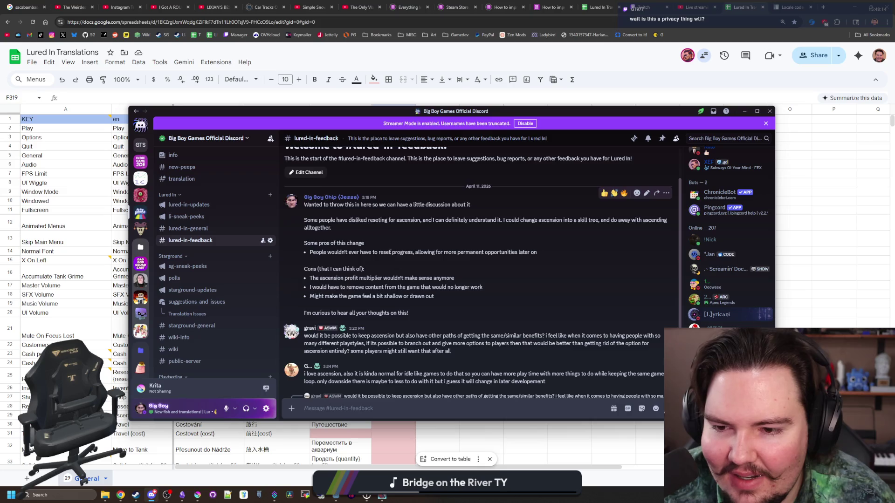
pyautogui.scroll(1, 387, 251)
pyautogui.scroll(-3, 347, 211)
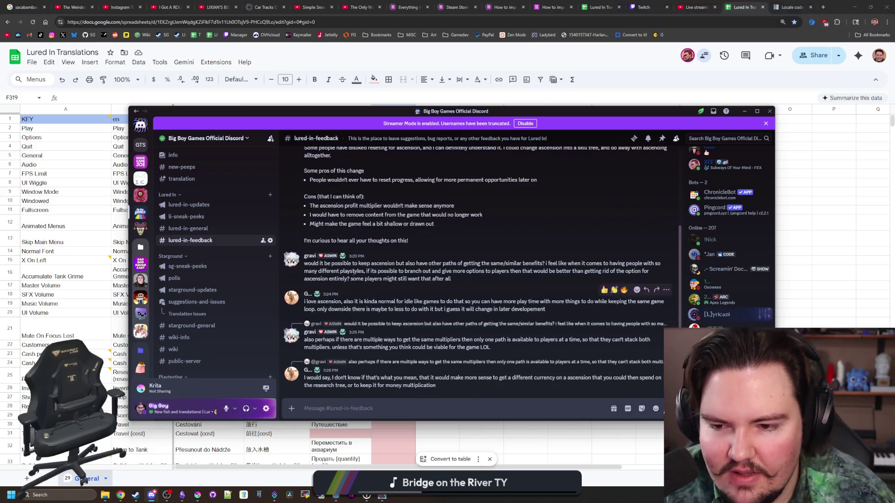
pyautogui.hotkey('alt', 'Tab')
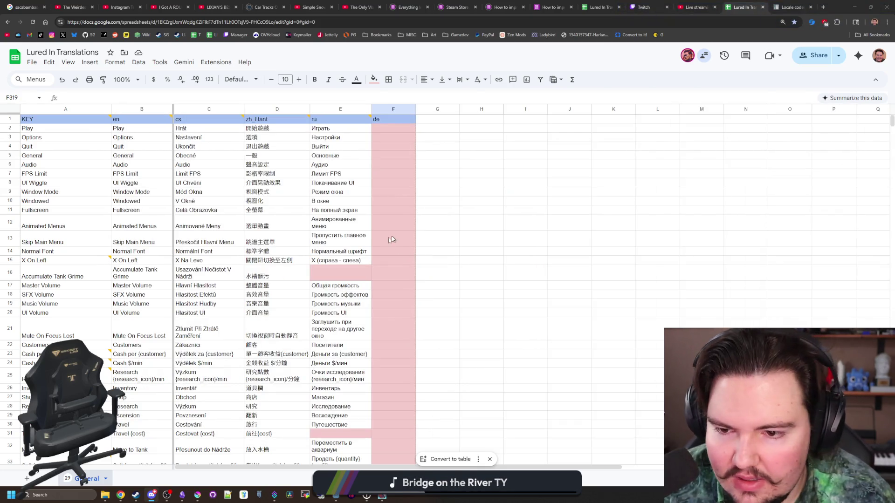
# Select cell F2, check the last translation rows, then drag Chrome aside to reveal Godot.
pyautogui.click(392, 128)
pyautogui.scroll(-20, 524, 203)
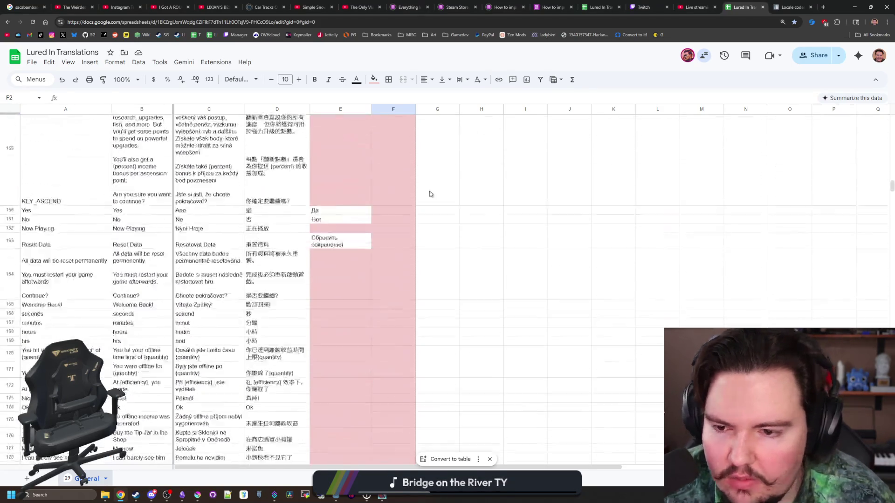
pyautogui.scroll(10, 427, 197)
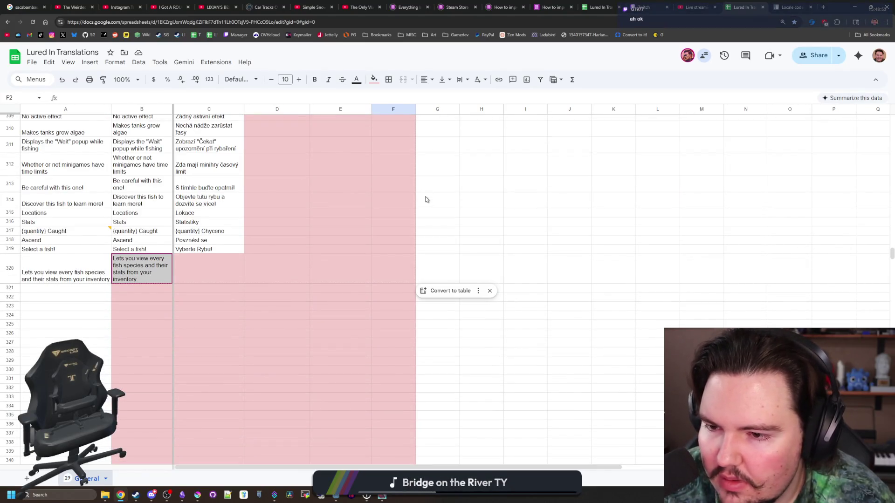
pyautogui.moveTo(793, 7)
pyautogui.mouseDown()
pyautogui.moveTo(494, 44)
pyautogui.moveTo(888, 68)
pyautogui.mouseUp()
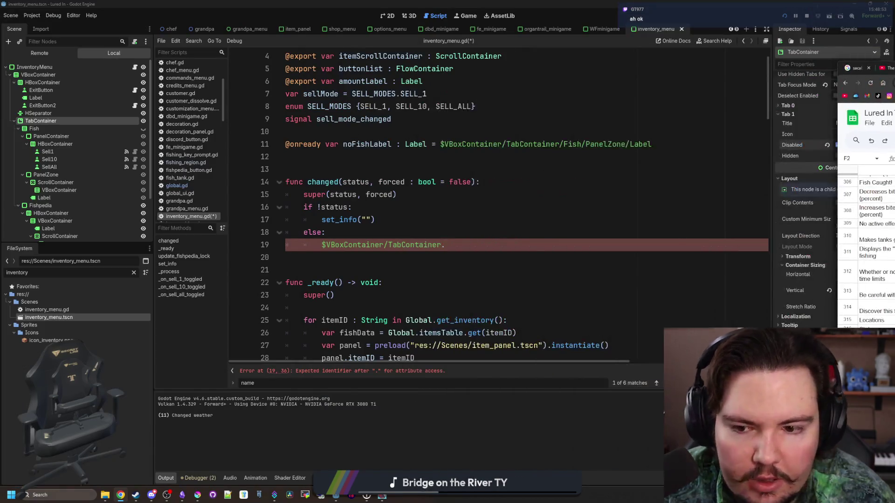
# Complete line 19 as $VBoxContainer/TabContainer.current_tab = 0 and view the TabContainer docs.
pyautogui.click(474, 246)
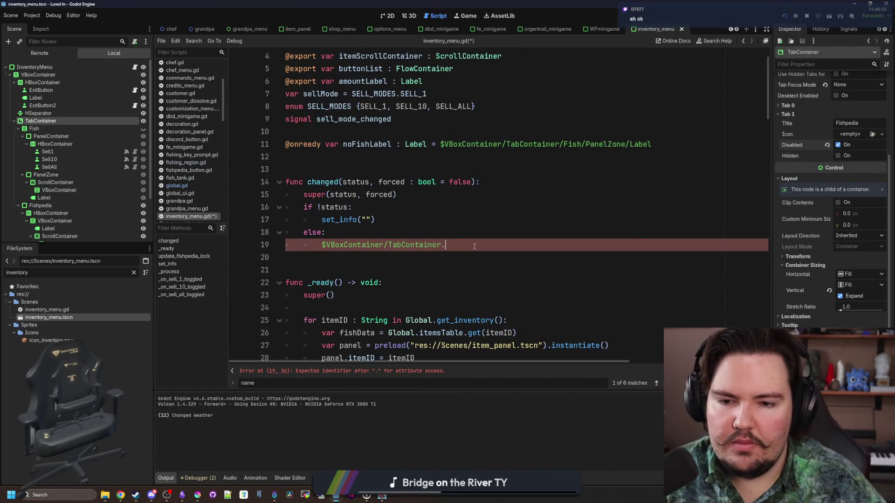
pyautogui.write('selected')
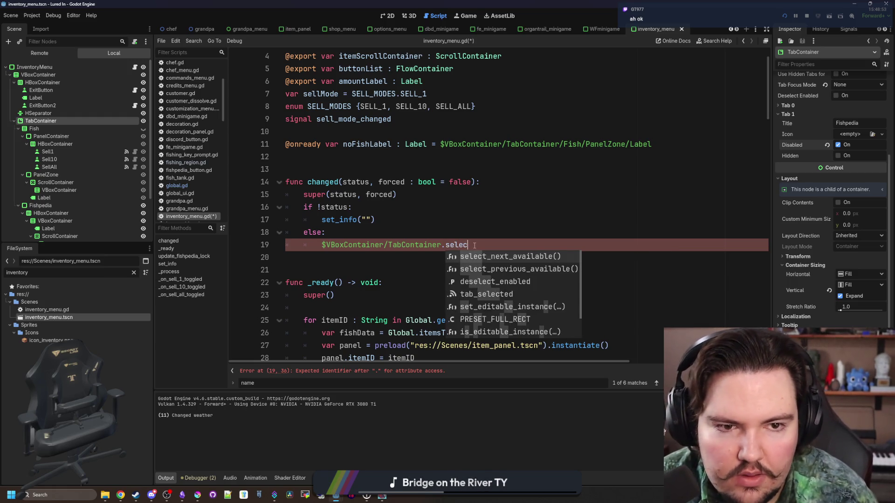
pyautogui.press('BackSpace')
pyautogui.press('BackSpace')
pyautogui.press('BackSpace')
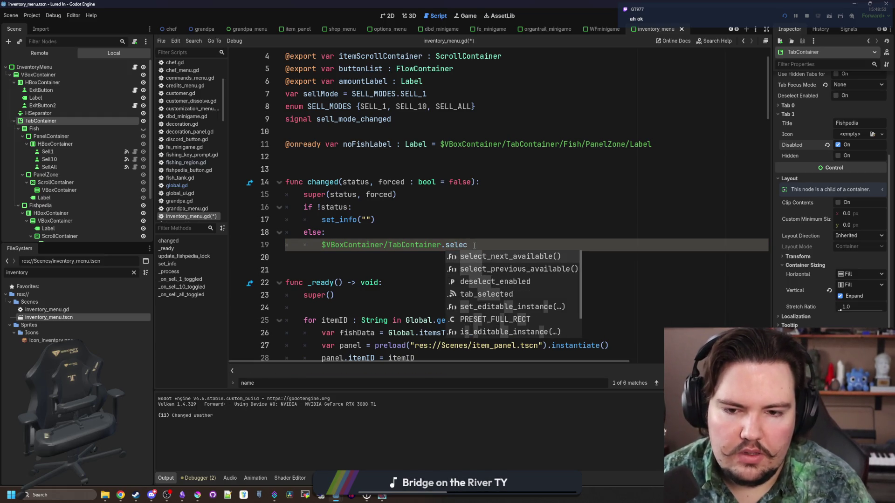
pyautogui.press('Down')
pyautogui.press('Down')
pyautogui.press('Down')
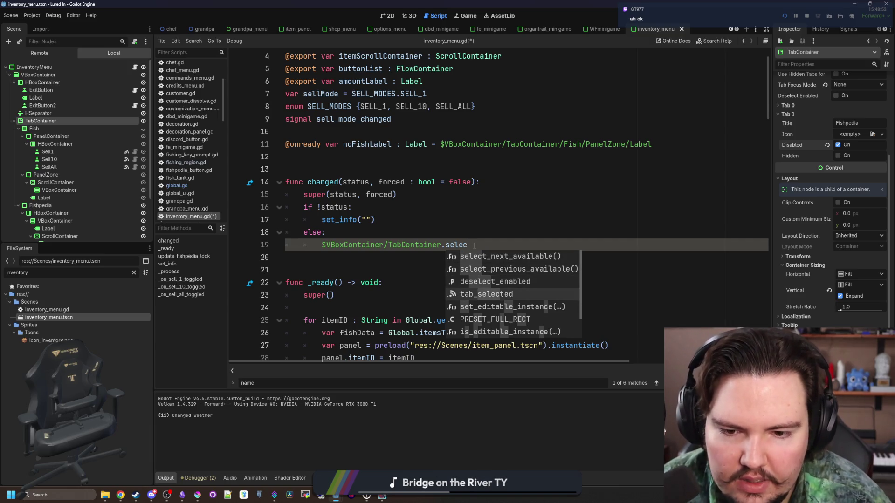
pyautogui.press('Down')
pyautogui.press('Down')
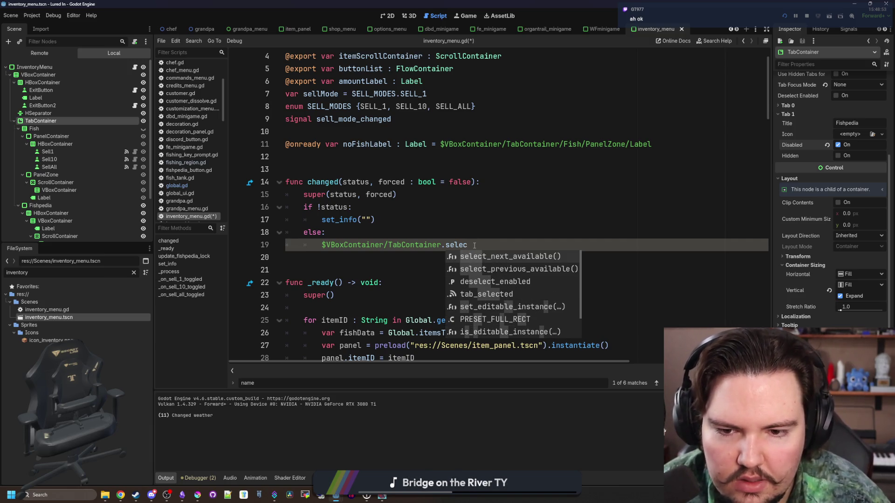
pyautogui.press('BackSpace')
pyautogui.press('BackSpace')
pyautogui.press('BackSpace')
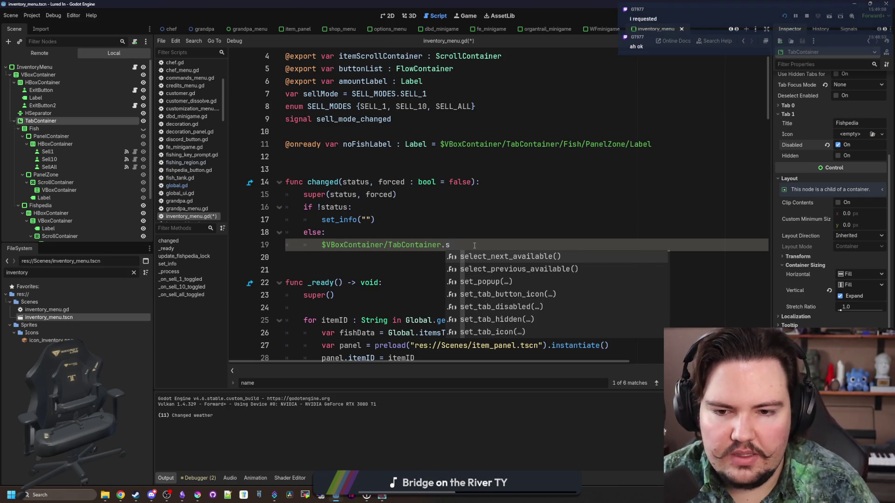
pyautogui.write('tab')
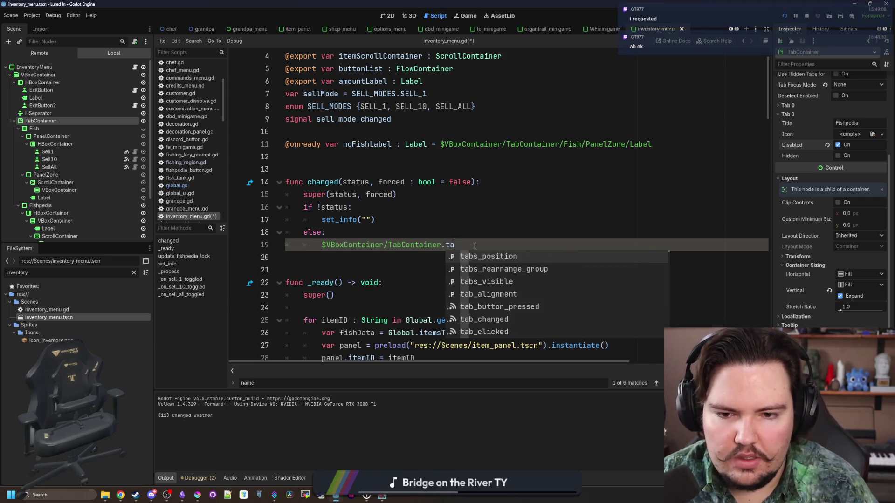
pyautogui.press('BackSpace')
pyautogui.press('BackSpace')
pyautogui.press('BackSpace')
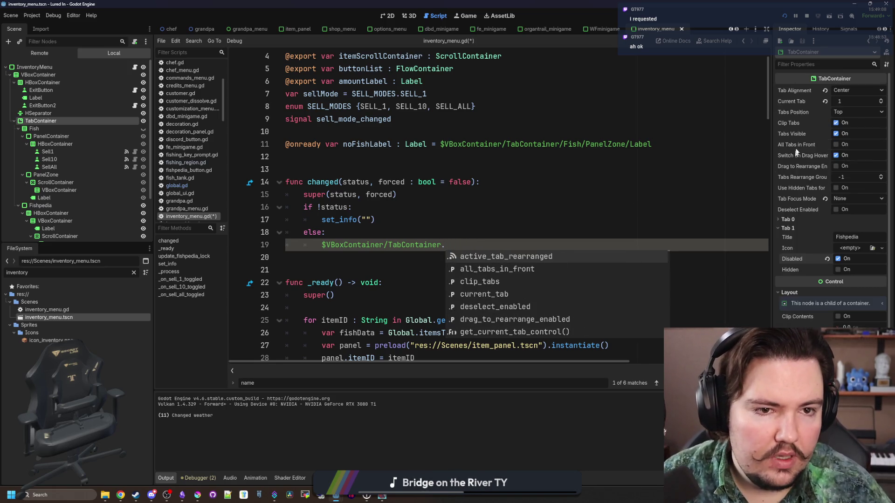
pyautogui.write('cuu')
pyautogui.press('BackSpace')
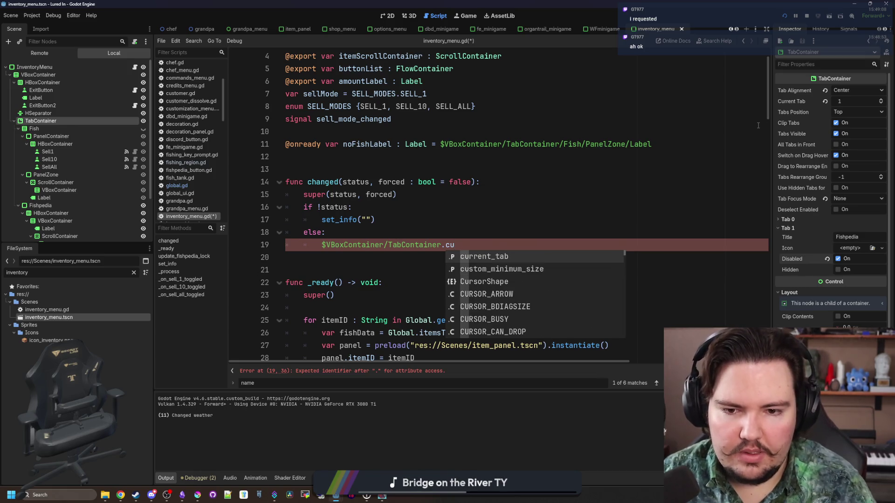
pyautogui.press('Return')
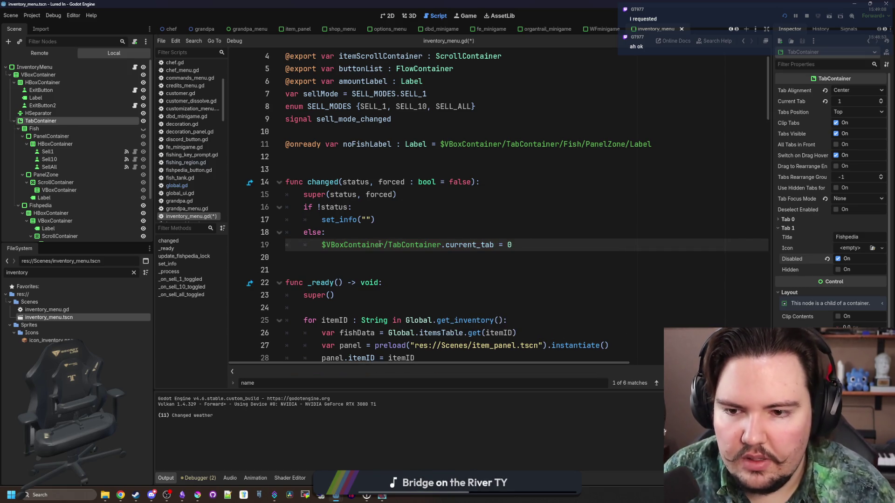
pyautogui.keyDown('ctrl'); pyautogui.click(409, 243); pyautogui.keyUp('ctrl')
pyautogui.click(805, 18)
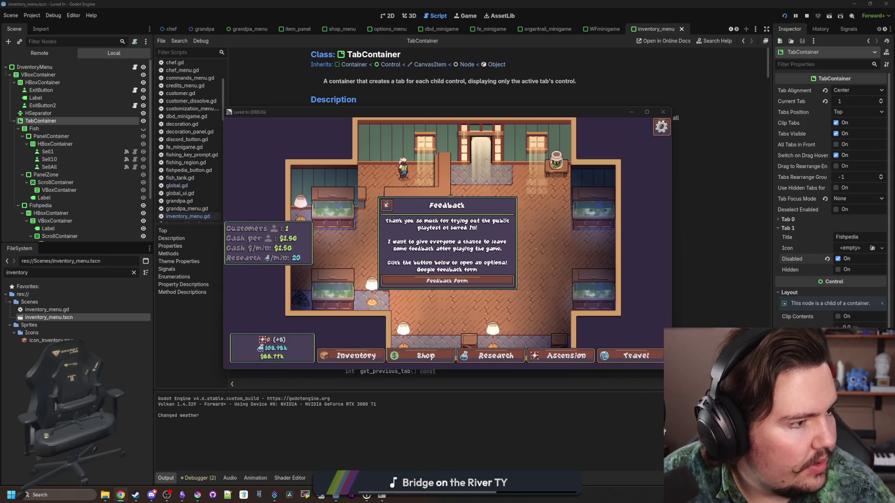
# Close the game's Feedback popup, click Nice! on Welcome Back, then enlarge the spreadsheet window.
pyautogui.click(386, 205)
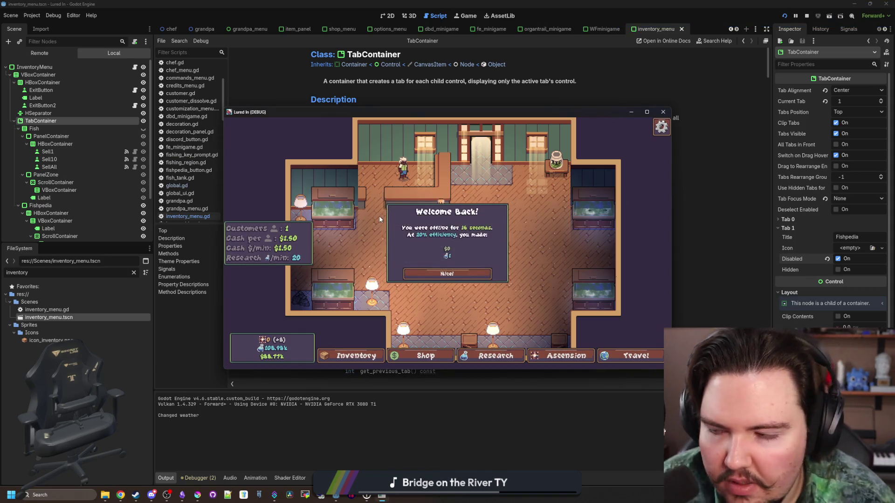
pyautogui.click(446, 274)
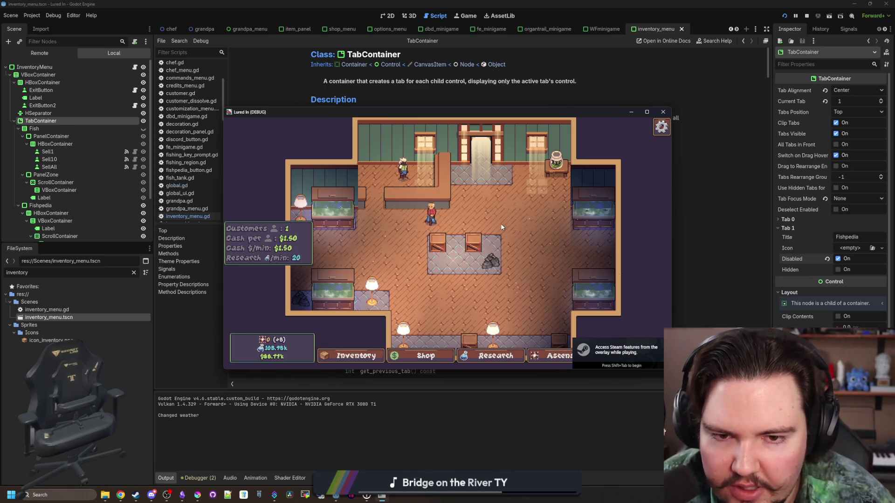
pyautogui.scroll(-3, 501, 223)
pyautogui.scroll(3, 503, 226)
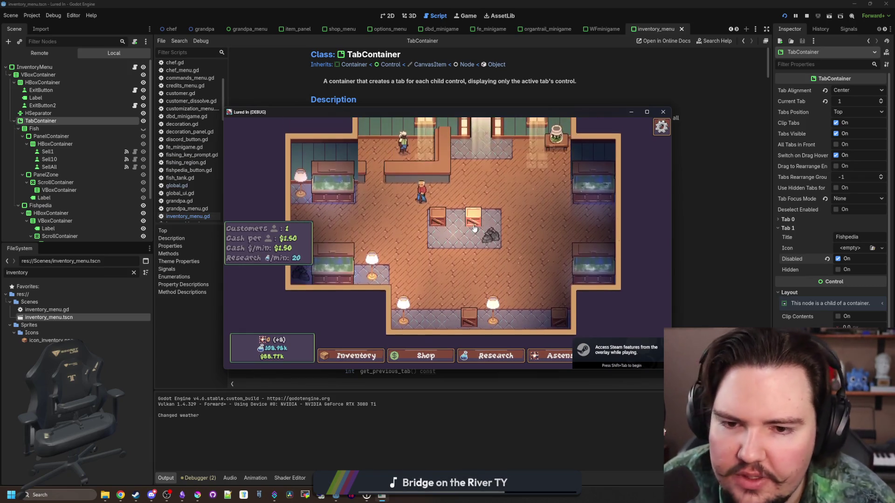
pyautogui.scroll(3, 504, 231)
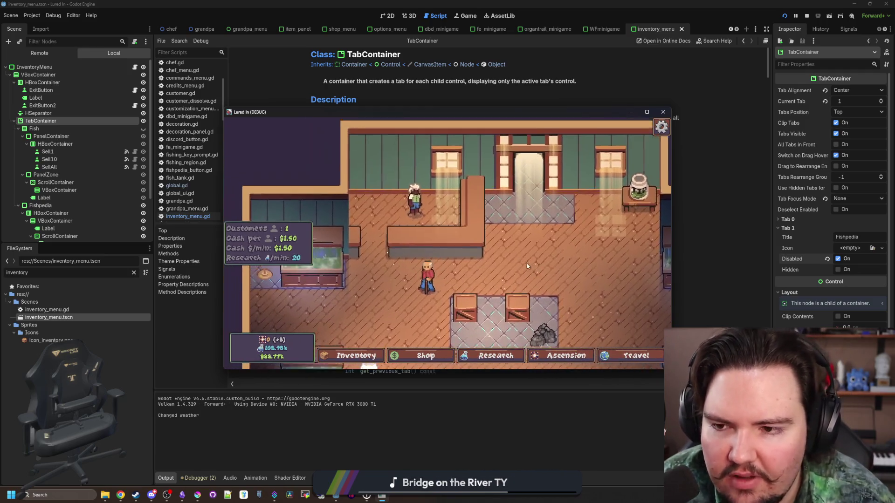
pyautogui.scroll(-3, 448, 252)
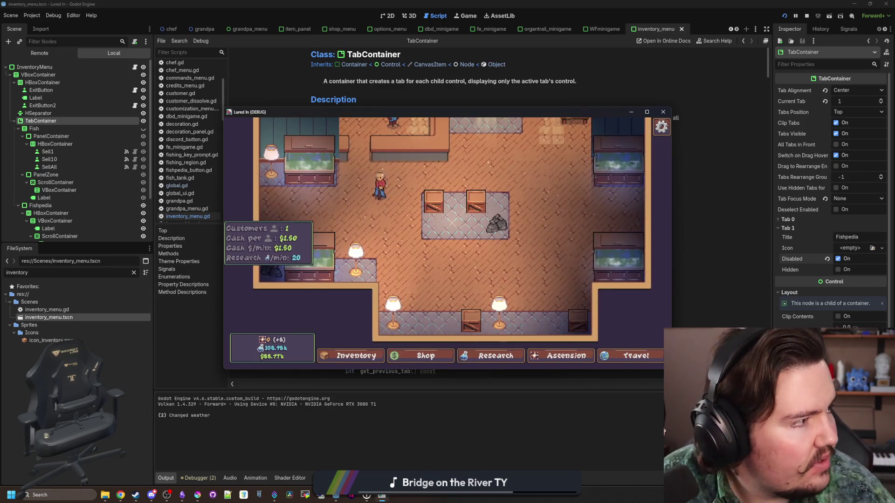
pyautogui.hotkey('alt', 'Tab')
pyautogui.doubleClick(606, 45)
# Scroll the translations down to the fish names, select cells A186 and A185, then return to Godot.
pyautogui.scroll(-20, 126, 301)
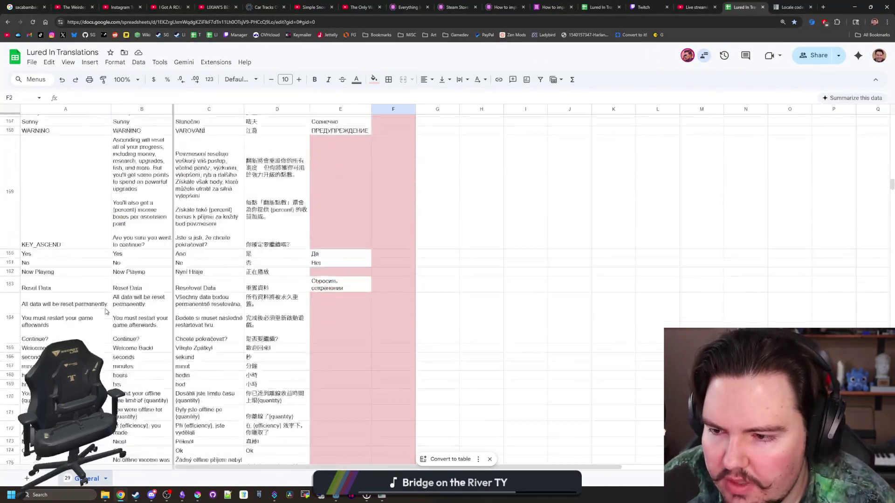
pyautogui.scroll(15, 126, 301)
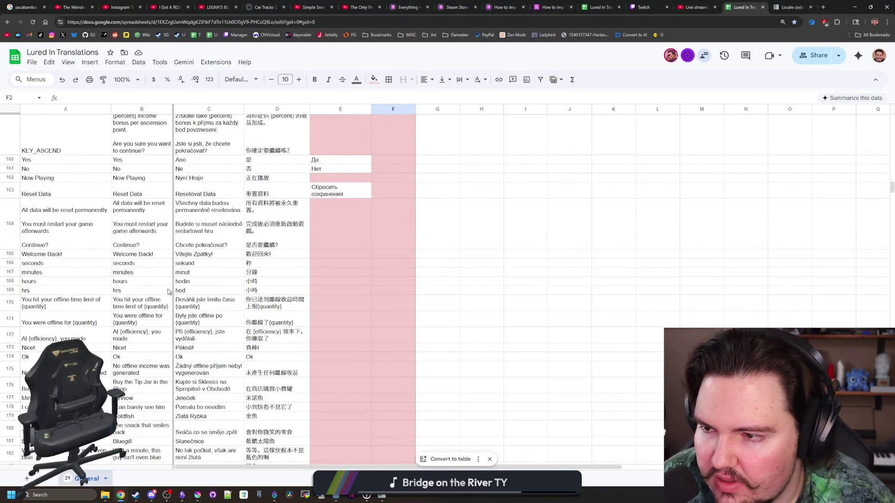
pyautogui.scroll(5, 169, 291)
pyautogui.scroll(2, 169, 291)
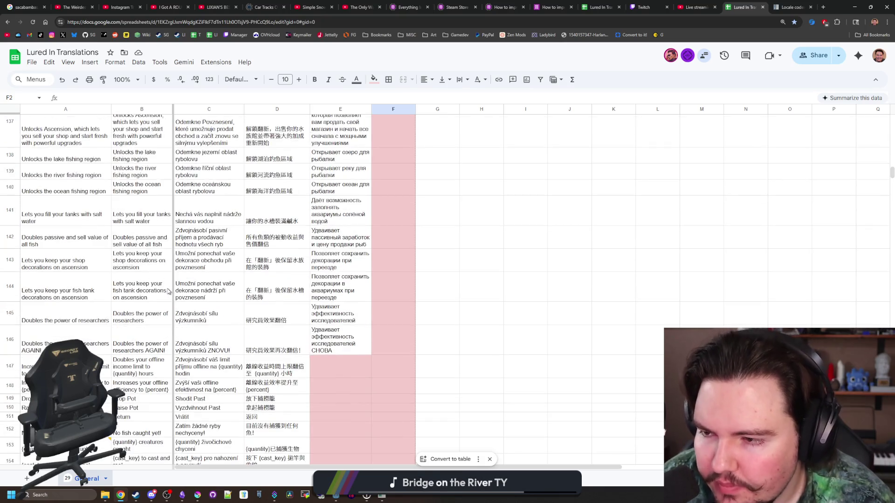
pyautogui.scroll(6, 144, 286)
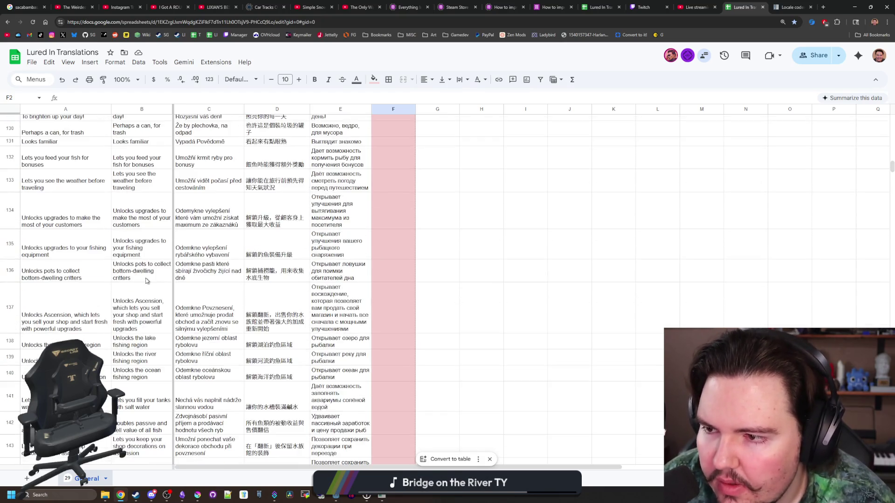
pyautogui.scroll(7, 153, 261)
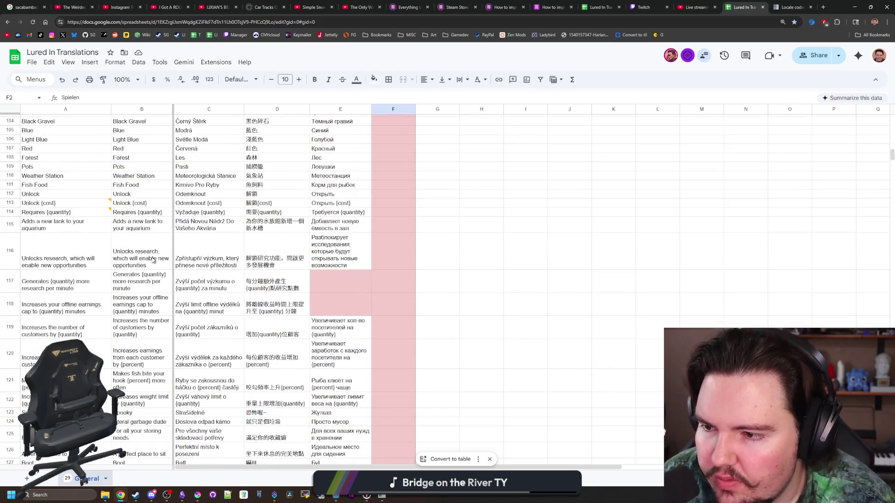
pyautogui.scroll(-15, 134, 302)
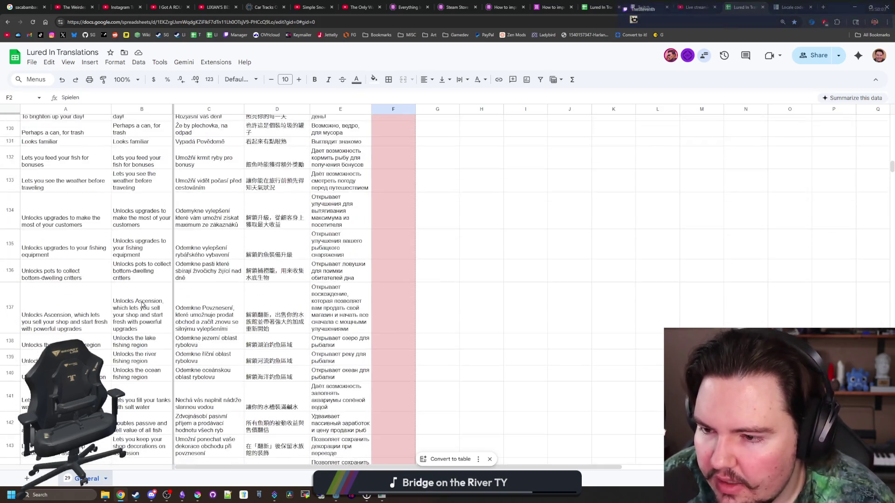
pyautogui.scroll(-6, 142, 305)
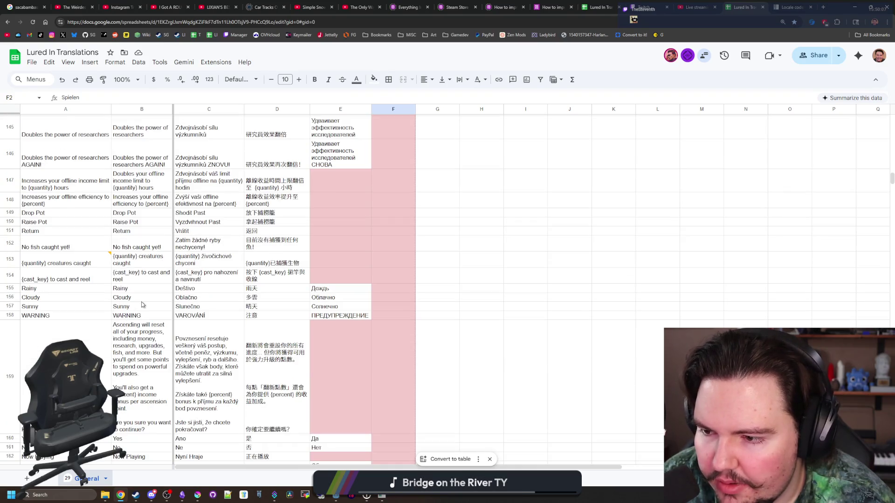
pyautogui.scroll(-6, 142, 305)
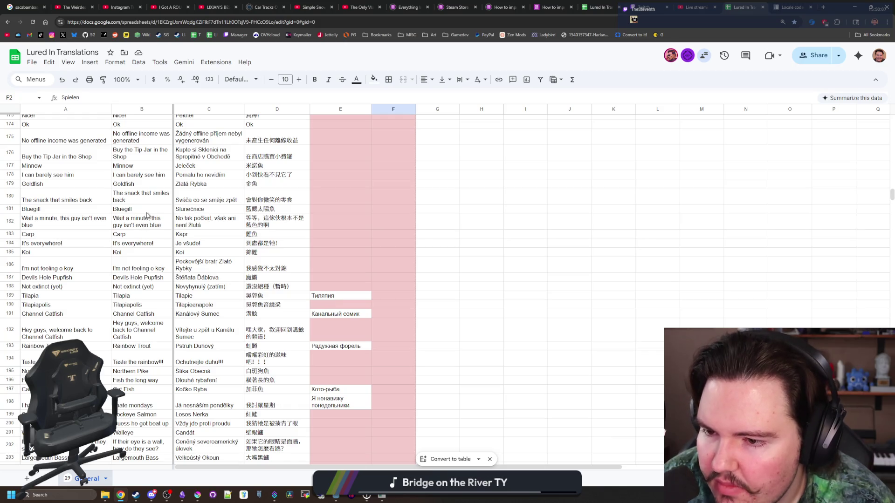
pyautogui.click(63, 268)
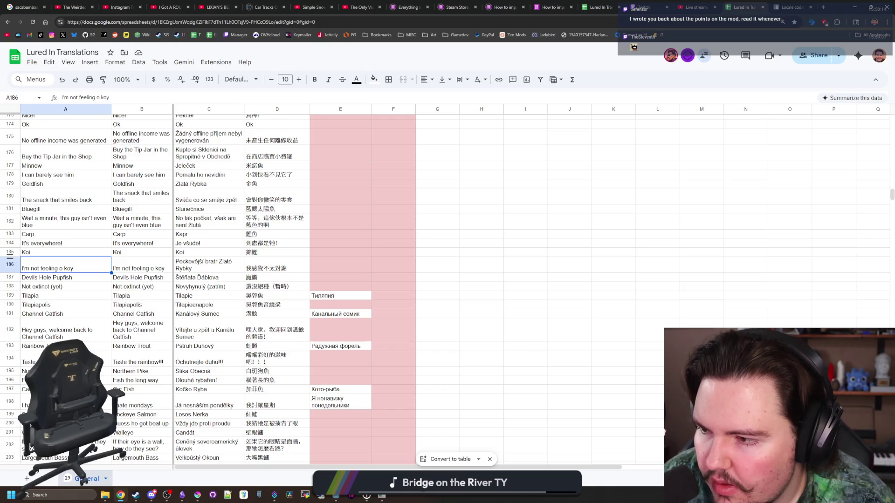
pyautogui.click(83, 256)
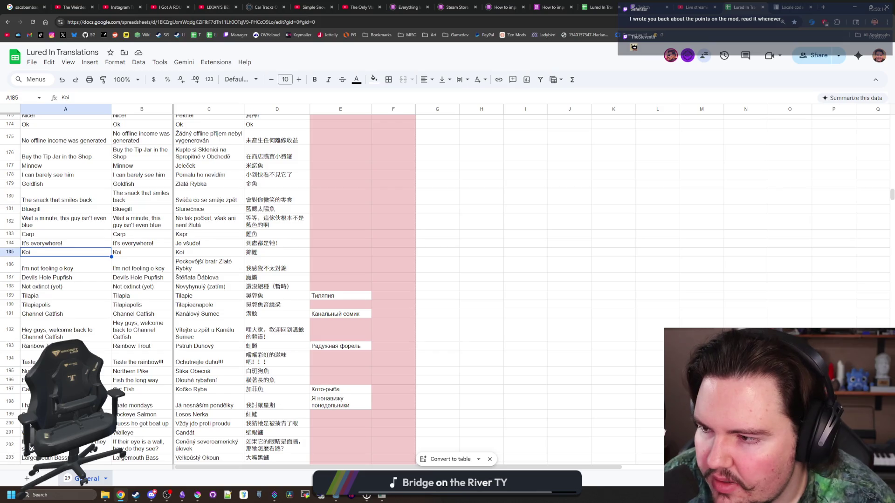
pyautogui.scroll(-5, 87, 292)
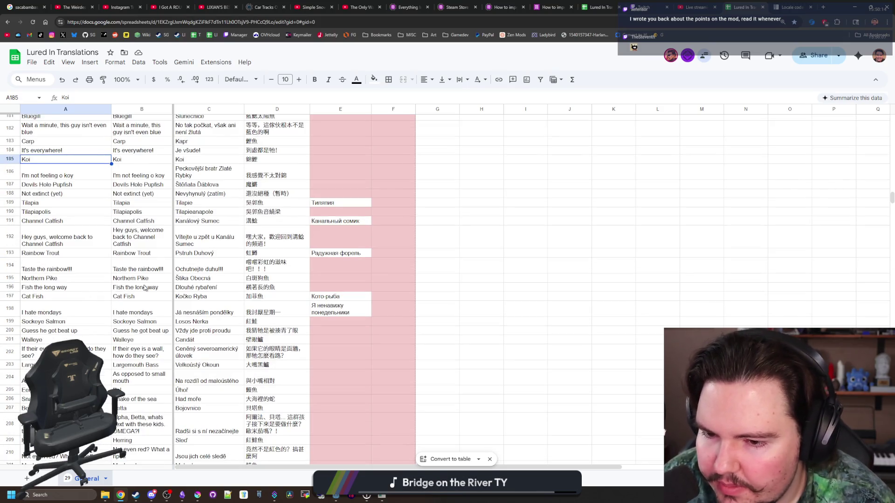
pyautogui.scroll(20, 140, 280)
pyautogui.scroll(-20, 136, 271)
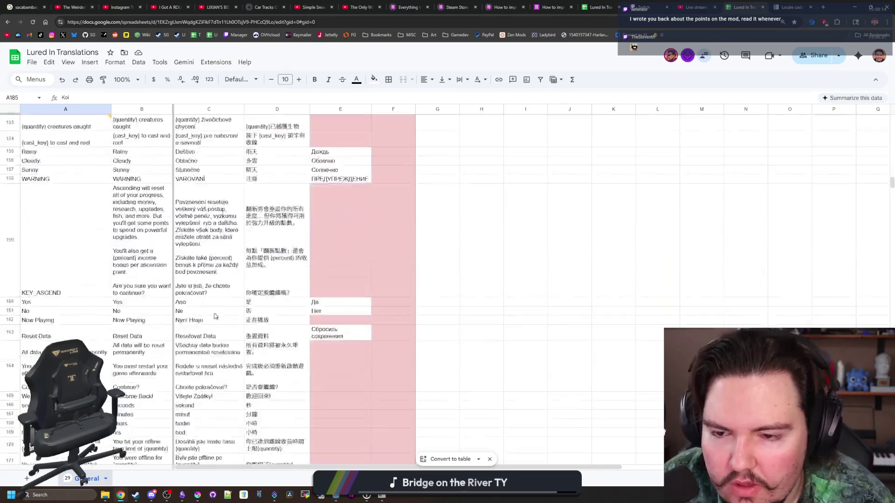
pyautogui.click(136, 496)
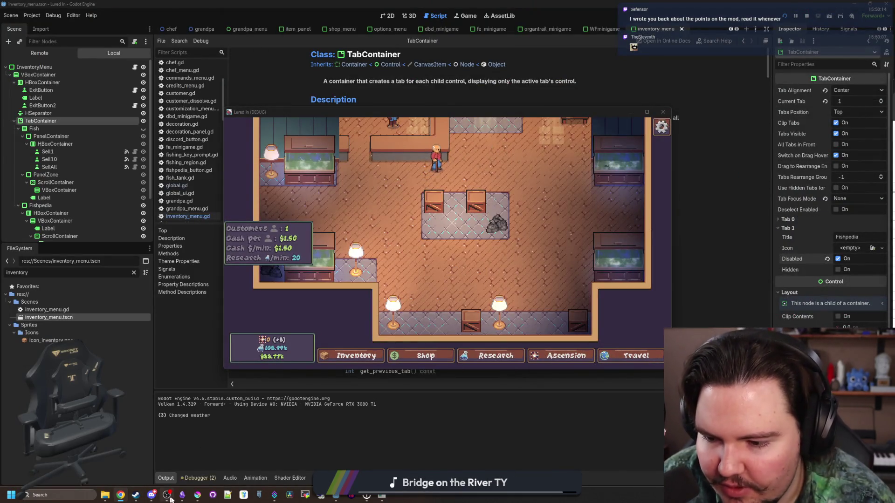
# Open flag_russian.png in Krita and flood-fill the top stripe red.
pyautogui.click(198, 495)
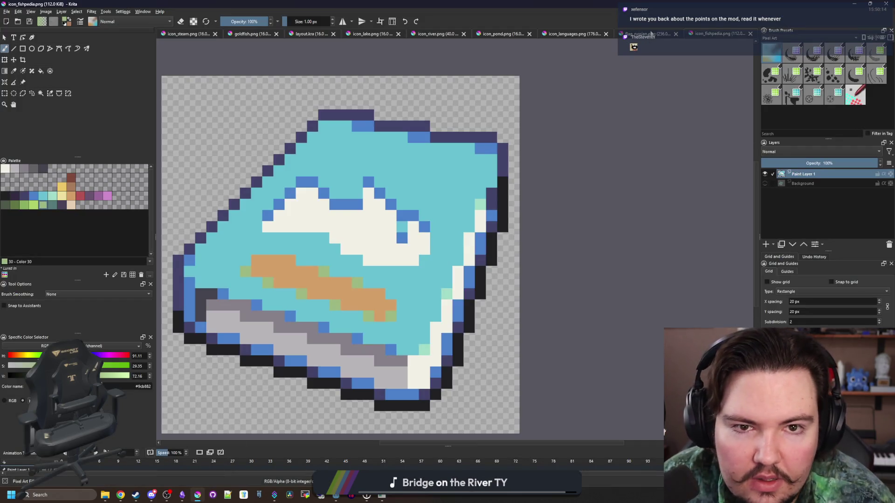
pyautogui.click(651, 34)
pyautogui.scroll(1, 263, 194)
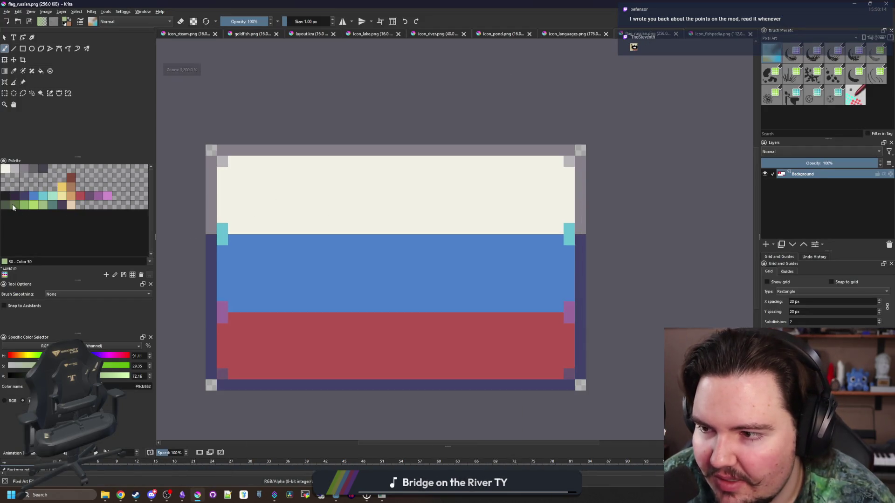
pyautogui.click(81, 200)
pyautogui.press('f')
pyautogui.click(304, 199)
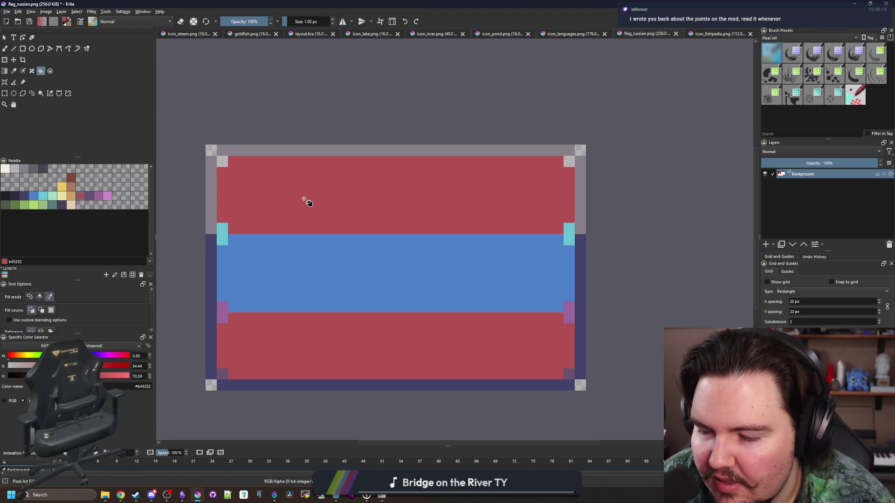
# Fill the middle stripe yellow and only the bottom stripe near-black.
pyautogui.click(62, 187)
pyautogui.click(316, 270)
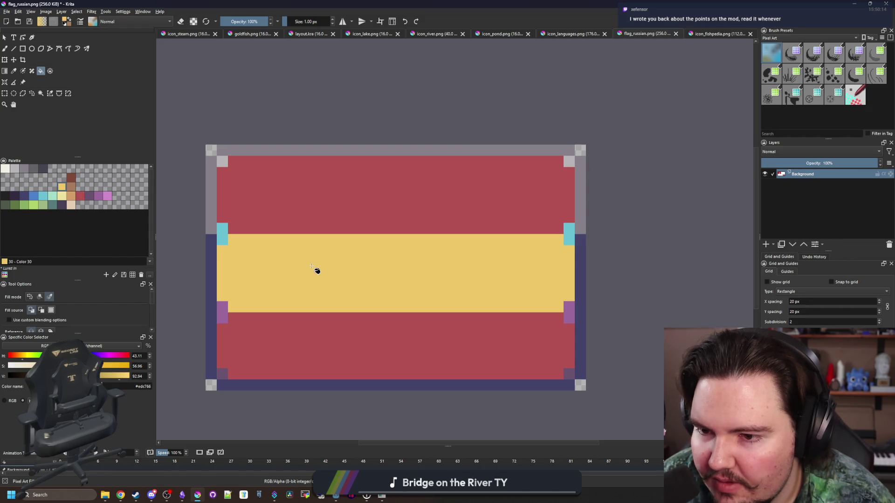
pyautogui.click(5, 196)
pyautogui.click(333, 357)
pyautogui.hotkey('ctrl', 'z')
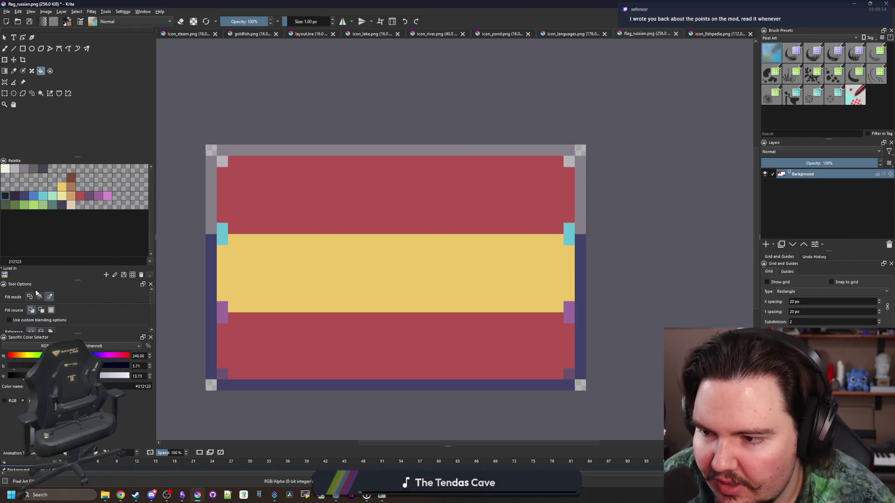
pyautogui.click(39, 296)
pyautogui.click(322, 360)
pyautogui.press('-')
pyautogui.press('-')
pyautogui.press('-')
pyautogui.press('+')
pyautogui.press('+')
pyautogui.press('+')
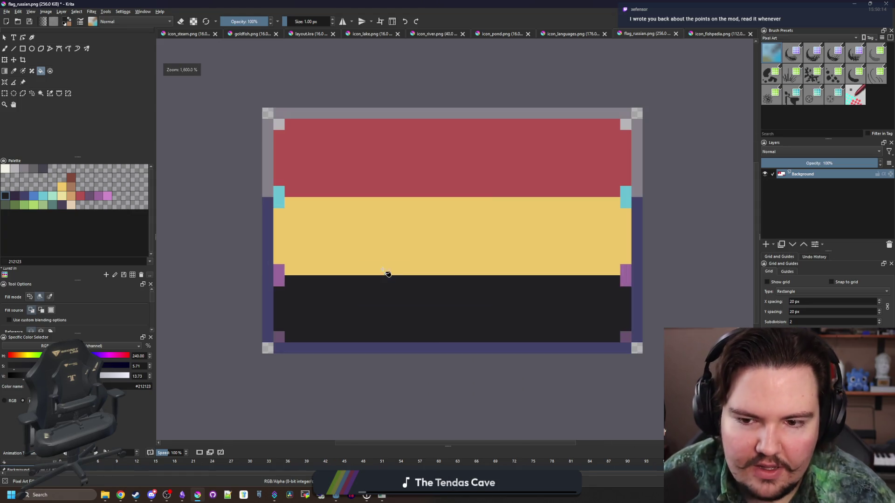
# Search the browser for German flag images, then return to Krita.
pyautogui.hotkey('alt', 'Tab')
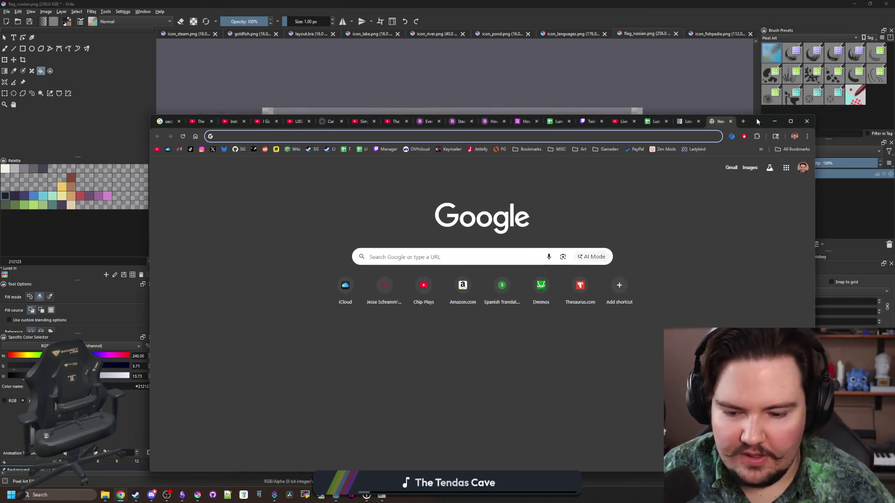
pyautogui.write('german flag')
pyautogui.press('Return')
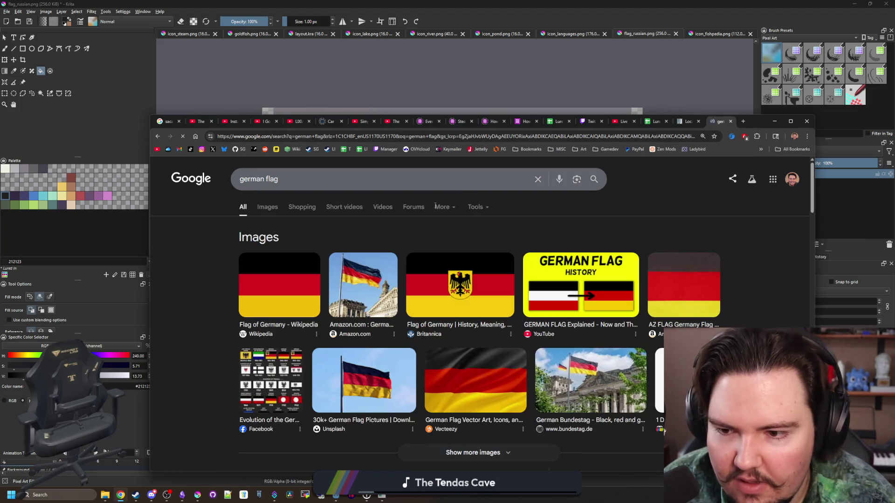
pyautogui.hotkey('alt', 'Tab')
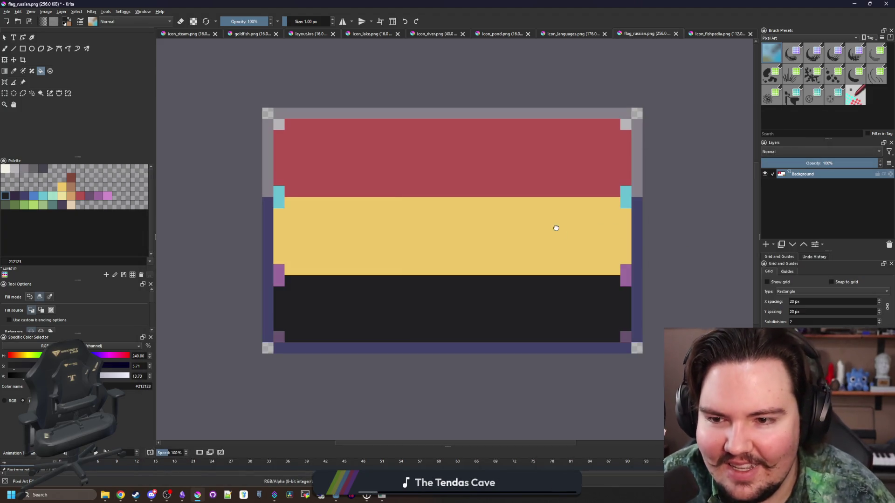
# Refill the stripes near-black, red and yellow from top to bottom.
pyautogui.hotkey('ctrl', 'z')
pyautogui.hotkey('ctrl', 'z')
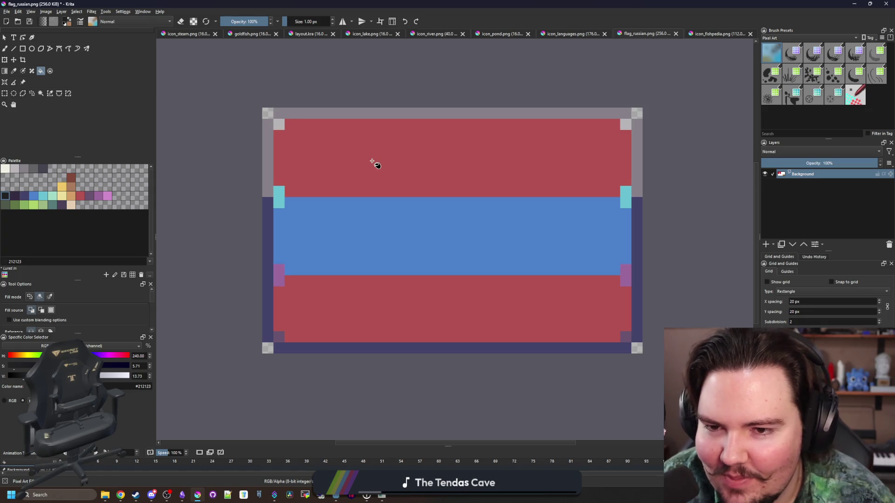
pyautogui.click(372, 162)
pyautogui.click(80, 197)
pyautogui.click(393, 250)
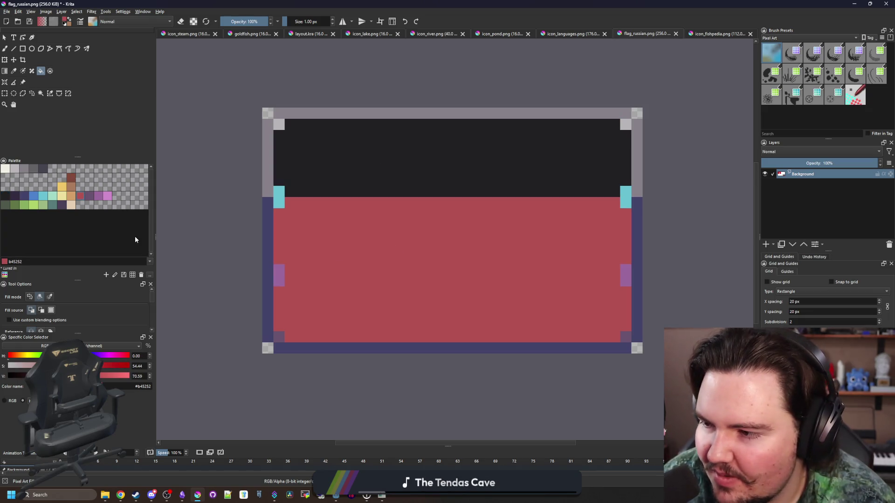
pyautogui.hotkey('ctrl', 'z')
pyautogui.click(64, 190)
pyautogui.click(401, 298)
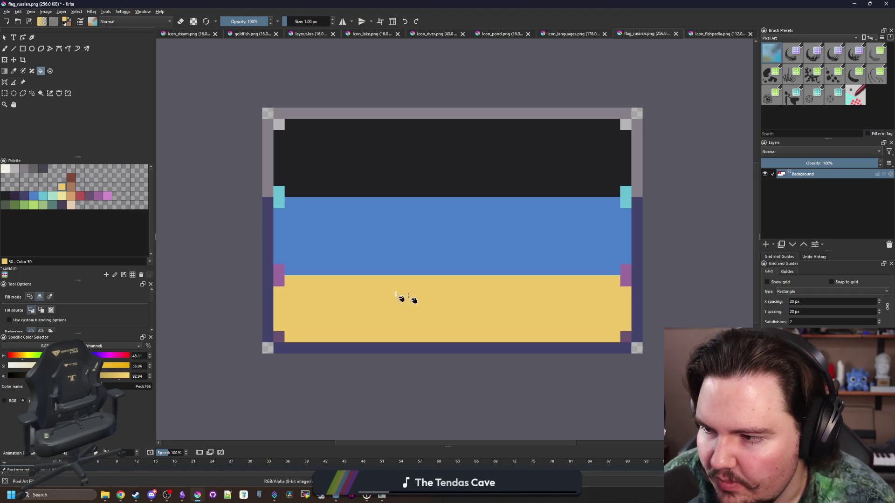
pyautogui.click(80, 196)
pyautogui.click(306, 233)
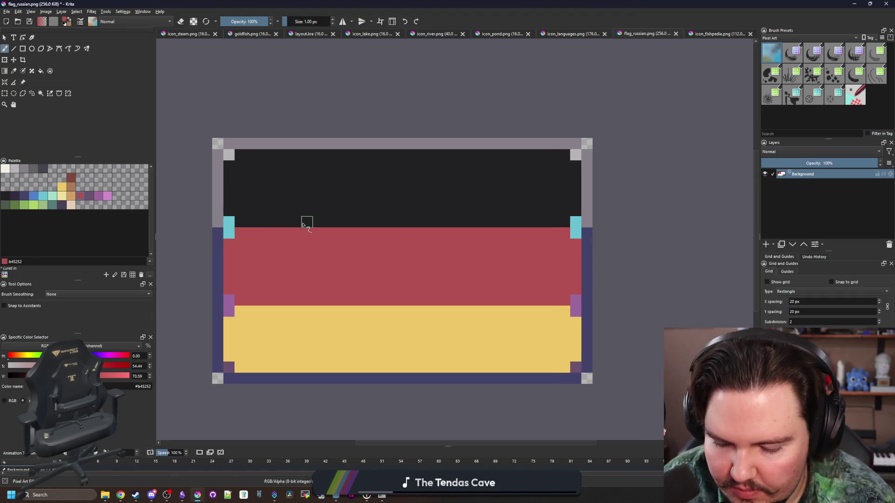
# Paint the top border near-black and turn the cyan corner pixels red.
pyautogui.press('p')
pyautogui.click(307, 214)
pyautogui.scroll(1, 229, 146)
pyautogui.press('b')
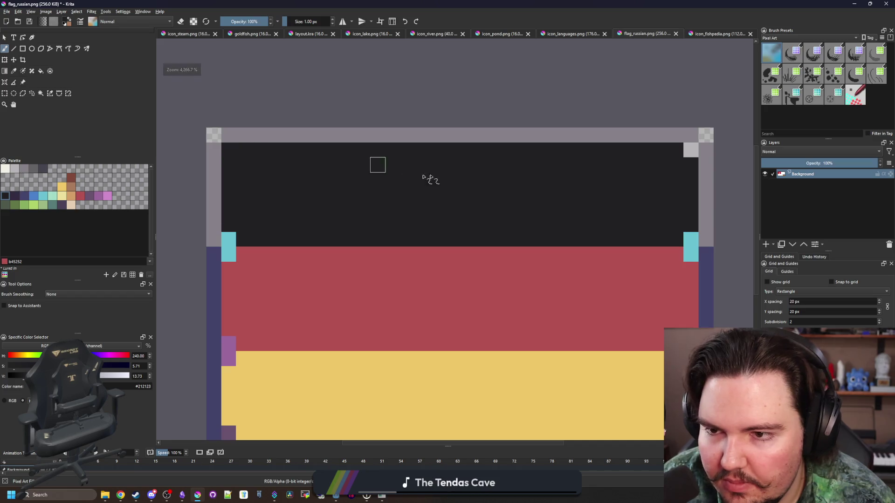
pyautogui.moveTo(214, 239)
pyautogui.mouseDown()
pyautogui.moveTo(214, 194)
pyautogui.moveTo(233, 140)
pyautogui.moveTo(393, 136)
pyautogui.moveTo(692, 140)
pyautogui.moveTo(706, 154)
pyautogui.moveTo(705, 238)
pyautogui.mouseUp()
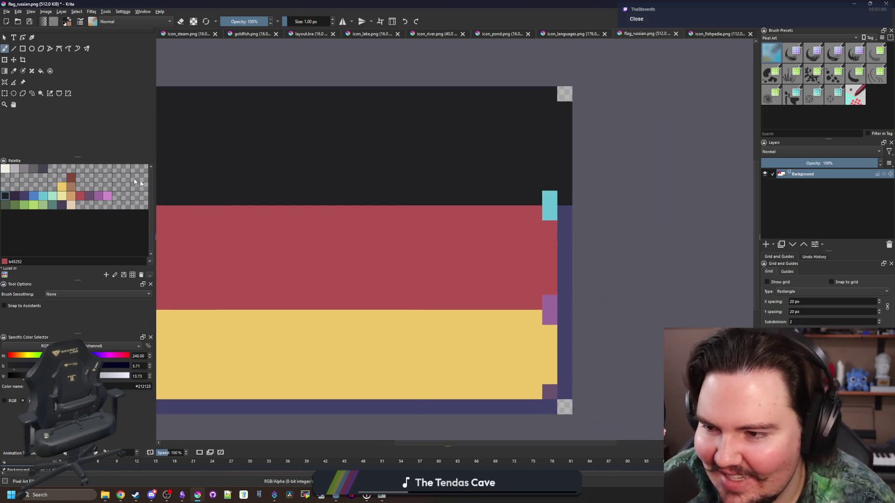
pyautogui.click(192, 196)
pyautogui.click(655, 196)
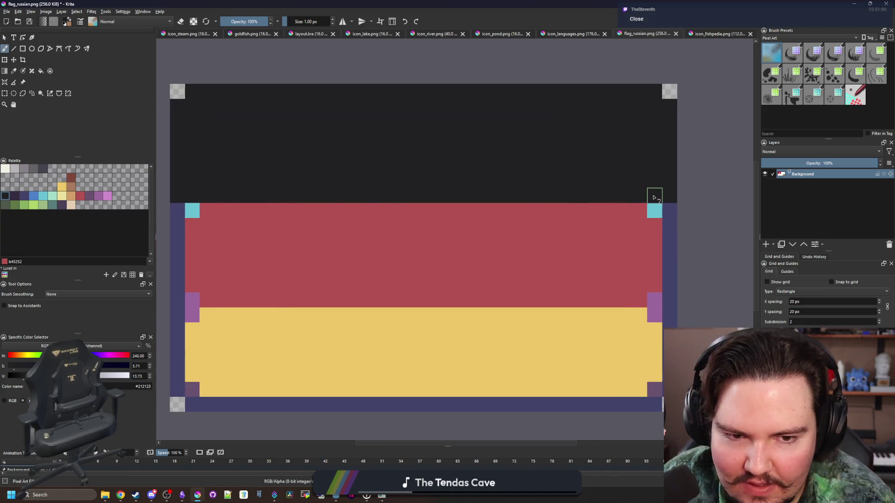
pyautogui.press('p')
pyautogui.click(559, 242)
pyautogui.click(655, 210)
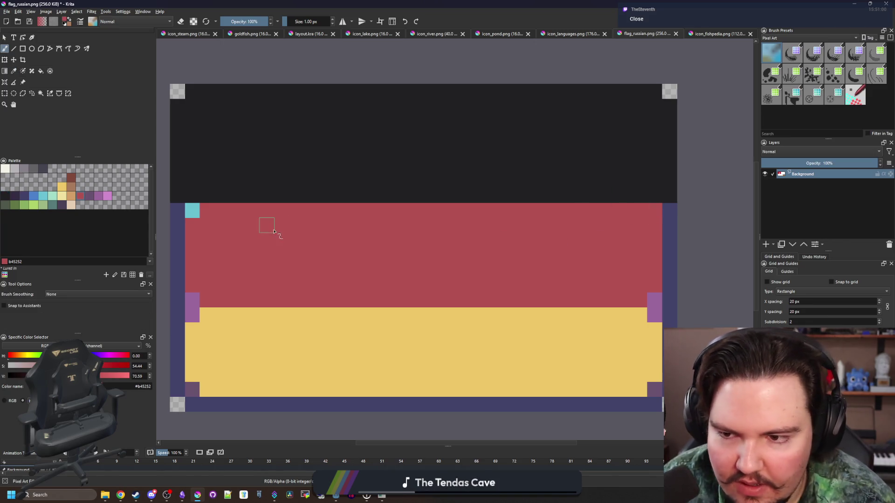
pyautogui.click(192, 211)
# Darken the red stripe's top-left and top-right corner pixels with dark purple.
pyautogui.scroll(-3, 247, 263)
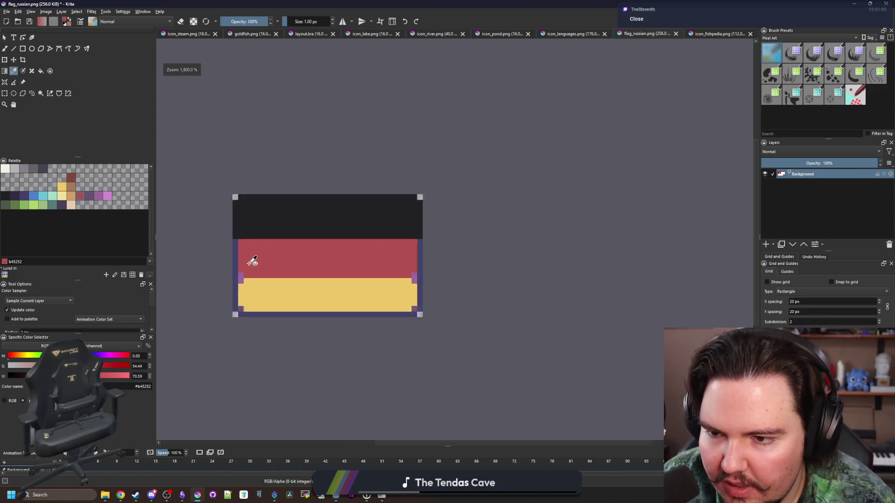
pyautogui.scroll(3, 249, 259)
pyautogui.click(89, 196)
pyautogui.press('b')
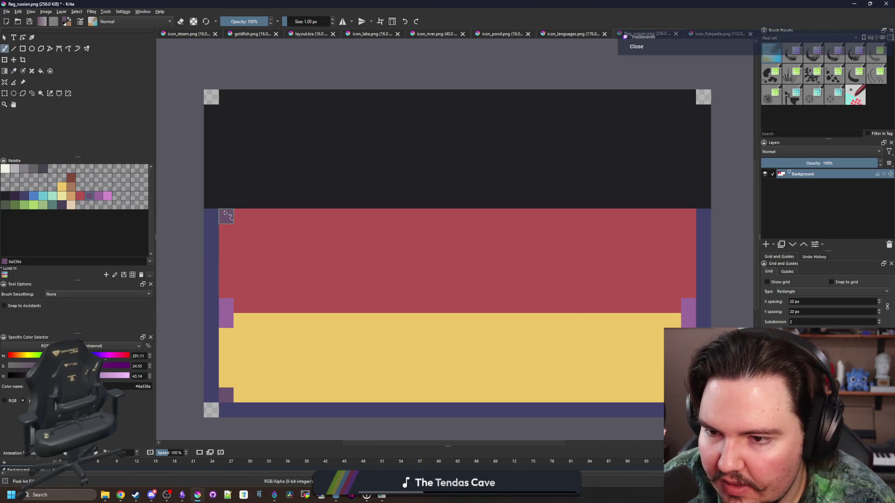
pyautogui.moveTo(226, 216); pyautogui.dragTo(226, 201)
pyautogui.hotkey('ctrl', 'z')
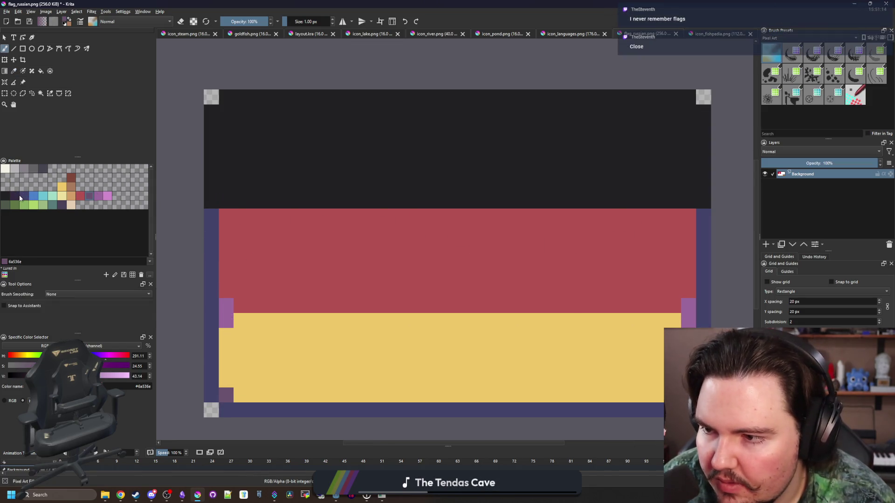
pyautogui.click(14, 196)
pyautogui.moveTo(226, 218); pyautogui.dragTo(226, 200)
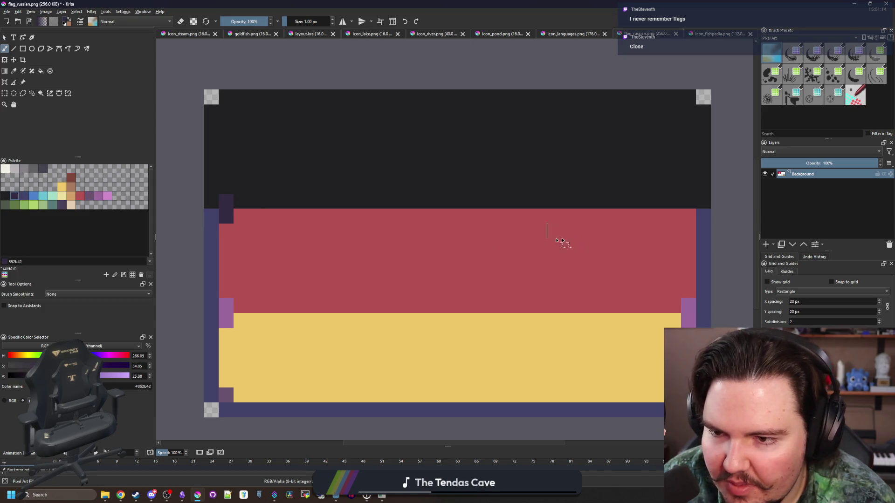
pyautogui.moveTo(688, 218); pyautogui.dragTo(688, 201)
# Paint the yellow band's left, right and bottom-left edge pixels tan.
pyautogui.scroll(-10, 438, 218)
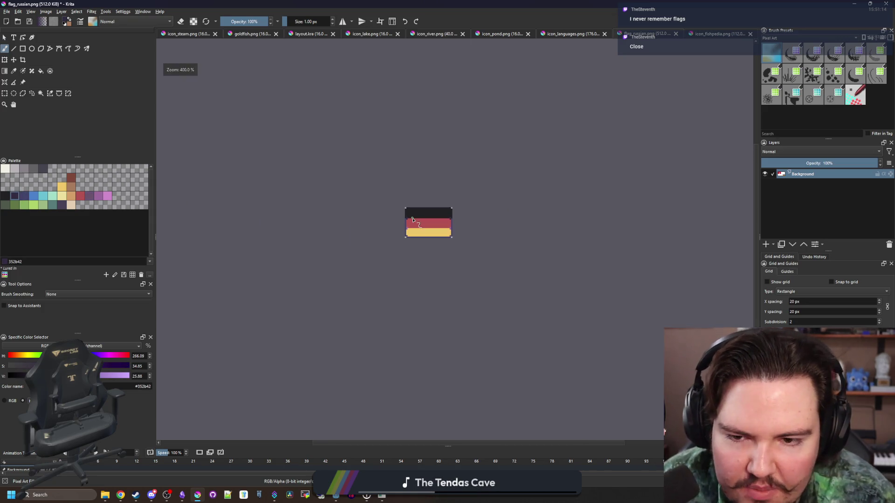
pyautogui.scroll(10, 434, 205)
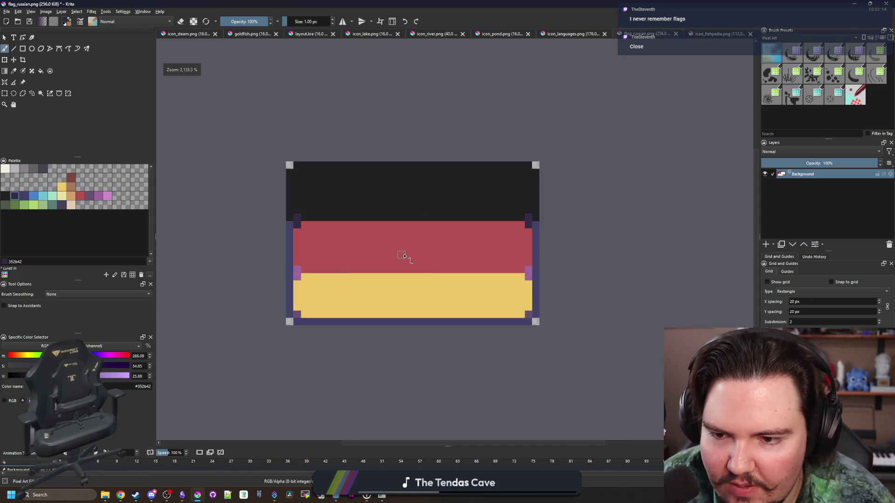
pyautogui.scroll(1, 403, 255)
pyautogui.scroll(1, 339, 258)
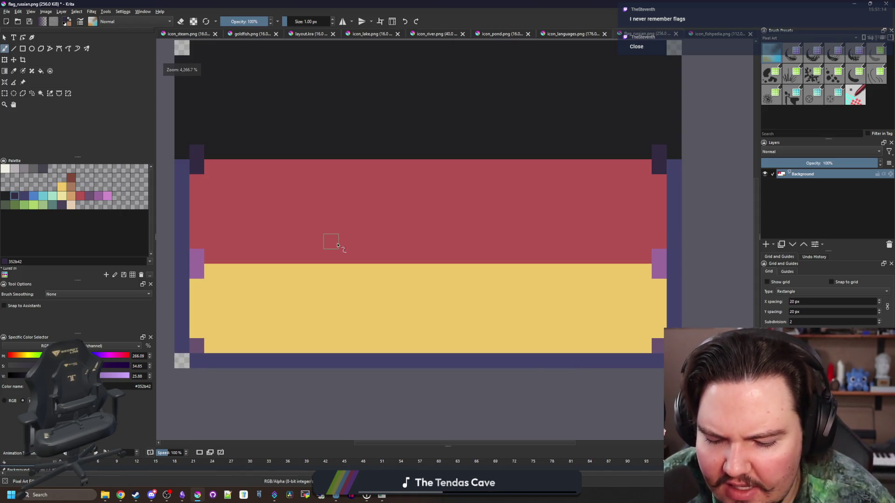
pyautogui.scroll(-1, 346, 246)
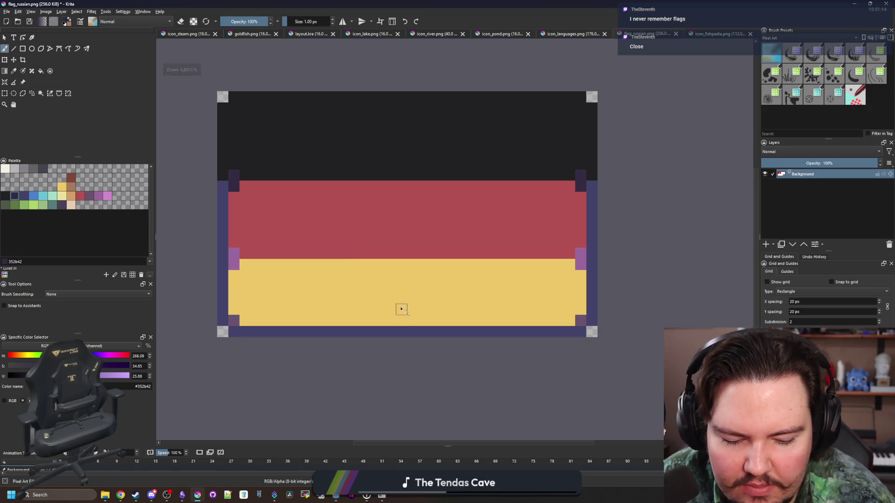
pyautogui.scroll(1, 391, 323)
pyautogui.scroll(-1, 314, 275)
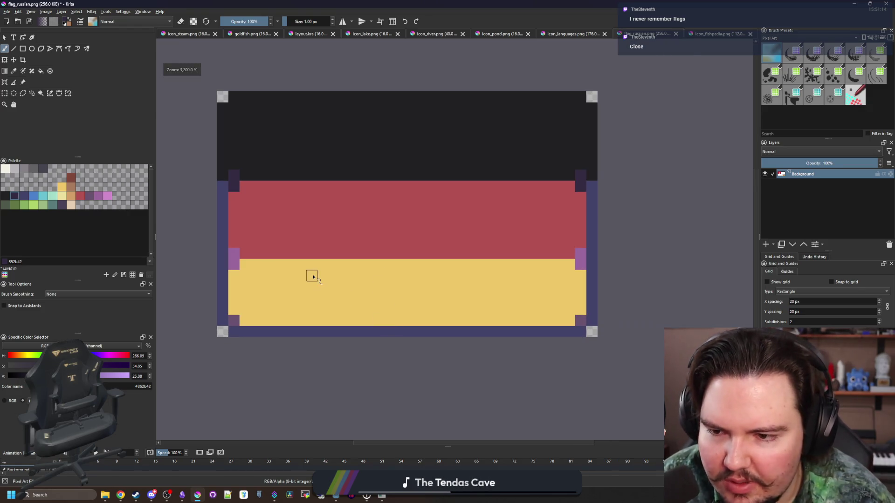
pyautogui.scroll(1, 316, 270)
pyautogui.press('p')
pyautogui.click(280, 269)
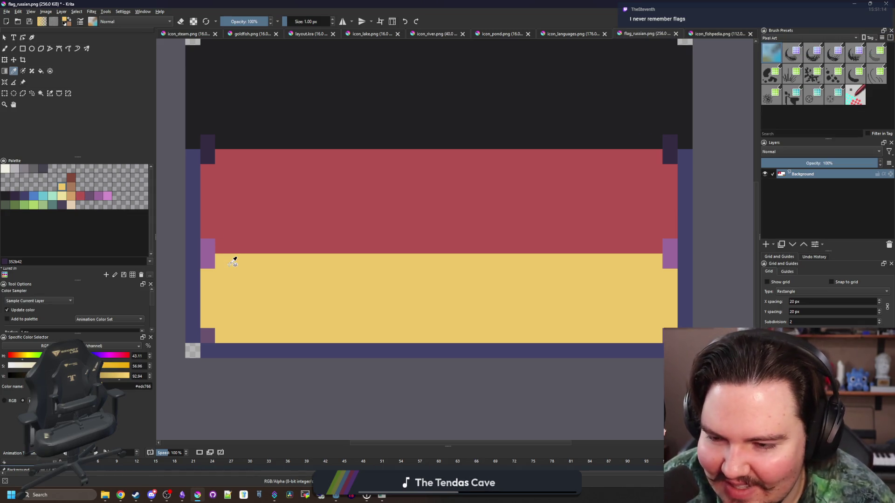
pyautogui.click(72, 198)
pyautogui.press('b')
pyautogui.moveTo(208, 261); pyautogui.dragTo(207, 246)
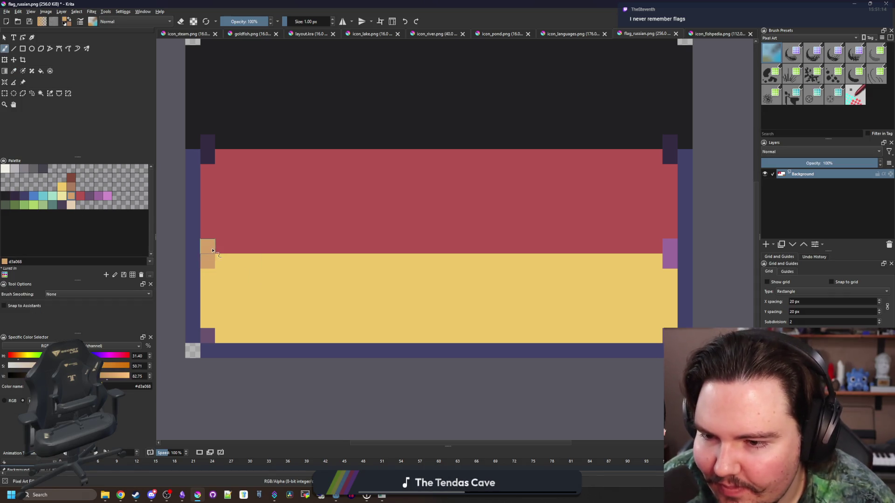
pyautogui.click(208, 335)
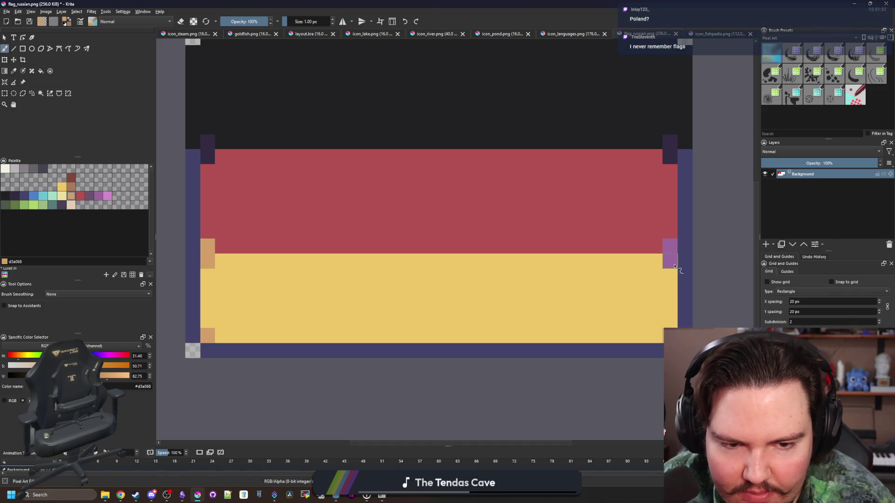
pyautogui.moveTo(675, 266); pyautogui.dragTo(670, 241)
# Bring up the German flag image search results in the browser.
pyautogui.scroll(-5, 405, 265)
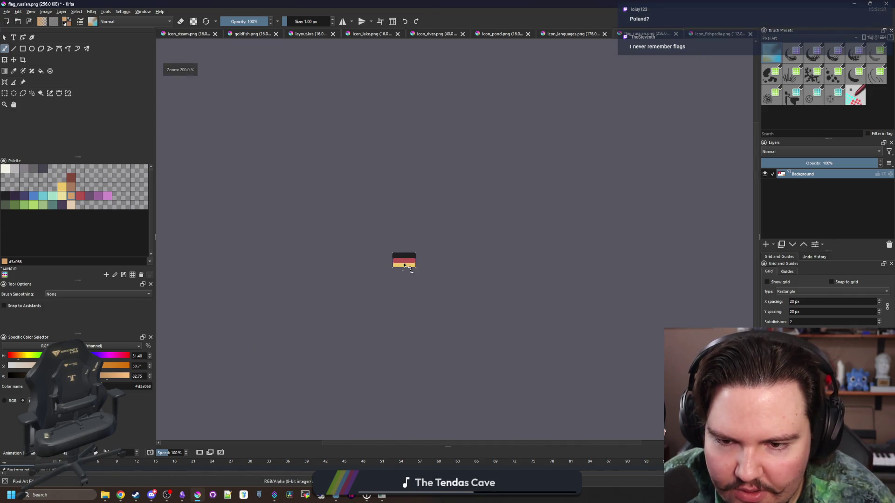
pyautogui.scroll(6, 405, 265)
pyautogui.scroll(1, 217, 235)
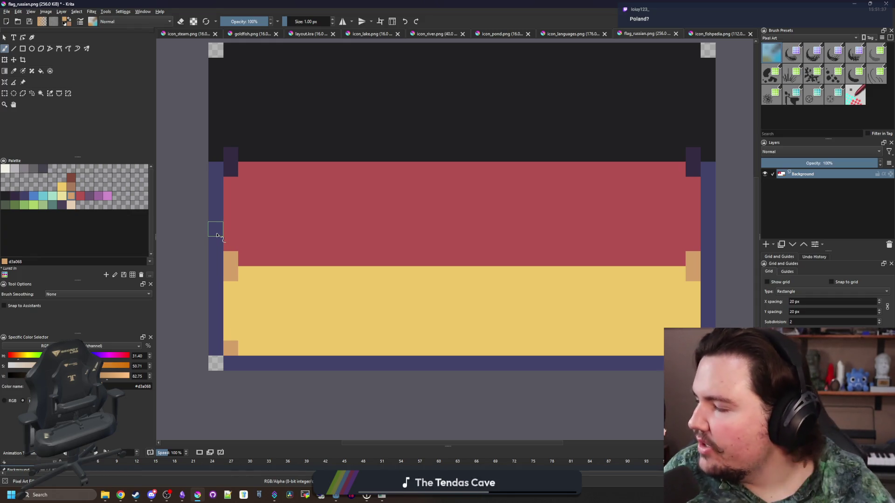
pyautogui.hotkey('alt', 'Tab')
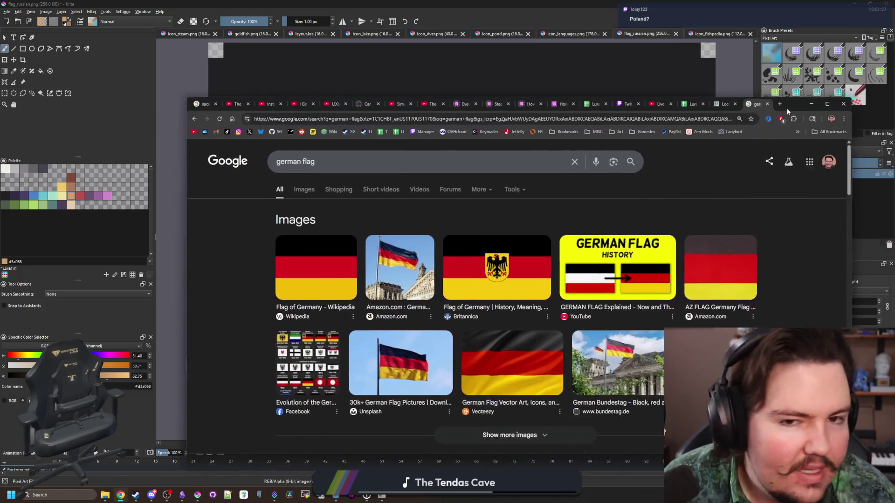
# Search a new tab for 'poland flag' to check its white-over-red stripes, then return to Krita.
pyautogui.click(755, 103)
pyautogui.write('poland flag')
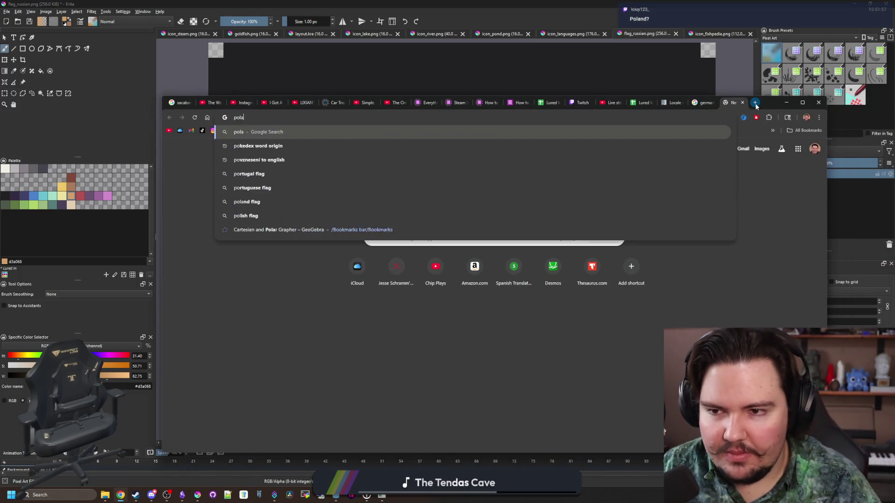
pyautogui.press('Return')
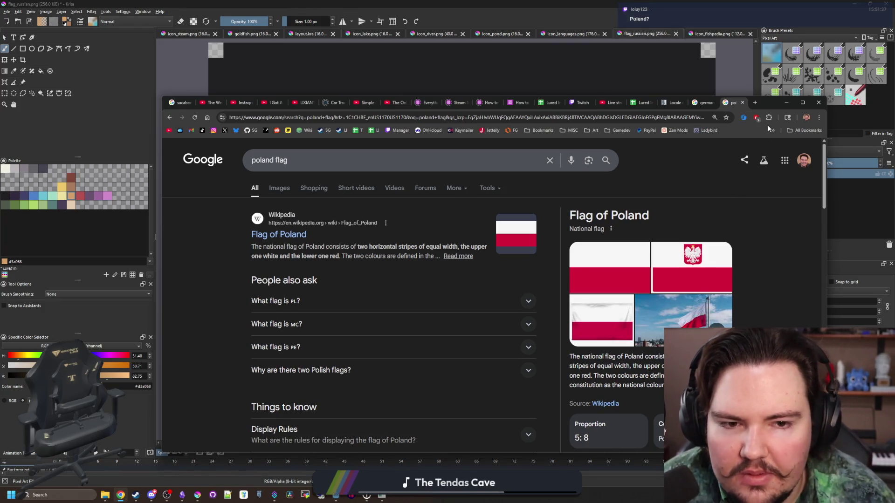
pyautogui.hotkey('alt', 'Tab')
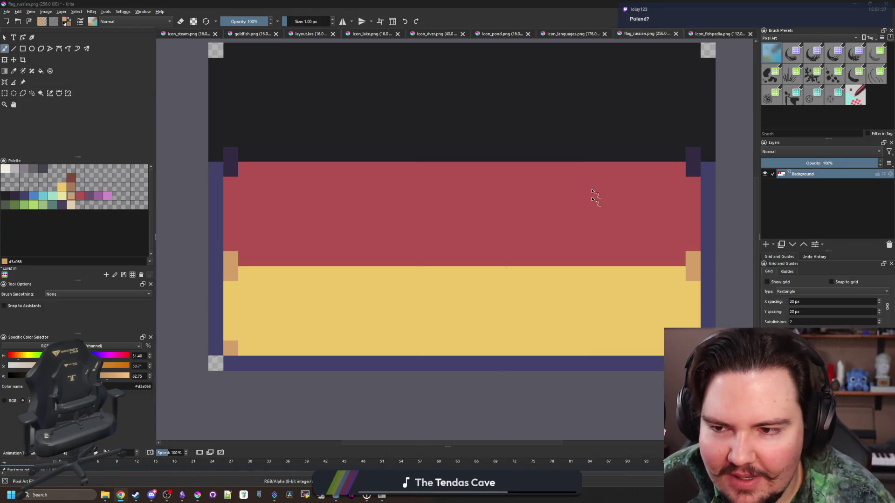
# Paint the lower-left and right border pixels with the red b45252 swatch.
pyautogui.moveTo(365, 214); pyautogui.dragTo(330, 238)
pyautogui.press('p')
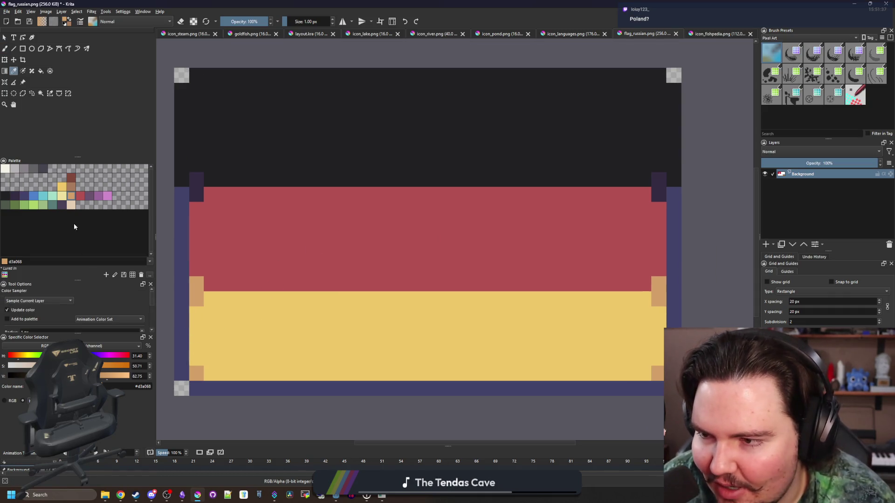
pyautogui.click(80, 198)
pyautogui.press('b')
pyautogui.moveTo(176, 302)
pyautogui.mouseDown()
pyautogui.moveTo(184, 372)
pyautogui.moveTo(247, 389)
pyautogui.moveTo(653, 393)
pyautogui.mouseUp()
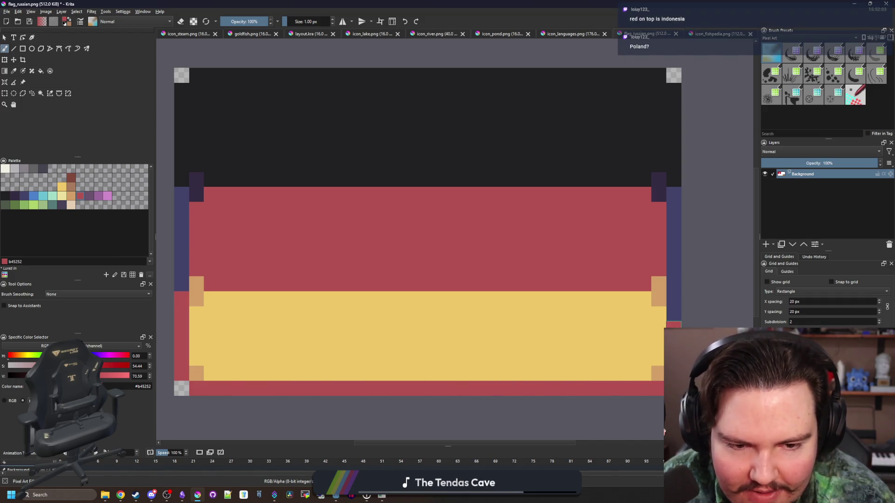
pyautogui.moveTo(677, 325); pyautogui.dragTo(674, 290)
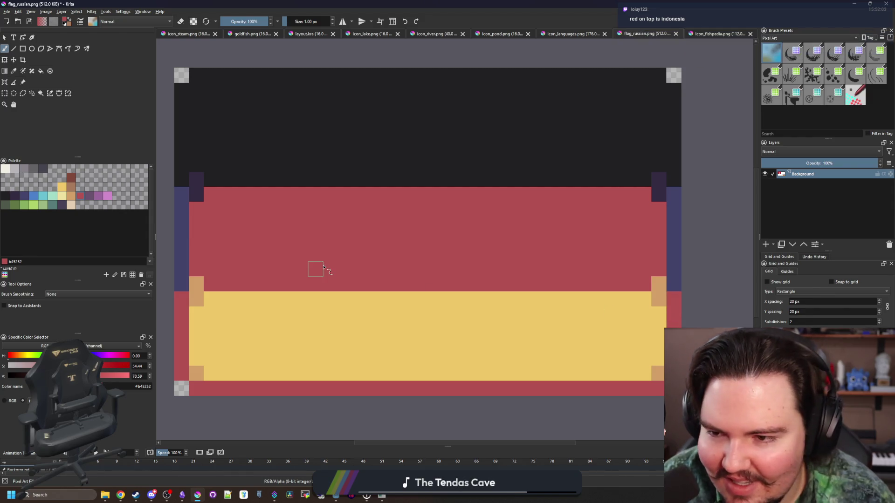
# Pan across the flag to review the repainted red border.
pyautogui.scroll(-8, 320, 265)
pyautogui.scroll(8, 317, 266)
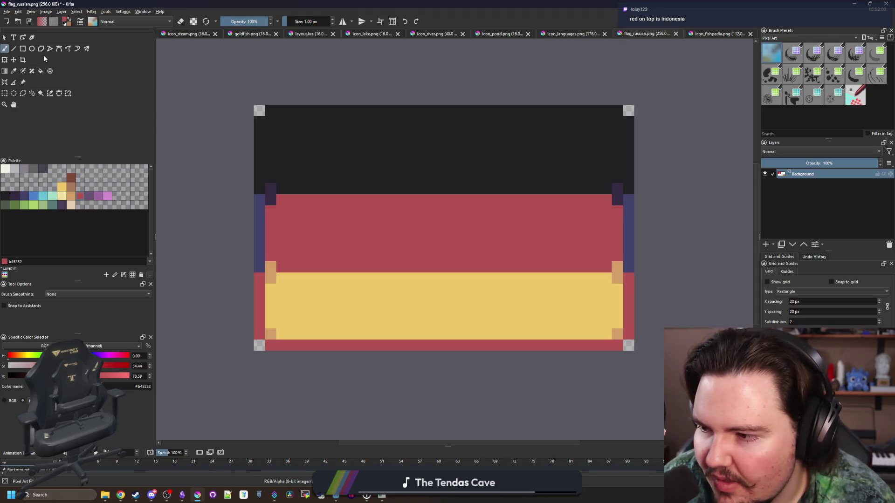
pyautogui.moveTo(288, 174); pyautogui.dragTo(275, 189)
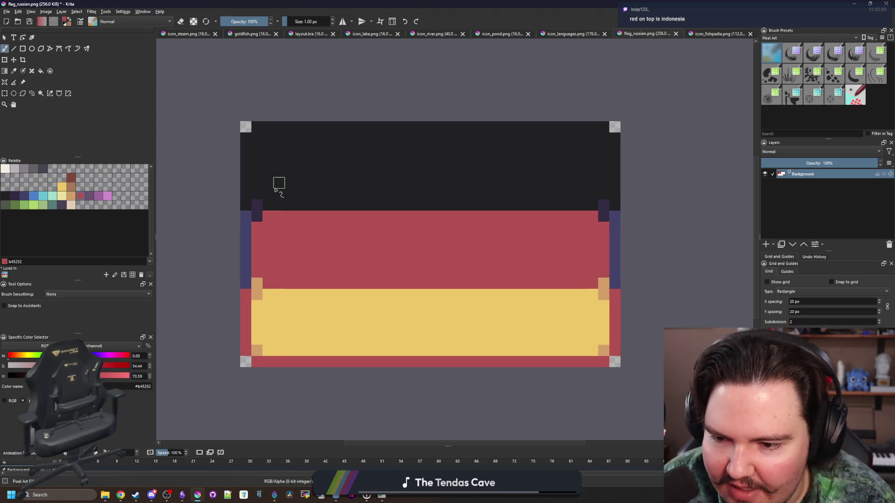
pyautogui.moveTo(346, 212); pyautogui.dragTo(294, 220)
pyautogui.scroll(-1, 293, 212)
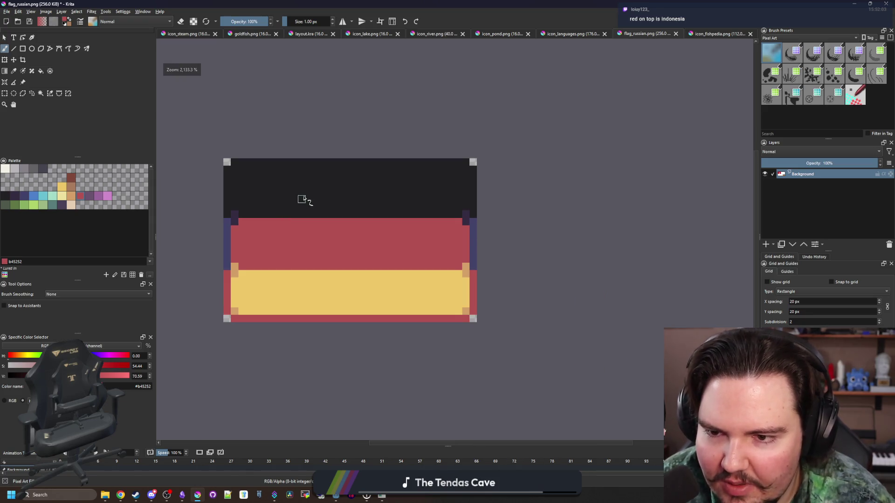
pyautogui.scroll(1, 303, 200)
pyautogui.click(7, 13)
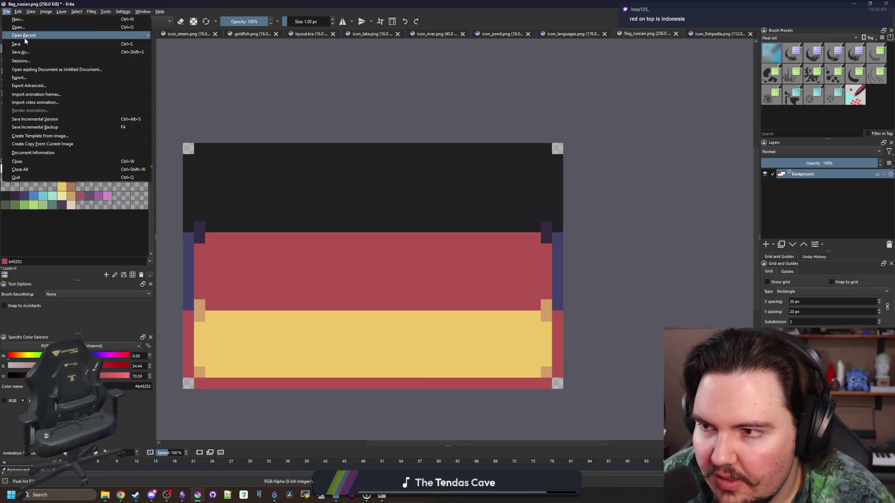
# Save the drawing as flag_german.png in Sprites/Flags with PNG options, then raise the Lured In window.
pyautogui.click(26, 55)
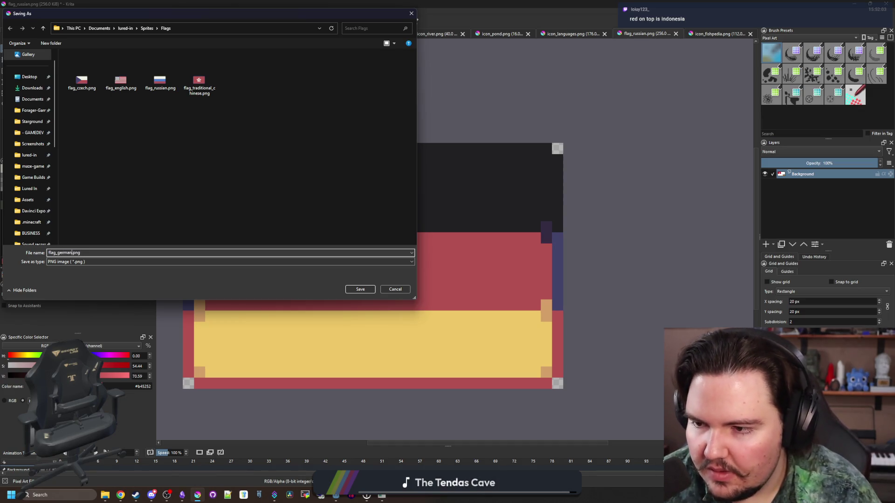
pyautogui.click(365, 290)
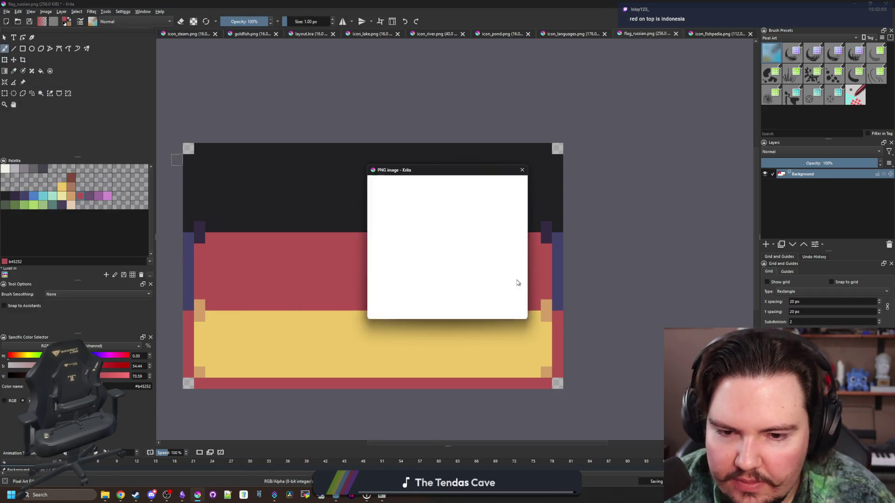
pyautogui.click(480, 309)
pyautogui.press('super+Down')
pyautogui.click(439, 236)
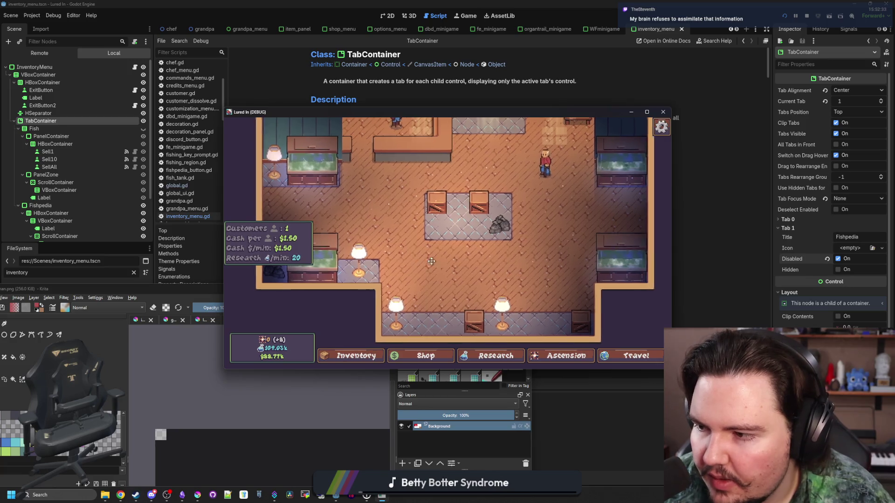
# Go back to Lured In's title screen, open the Languages list, and maximize the game window.
pyautogui.press('Escape')
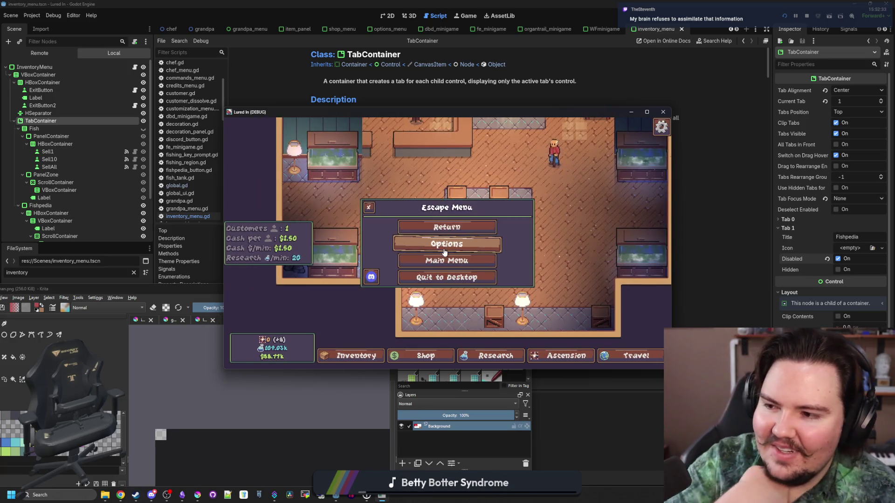
pyautogui.click(443, 260)
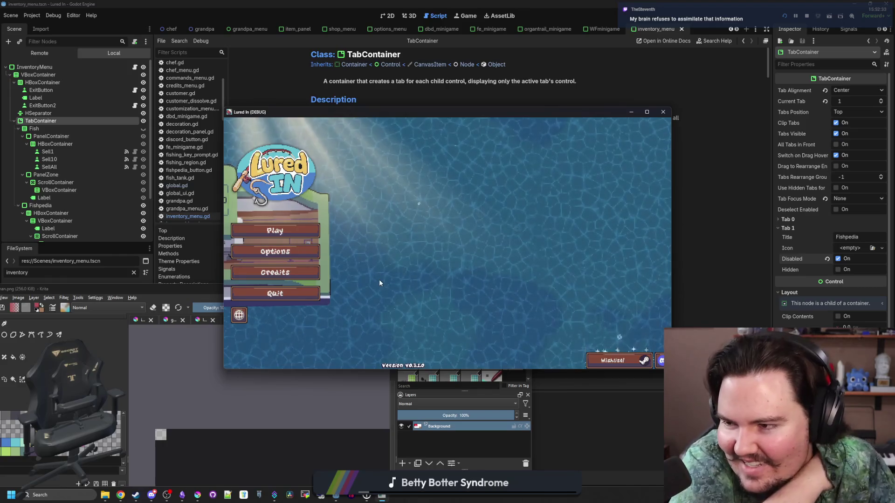
pyautogui.click(238, 315)
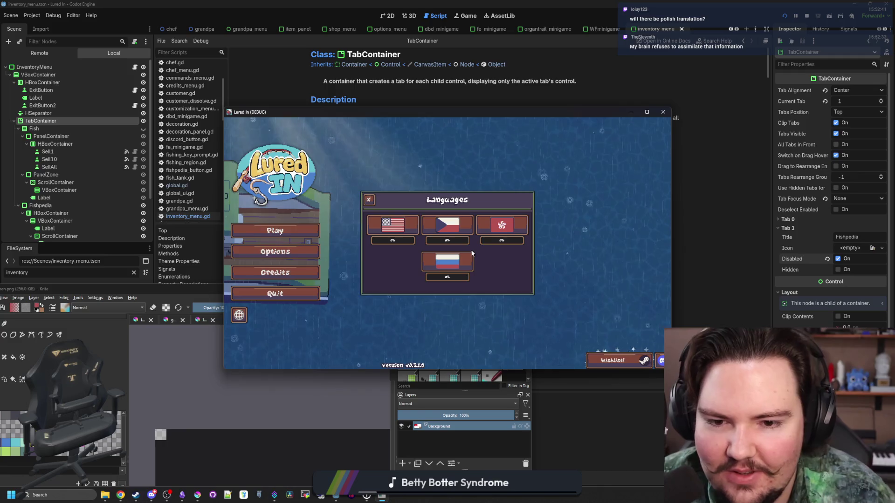
pyautogui.click(647, 111)
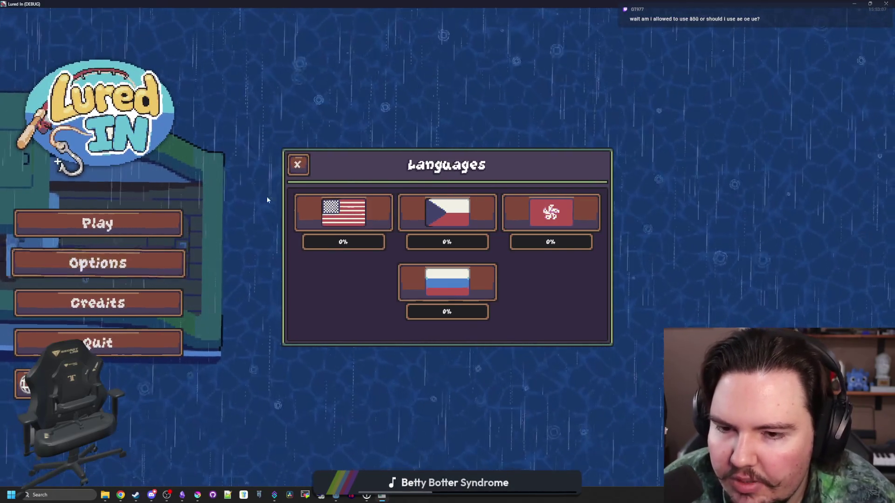
# Test switching the game's language to Czech and back to English.
pyautogui.click(298, 164)
pyautogui.click(25, 397)
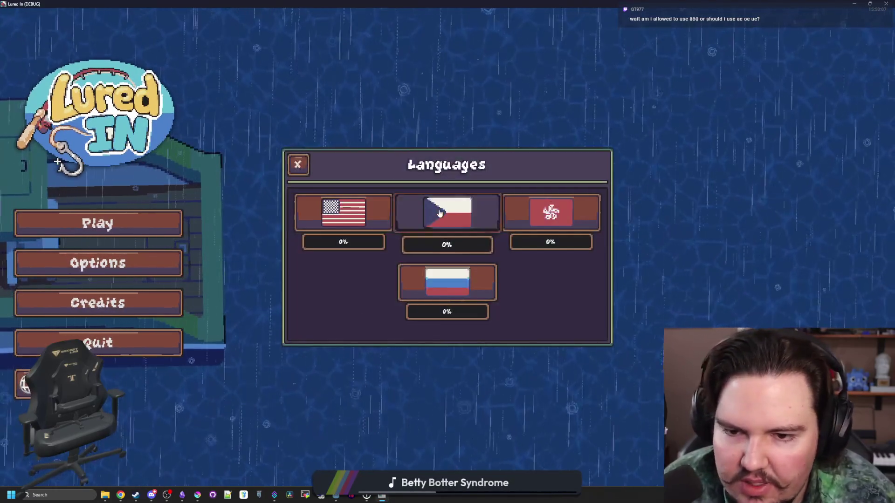
pyautogui.click(448, 212)
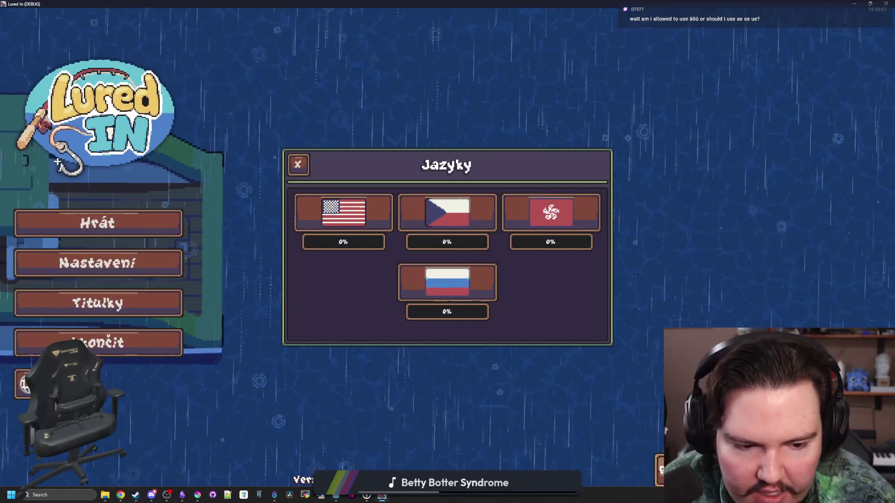
pyautogui.click(305, 200)
pyautogui.click(298, 165)
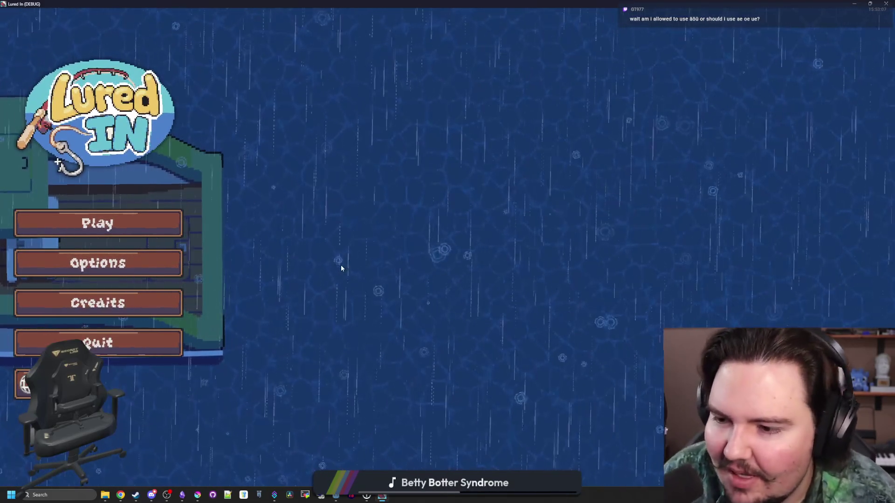
# Reopen the Languages dialog and restore the game window to reveal the Godot editor.
pyautogui.click(23, 383)
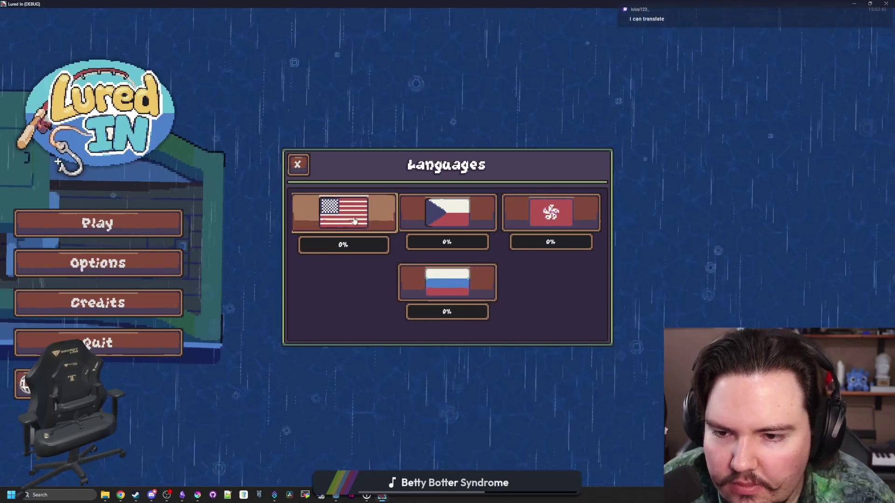
pyautogui.moveTo(362, 3)
pyautogui.mouseDown()
pyautogui.moveTo(497, 405)
pyautogui.moveTo(505, 88)
pyautogui.mouseUp()
# Bring the translation spreadsheet forward, maximized and scrolled to the top.
pyautogui.moveTo(152, 498)
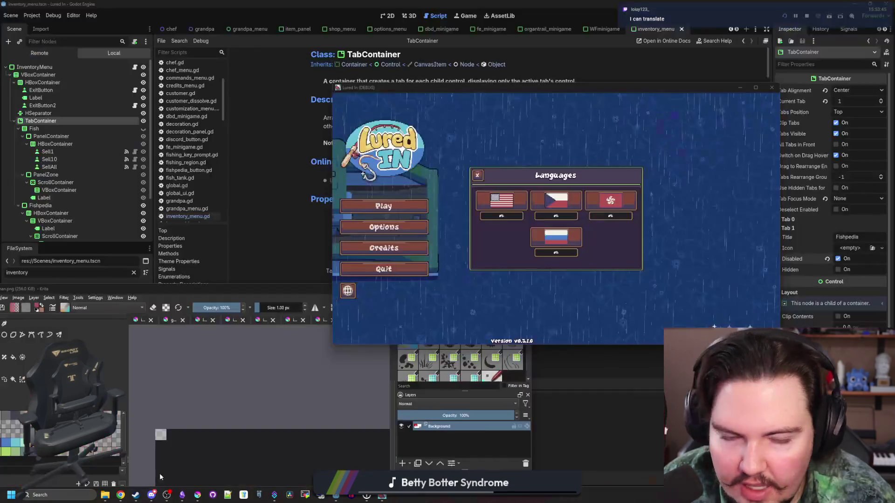
pyautogui.click(160, 474)
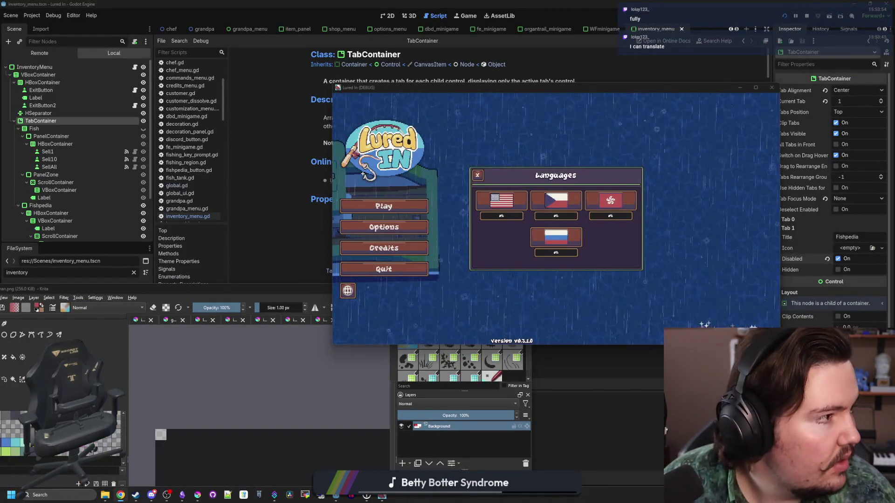
pyautogui.hotkey('alt', 'Tab')
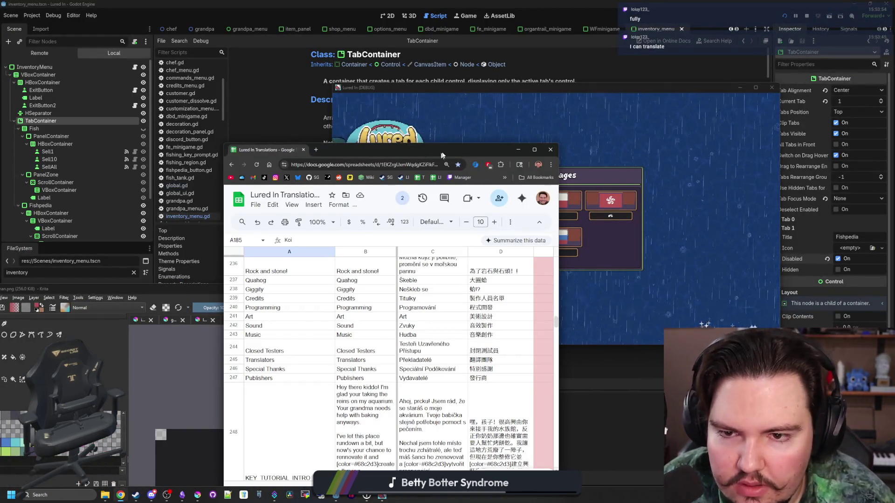
pyautogui.doubleClick(411, 149)
pyautogui.scroll(20, 428, 145)
pyautogui.scroll(20, 428, 145)
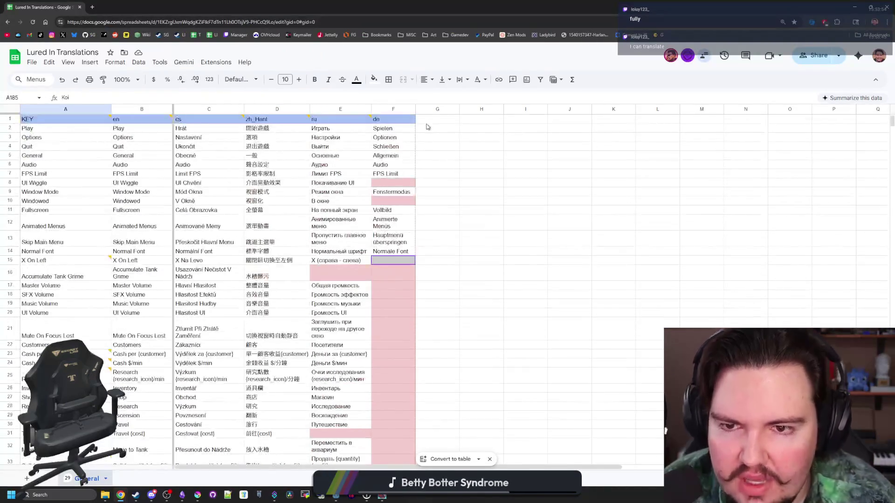
# Enter 'pl' in G1 and give it the header row's light-blue fill.
pyautogui.click(431, 118)
pyautogui.write('pl')
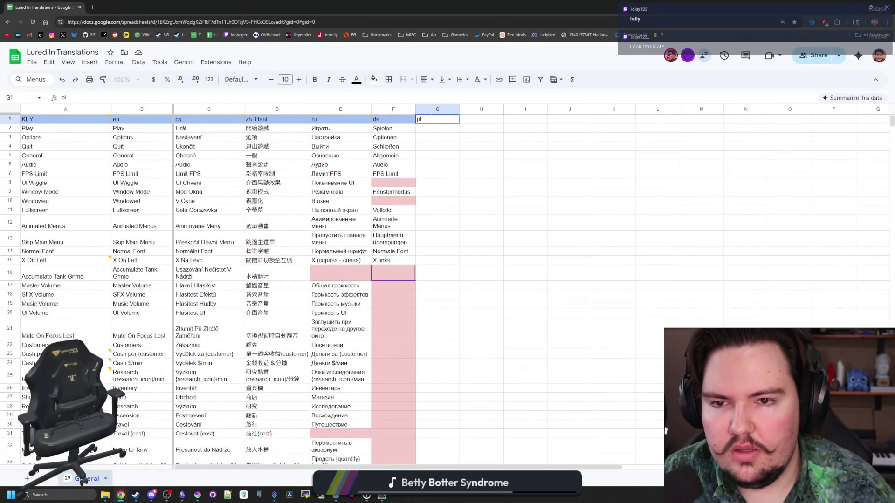
pyautogui.click(420, 111)
pyautogui.click(374, 80)
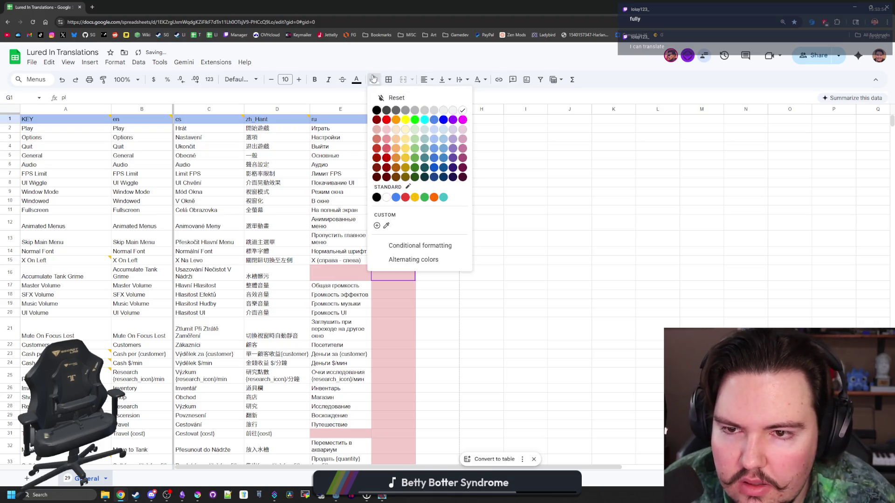
pyautogui.click(431, 139)
pyautogui.click(403, 122)
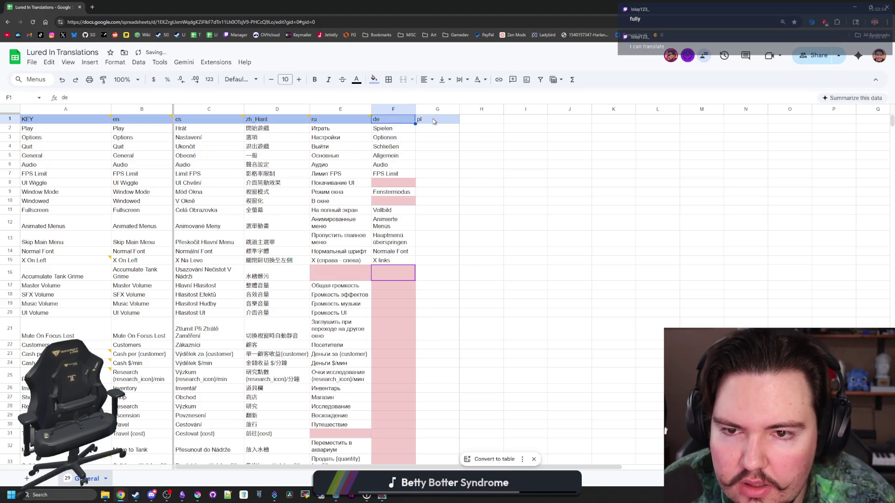
pyautogui.click(435, 122)
pyautogui.click(374, 79)
pyautogui.click(432, 141)
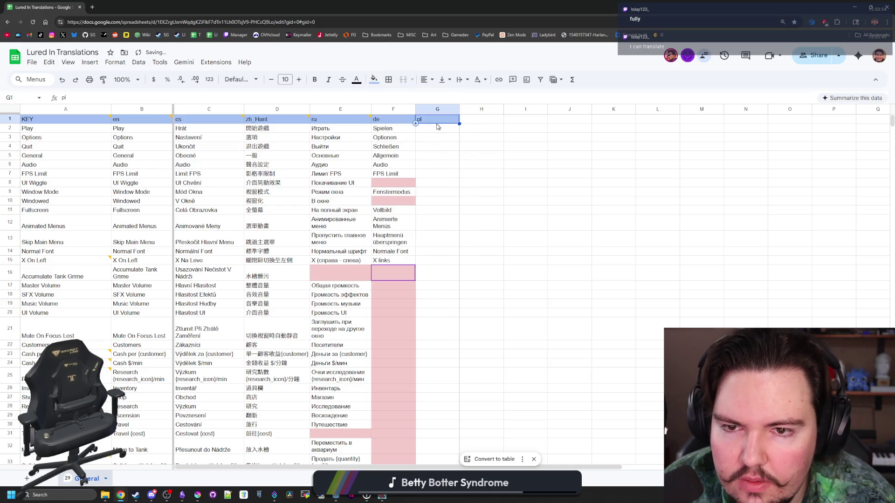
# Add the comment 'Polish' to the pl header in G1.
pyautogui.rightClick(437, 120)
pyautogui.click(463, 399)
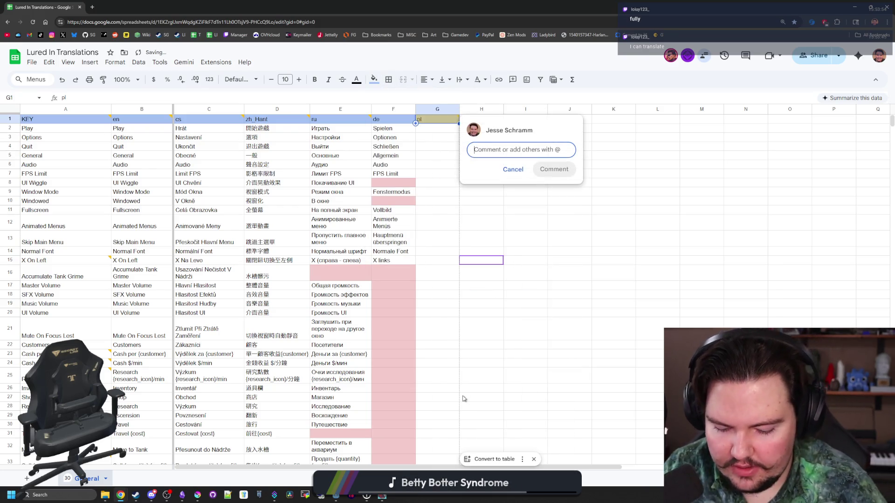
pyautogui.write('Polish')
pyautogui.press('Return')
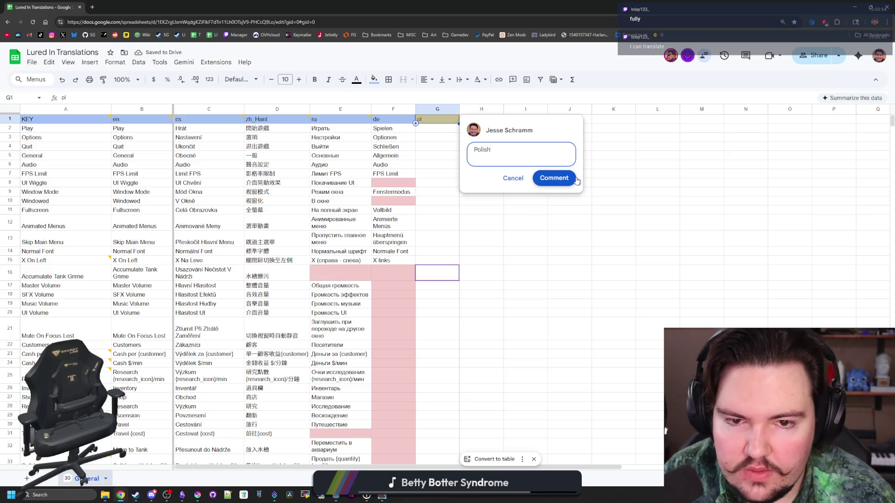
pyautogui.click(575, 180)
# Comment the de header in F1 as 'German'.
pyautogui.click(391, 119)
pyautogui.rightClick(391, 120)
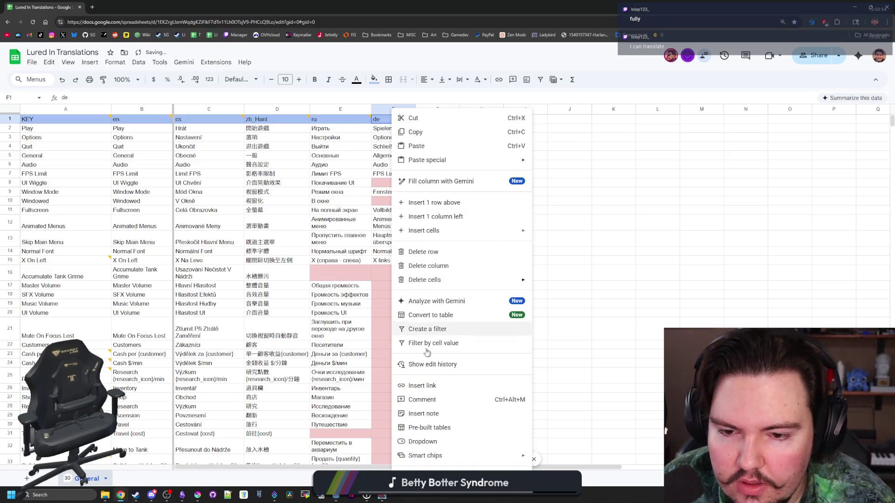
pyautogui.click(436, 404)
pyautogui.write('German')
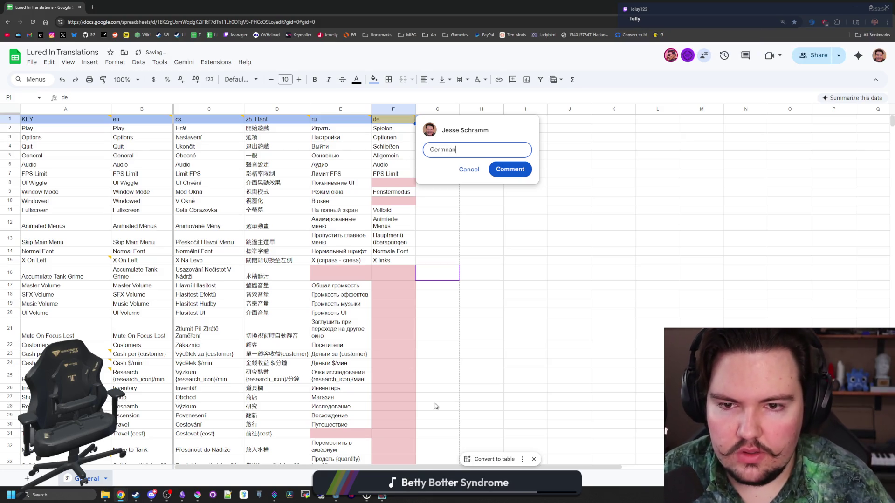
pyautogui.click(524, 168)
pyautogui.click(525, 157)
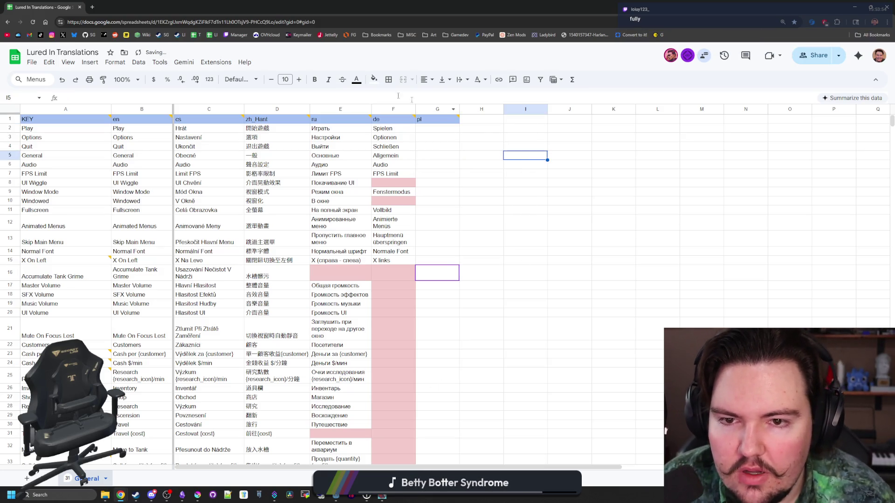
pyautogui.click(247, 22)
pyautogui.hotkey('alt', 'Tab')
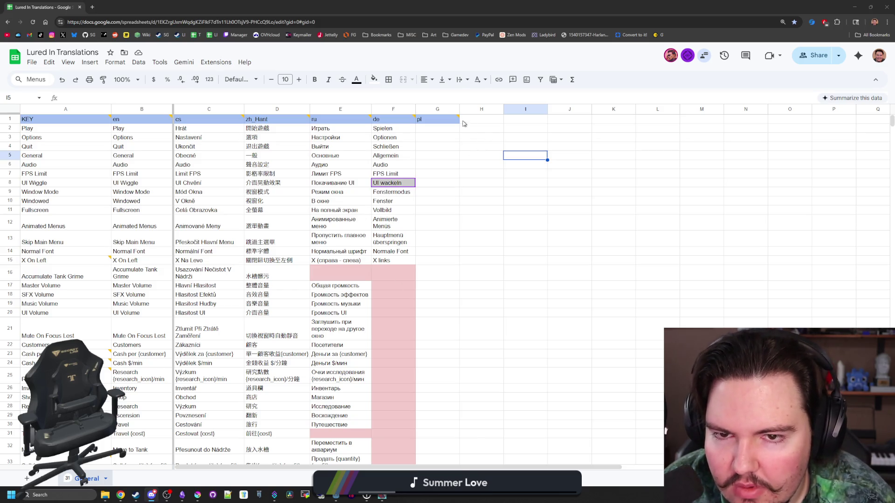
# Bring the Discord server window to the front over the translation sheet.
pyautogui.moveTo(453, 121)
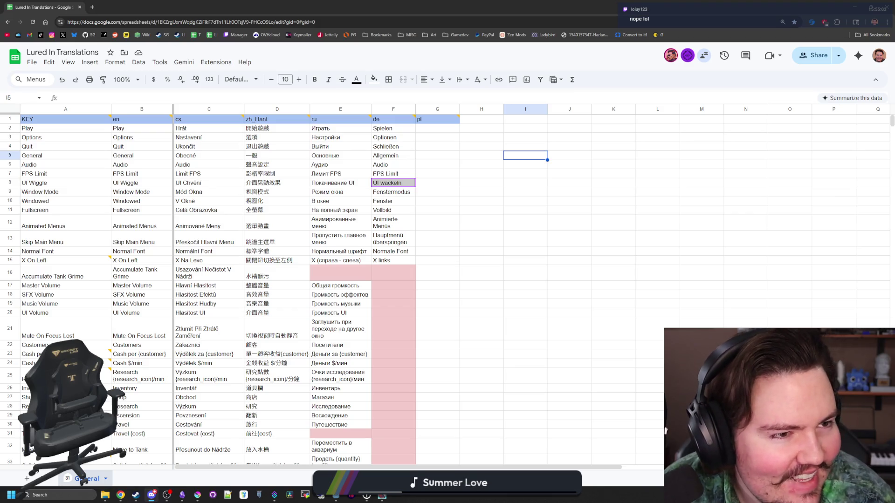
pyautogui.press('super+shift+Left')
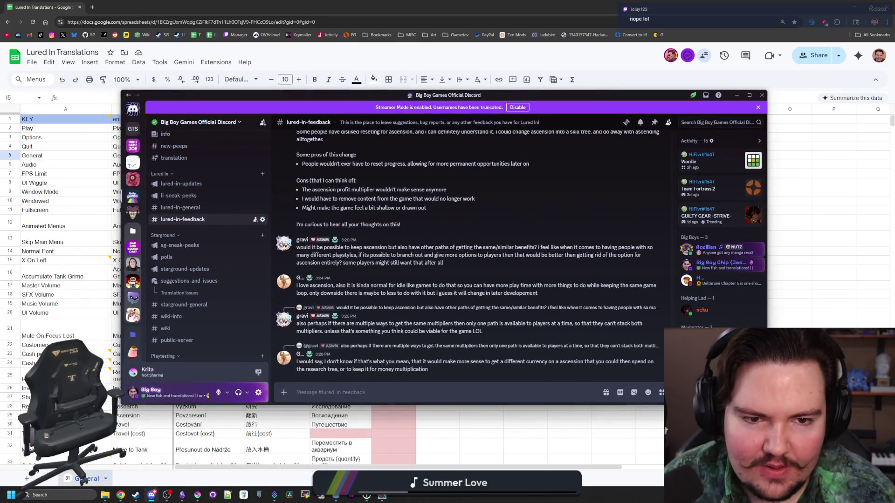
# Find the member through server search and give them the LI-Translator role.
pyautogui.click(714, 123)
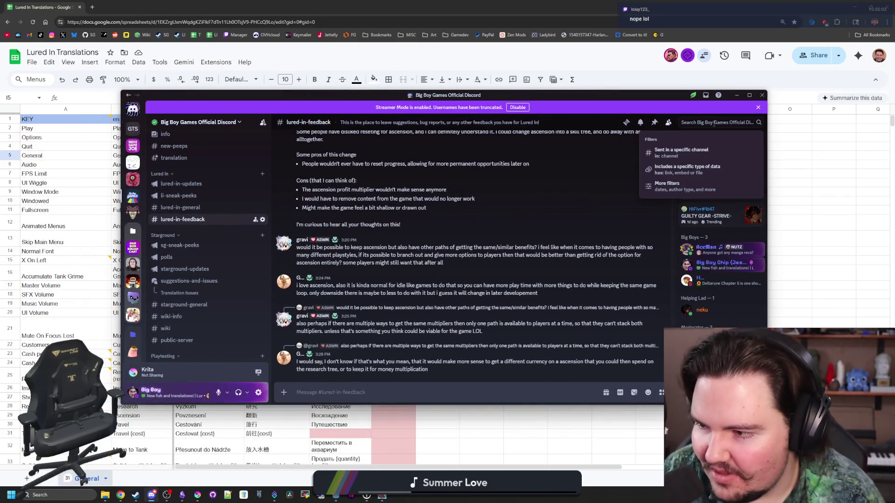
pyautogui.write('lu')
pyautogui.write('oiuy')
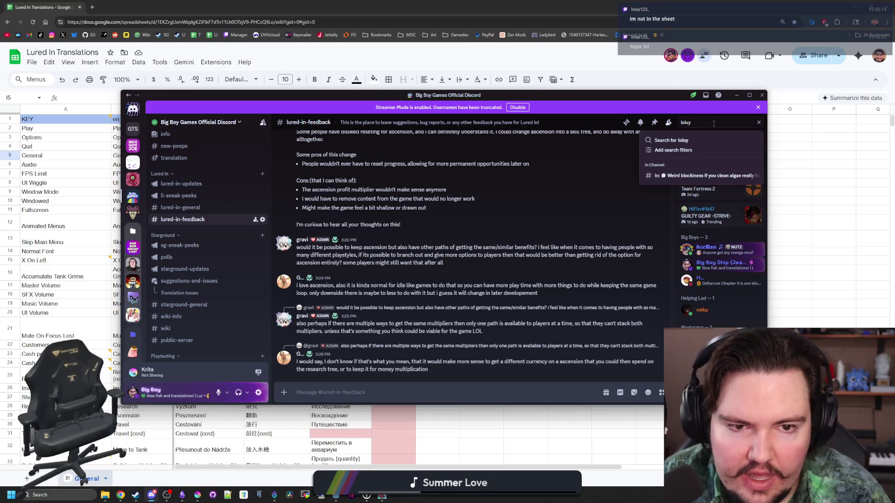
pyautogui.press('Return')
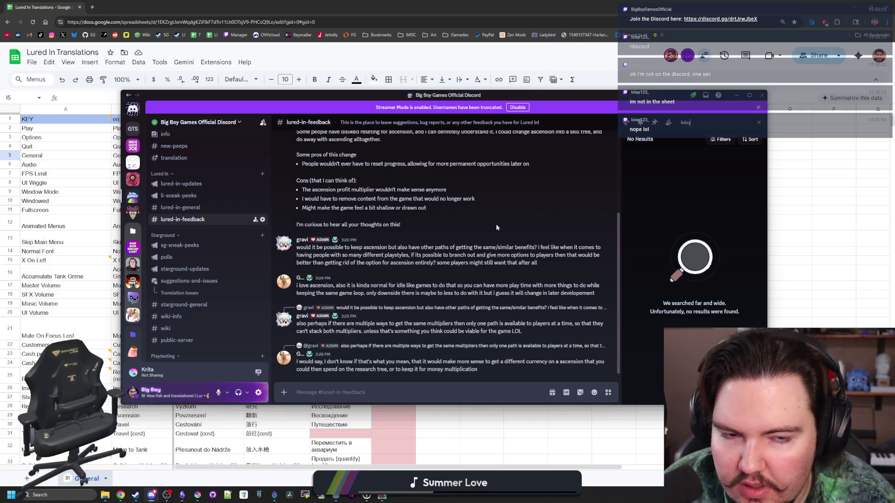
pyautogui.scroll(3, 497, 227)
pyautogui.click(761, 122)
pyautogui.scroll(-3, 373, 279)
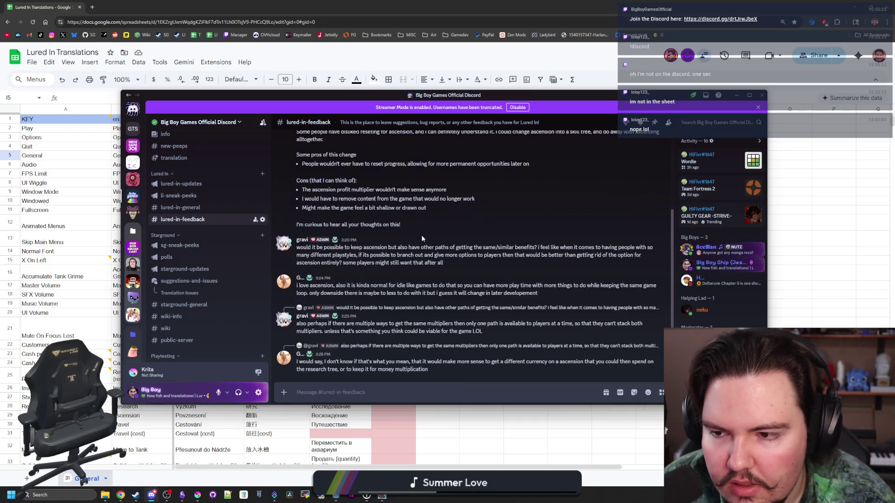
pyautogui.click(288, 282)
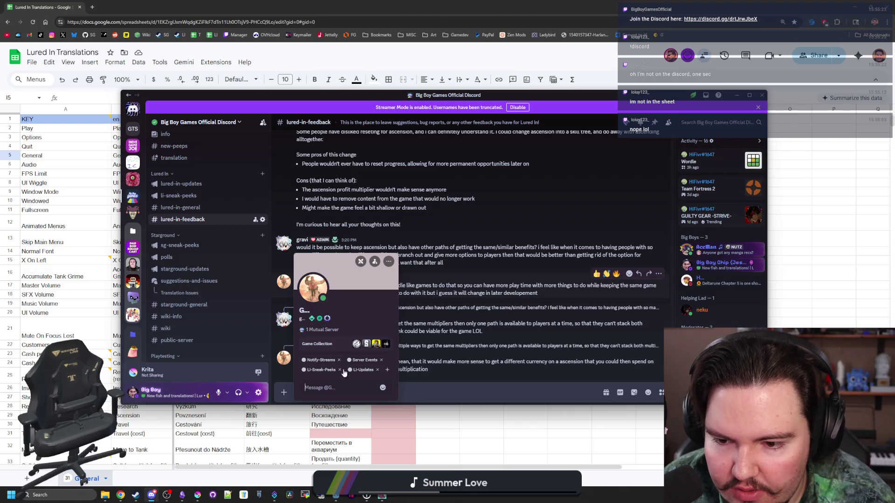
pyautogui.click(387, 370)
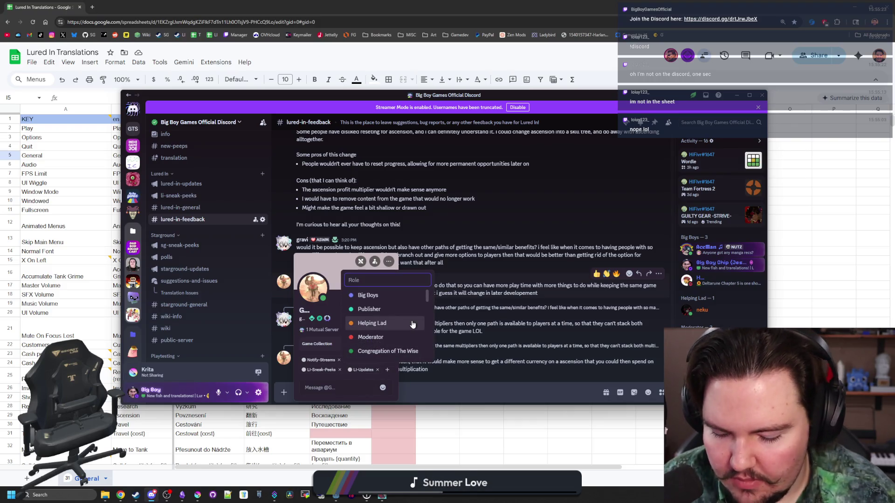
pyautogui.write('l')
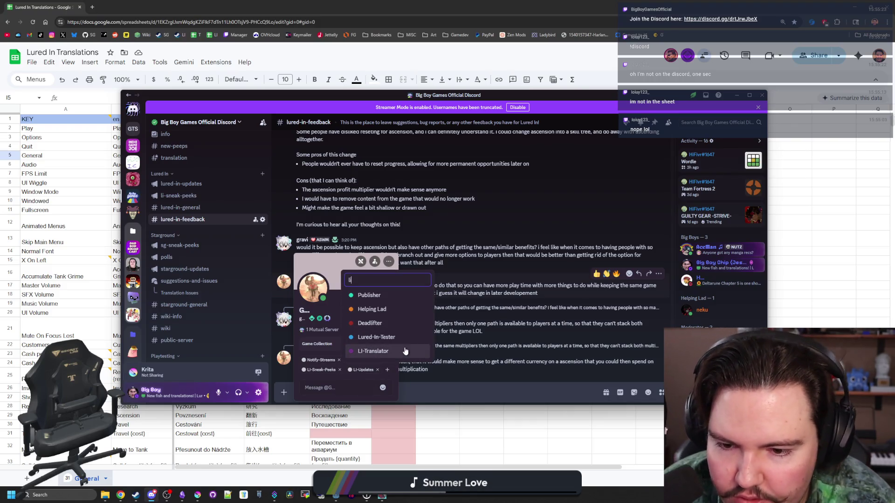
pyautogui.click(405, 346)
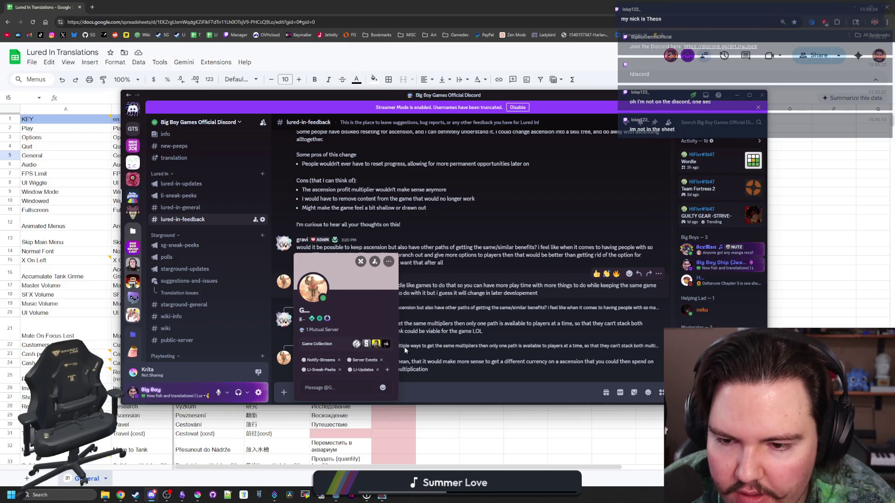
pyautogui.click(478, 316)
# Search for the new member and view their profile in the #new-peeps channel.
pyautogui.click(718, 122)
pyautogui.write('teho')
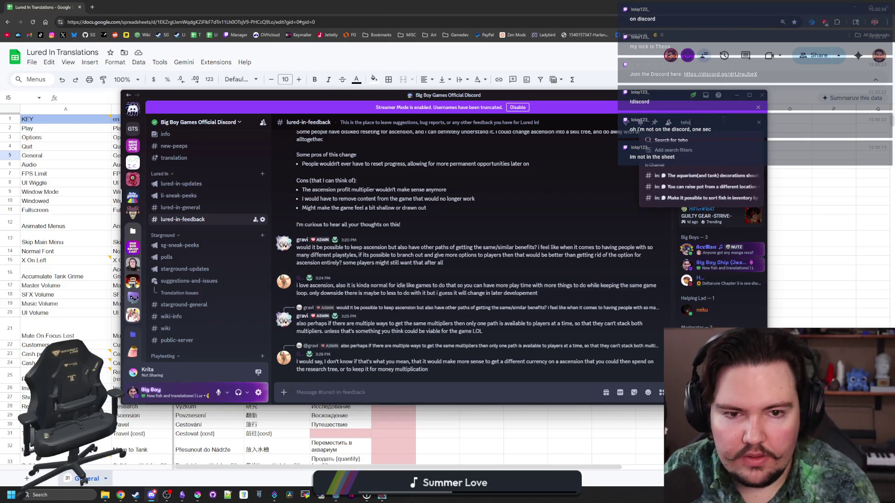
pyautogui.press('Return')
pyautogui.press('BackSpace')
pyautogui.press('BackSpace')
pyautogui.press('BackSpace')
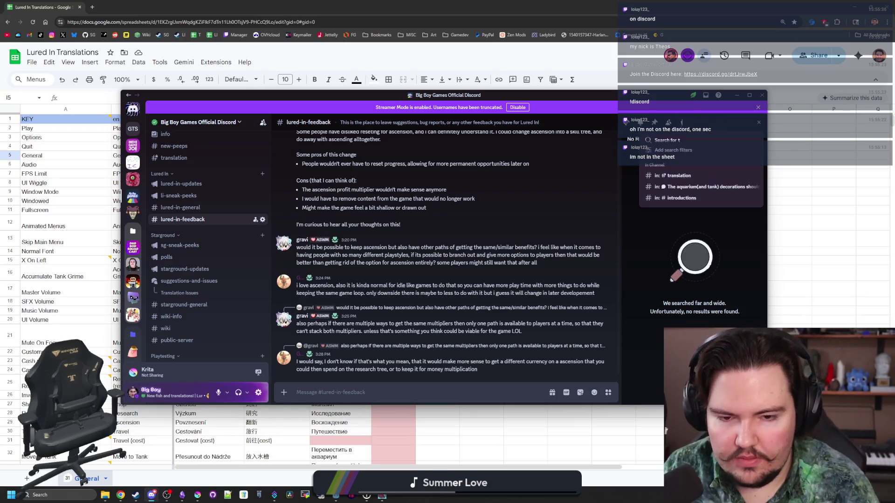
pyautogui.write('heos')
pyautogui.press('Return')
pyautogui.scroll(5, 219, 276)
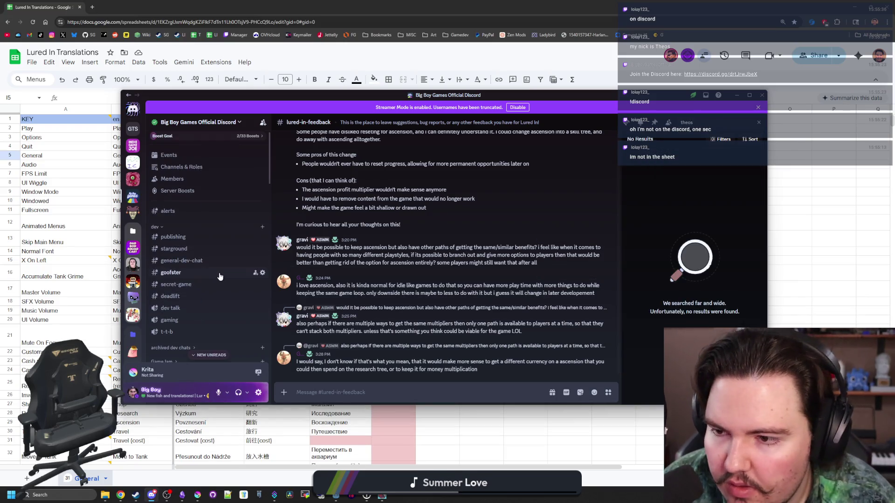
pyautogui.scroll(-8, 219, 277)
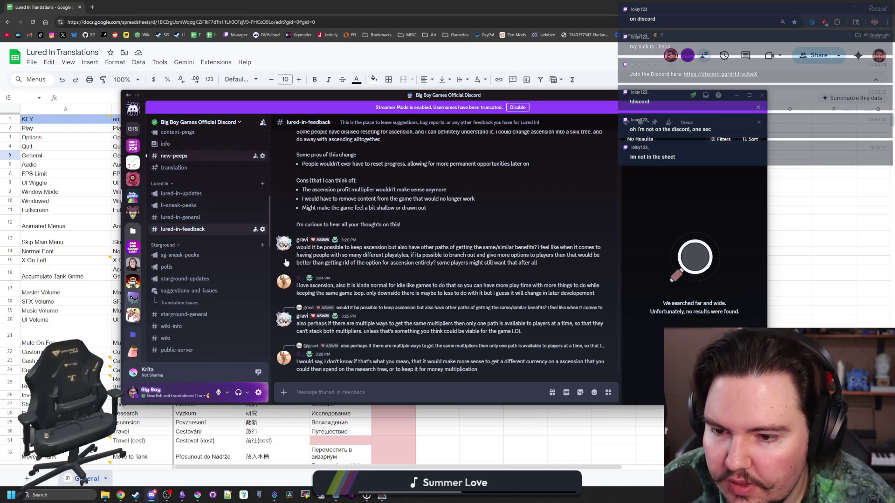
pyautogui.click(174, 156)
pyautogui.click(328, 354)
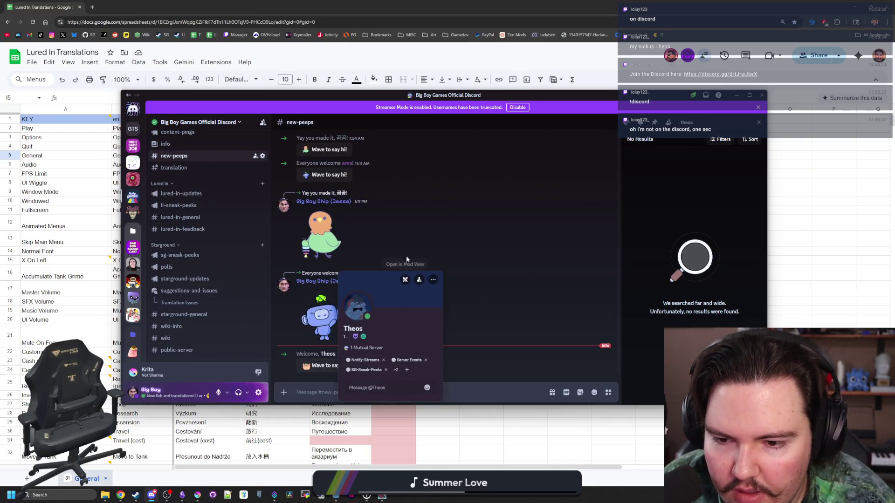
# Leave Discord and bring the Krita flag drawing window to the front.
pyautogui.hotkey('alt', 'Tab')
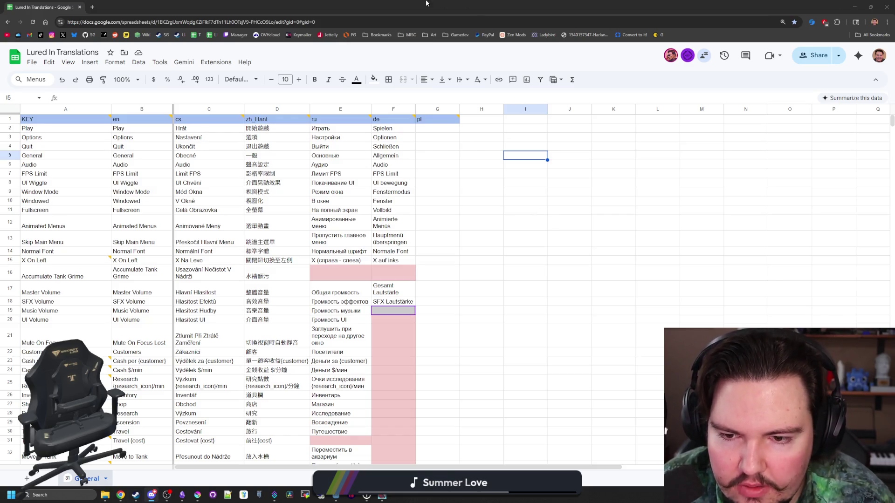
pyautogui.hotkey('alt', 'Tab')
pyautogui.click(271, 311)
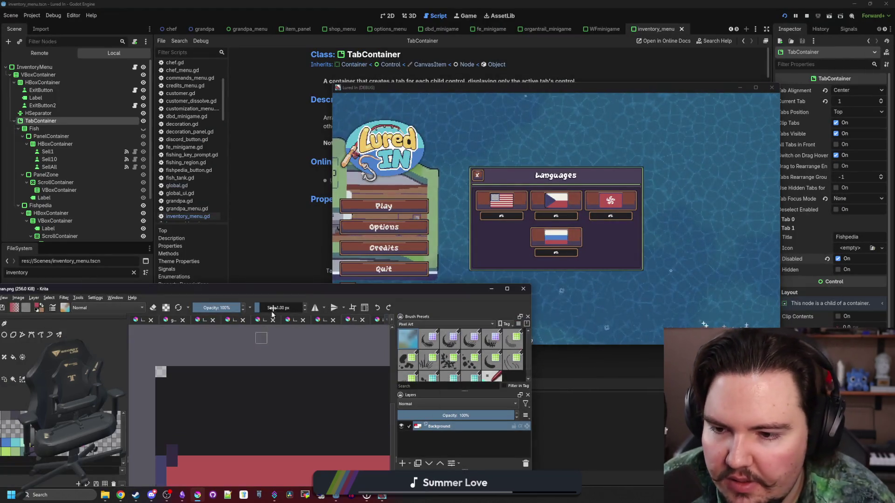
# Fill the flag's upper stripe off-white.
pyautogui.doubleClick(288, 288)
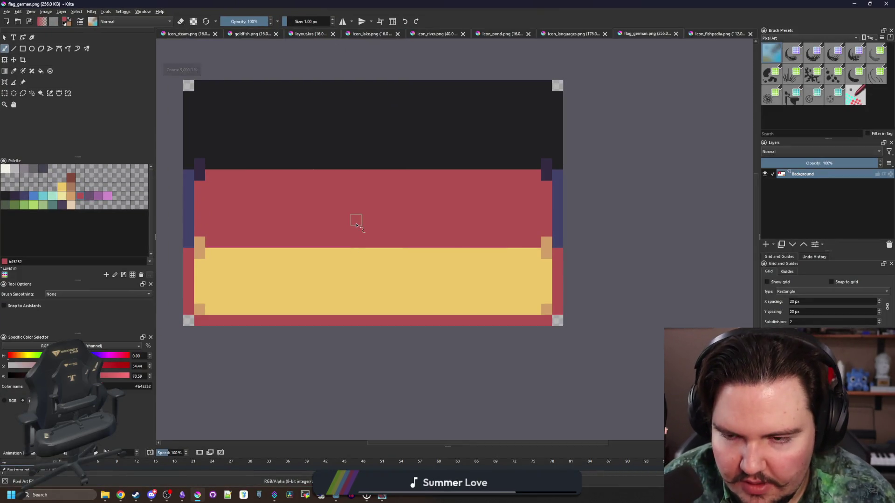
pyautogui.scroll(3, 251, 261)
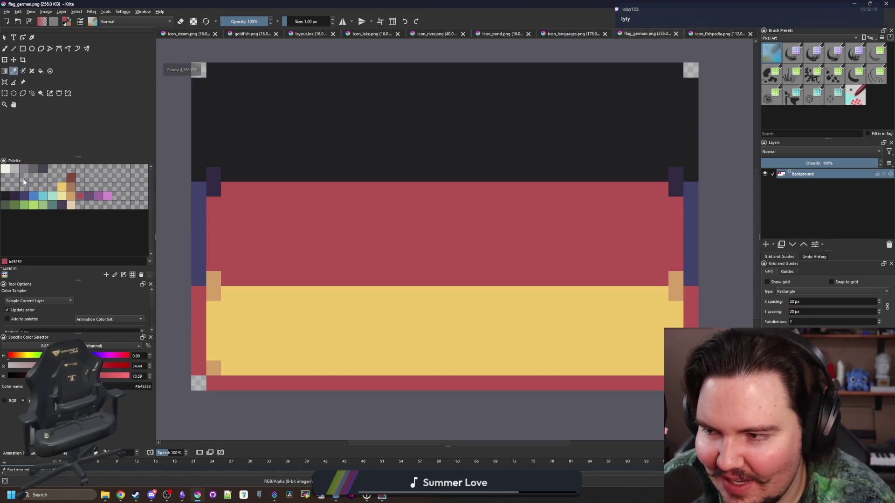
pyautogui.click(5, 168)
pyautogui.press('b')
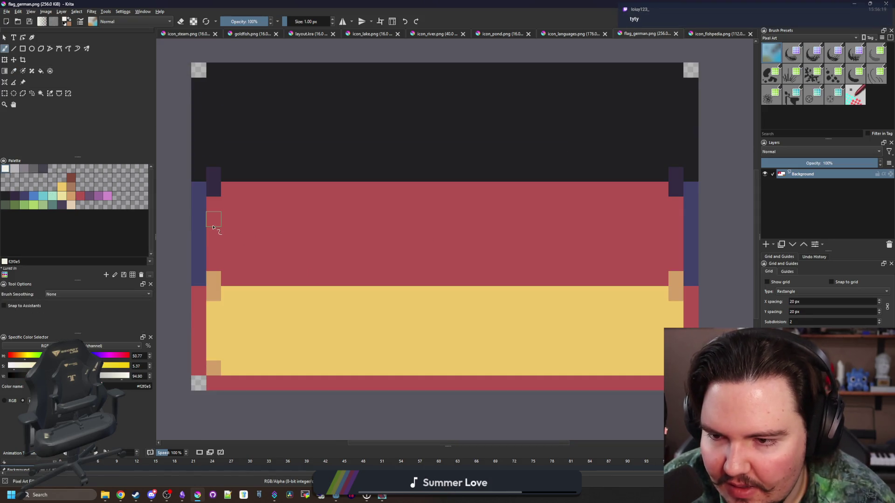
pyautogui.moveTo(213, 227)
pyautogui.mouseDown()
pyautogui.moveTo(424, 219)
pyautogui.moveTo(643, 226)
pyautogui.moveTo(676, 196)
pyautogui.moveTo(671, 91)
pyautogui.moveTo(242, 85)
pyautogui.moveTo(214, 129)
pyautogui.moveTo(214, 218)
pyautogui.mouseUp()
pyautogui.press('f')
pyautogui.click(275, 196)
pyautogui.click(280, 173)
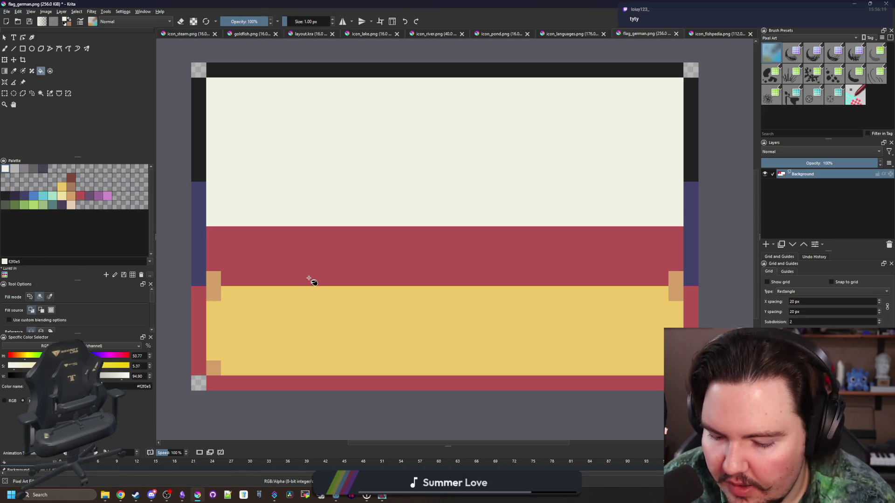
# Fill the lower orange and yellow areas red to form the red stripe.
pyautogui.keyDown('ctrl'); pyautogui.click(296, 262); pyautogui.keyUp('ctrl')
pyautogui.click(213, 291)
pyautogui.click(256, 313)
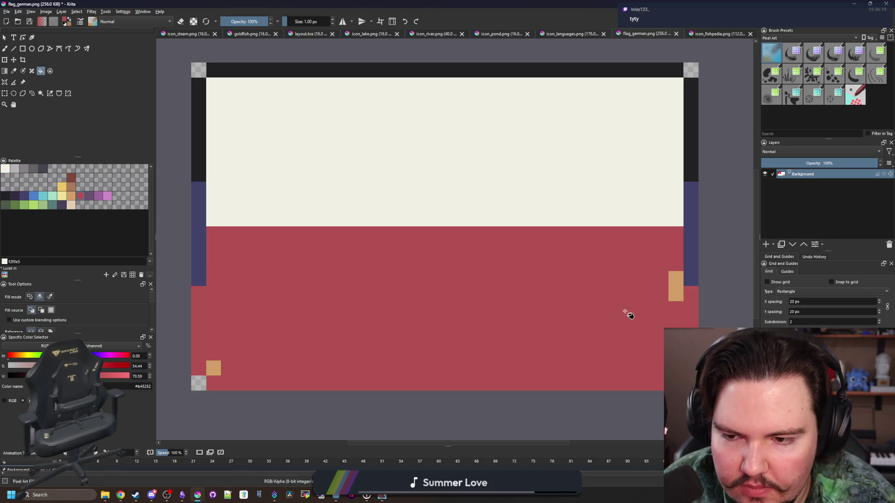
pyautogui.click(673, 294)
# Paint the left, bottom and right borders near-black.
pyautogui.keyDown('ctrl'); pyautogui.click(200, 158); pyautogui.keyUp('ctrl')
pyautogui.press('b')
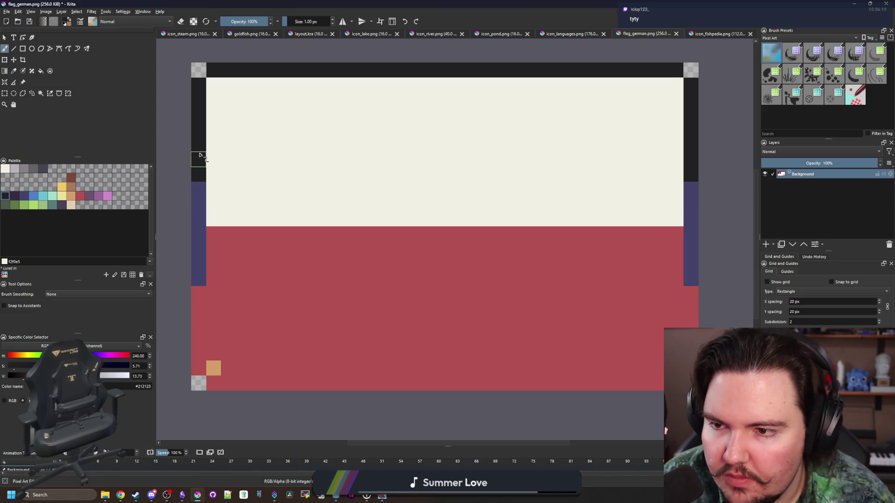
pyautogui.moveTo(199, 155)
pyautogui.mouseDown()
pyautogui.moveTo(199, 373)
pyautogui.moveTo(306, 383)
pyautogui.mouseUp()
pyautogui.moveTo(569, 383); pyautogui.dragTo(668, 391)
pyautogui.moveTo(691, 326); pyautogui.dragTo(695, 169)
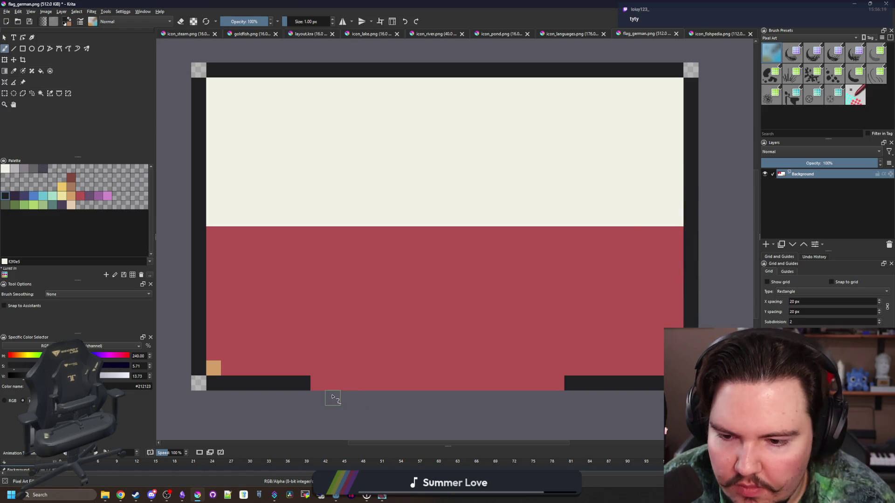
pyautogui.moveTo(317, 383); pyautogui.dragTo(587, 387)
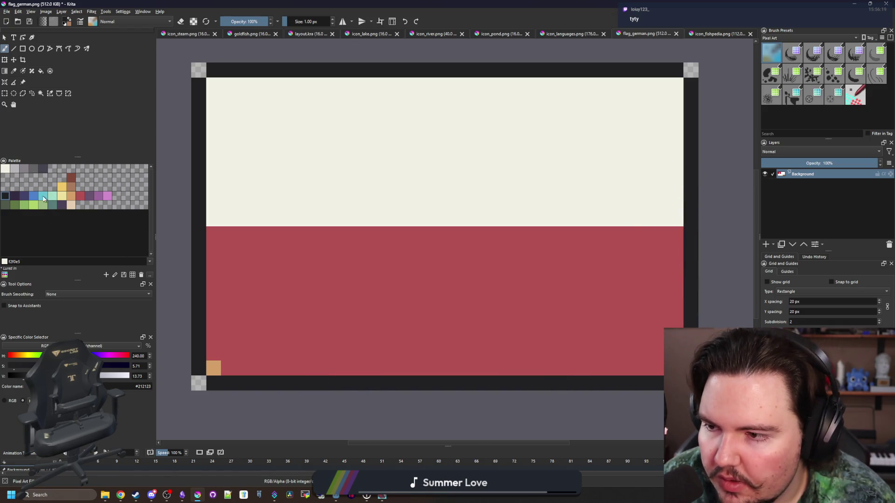
# Add a dark blue bottom-left corner pixel, tan stripe-boundary pixels and grey top corners.
pyautogui.click(25, 196)
pyautogui.click(214, 368)
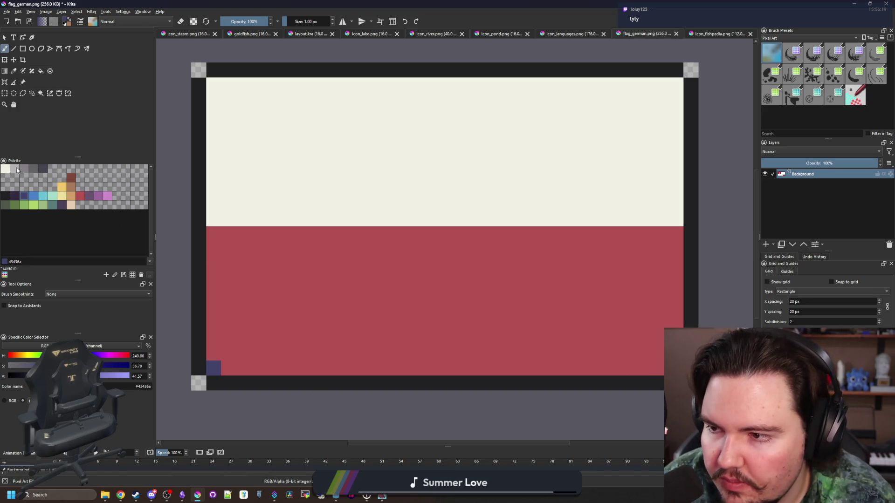
pyautogui.click(71, 196)
pyautogui.moveTo(213, 219); pyautogui.dragTo(217, 238)
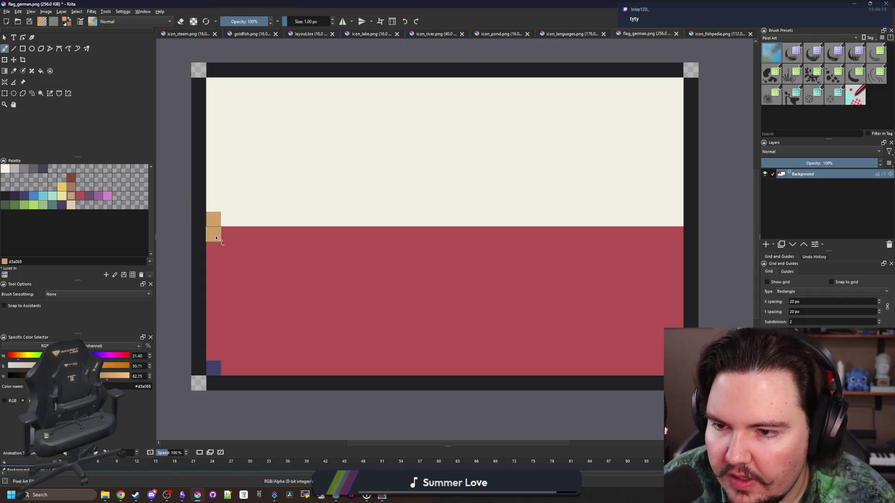
pyautogui.click(676, 234)
pyautogui.click(676, 219)
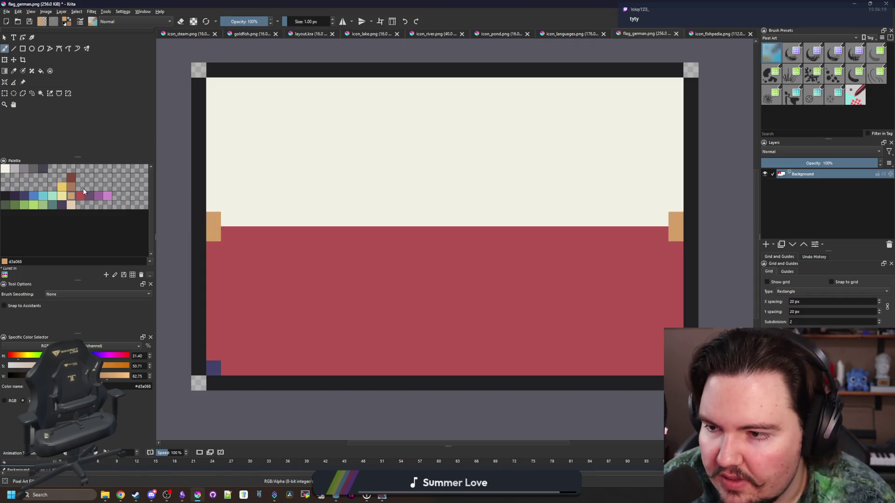
pyautogui.click(15, 169)
pyautogui.click(213, 85)
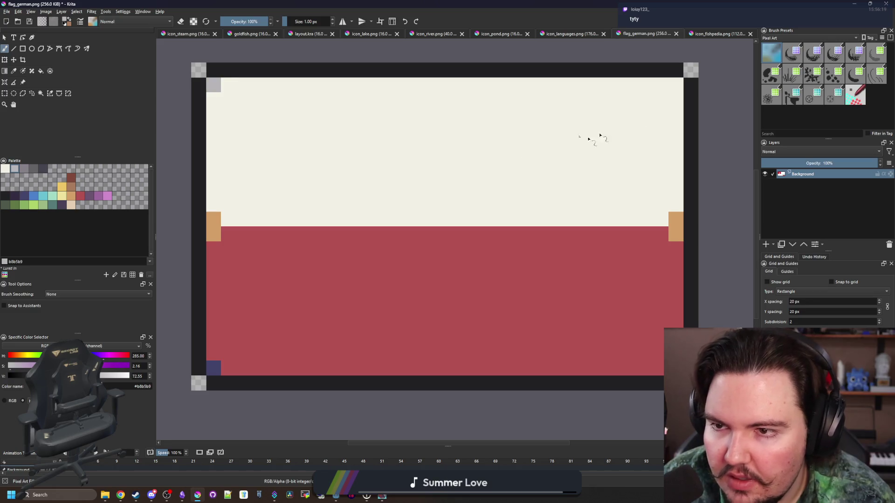
pyautogui.click(676, 84)
# Paint the top border and upper side borders grey 868188, redoing one stray stroke.
pyautogui.press('1')
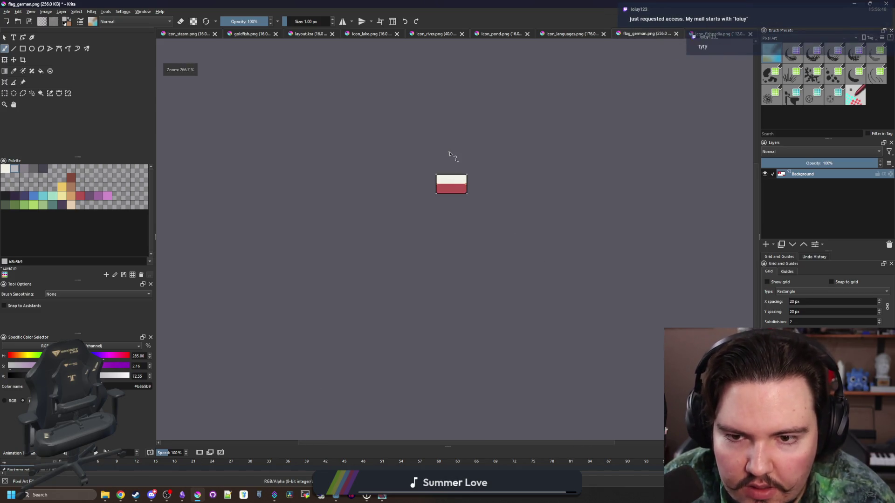
pyautogui.scroll(8, 451, 183)
pyautogui.scroll(1, 250, 166)
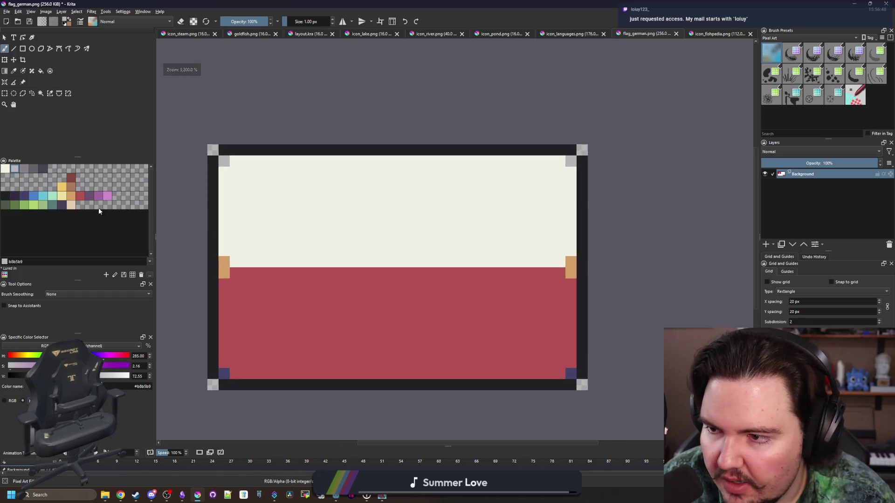
pyautogui.moveTo(214, 260)
pyautogui.mouseDown()
pyautogui.moveTo(213, 161)
pyautogui.moveTo(214, 263)
pyautogui.mouseUp()
pyautogui.moveTo(224, 150)
pyautogui.mouseDown()
pyautogui.moveTo(571, 150)
pyautogui.moveTo(453, 150)
pyautogui.mouseUp()
pyautogui.hotkey('ctrl', 'z')
pyautogui.moveTo(224, 150); pyautogui.dragTo(453, 150)
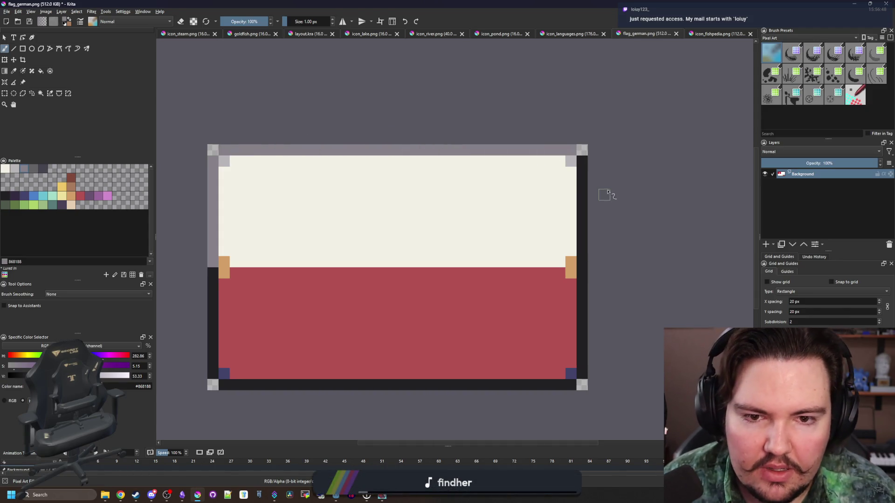
pyautogui.moveTo(581, 158); pyautogui.dragTo(582, 257)
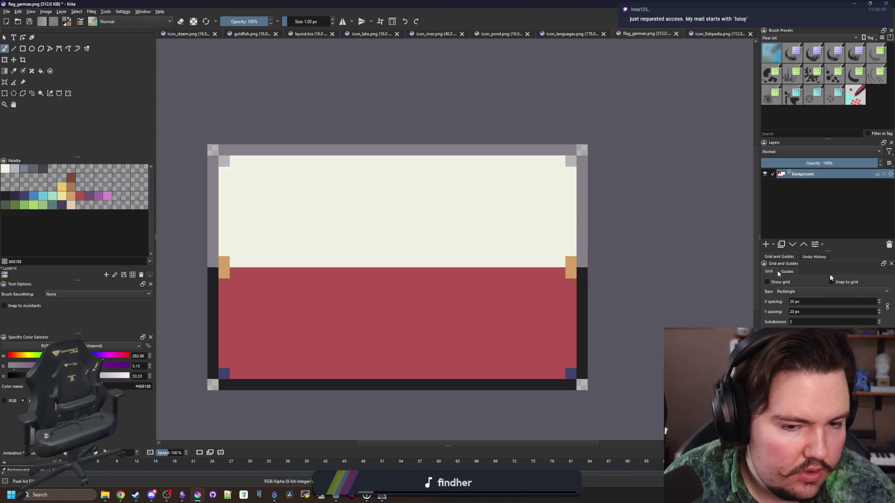
pyautogui.hotkey('alt', 'Tab')
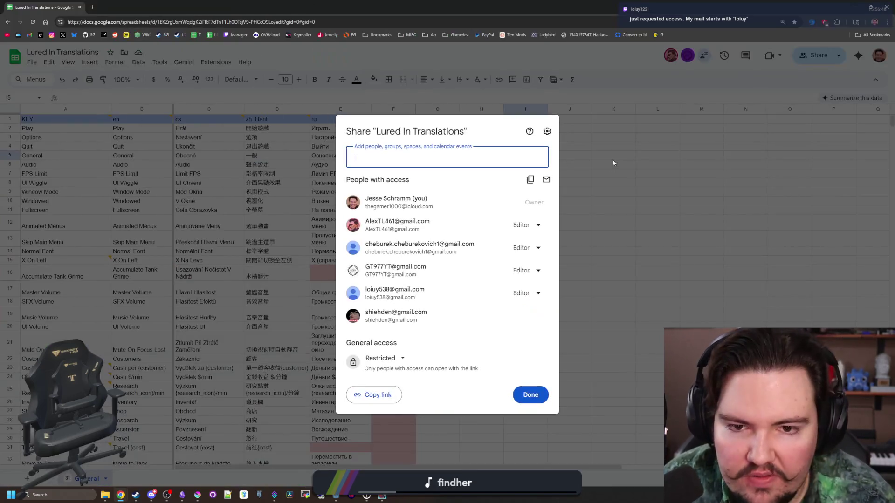
# Close the Share dialog and extend the 'Is empty' conditional formatting rule to B2:G998.
pyautogui.click(613, 160)
pyautogui.click(406, 273)
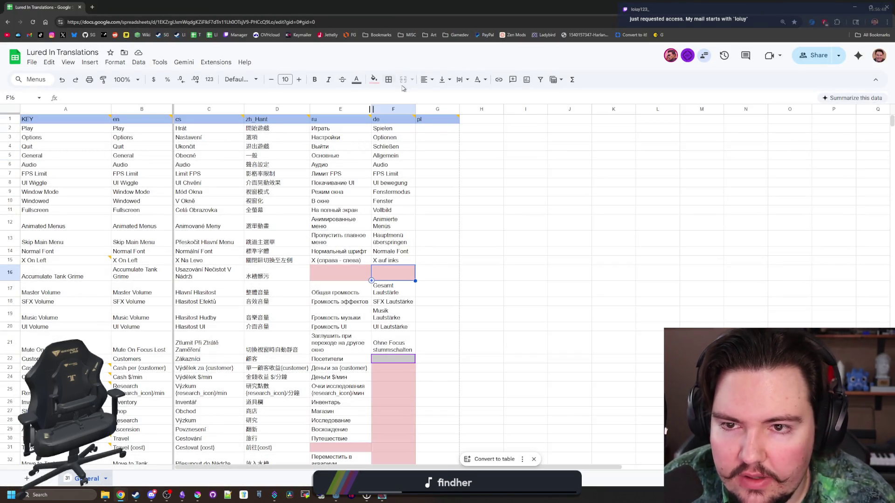
pyautogui.click(374, 79)
pyautogui.click(410, 246)
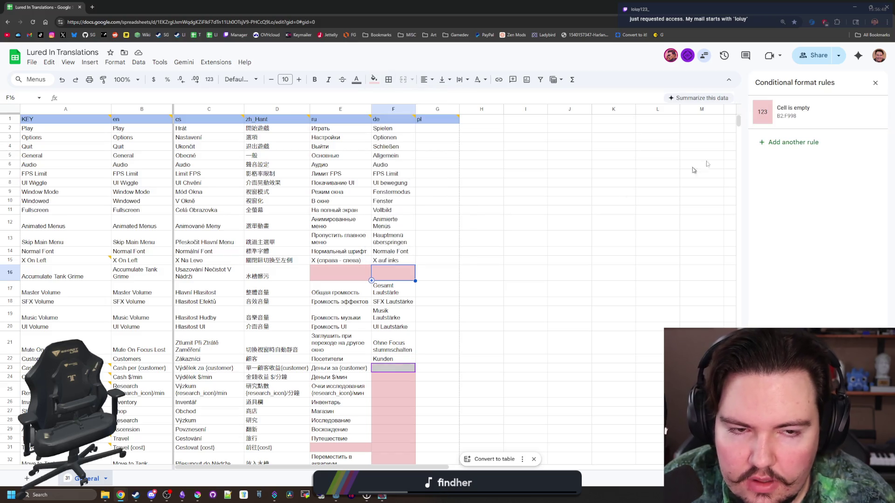
pyautogui.click(803, 128)
pyautogui.click(771, 143)
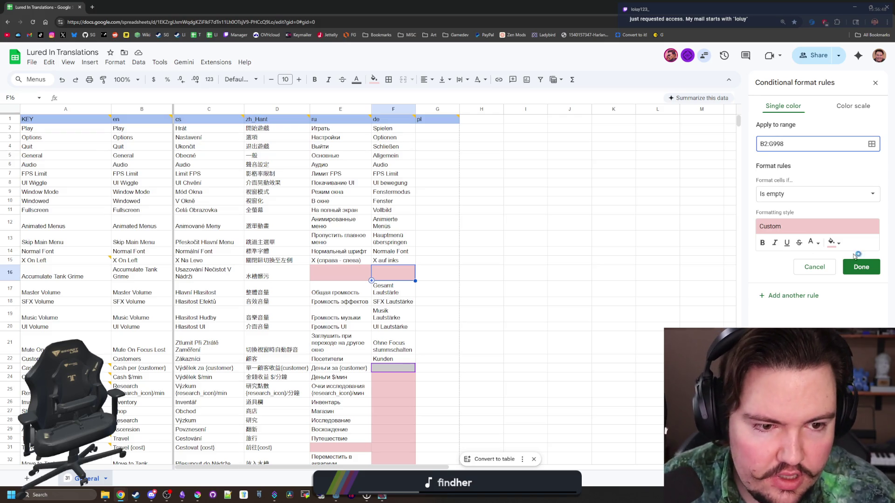
pyautogui.click(861, 266)
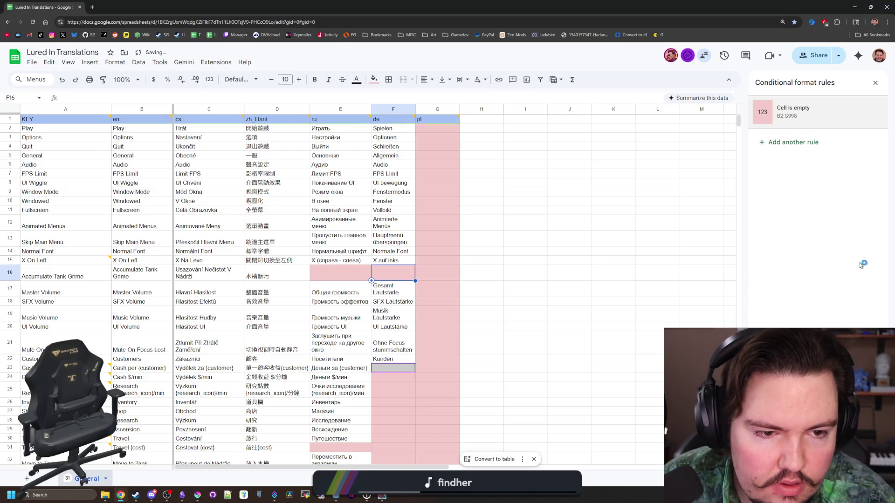
pyautogui.click(676, 184)
pyautogui.hotkey('alt', 'Tab')
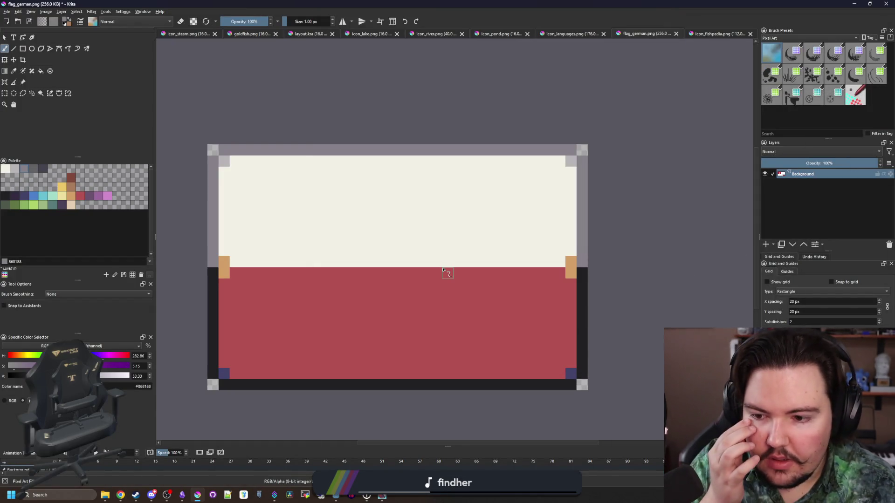
# Try dark blue and dark purple border fills, then make the bottom corner pixels muted purple.
pyautogui.click(26, 196)
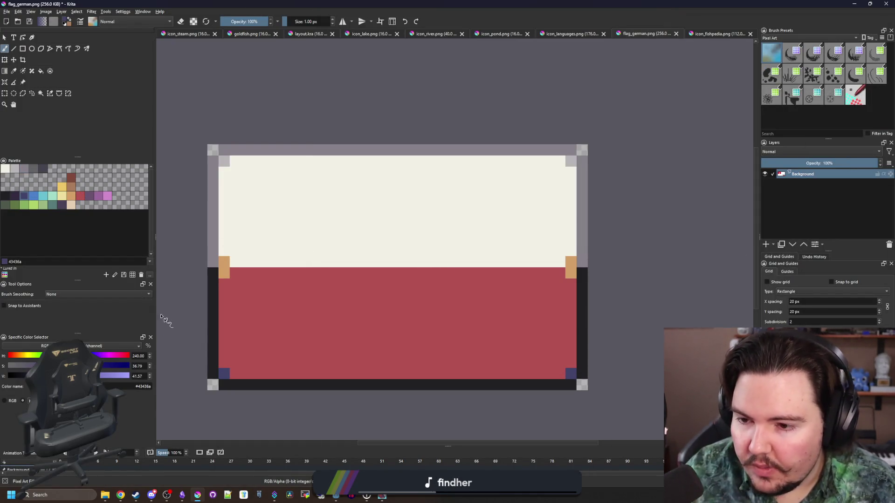
pyautogui.press('f')
pyautogui.click(215, 335)
pyautogui.hotkey('ctrl', 'z')
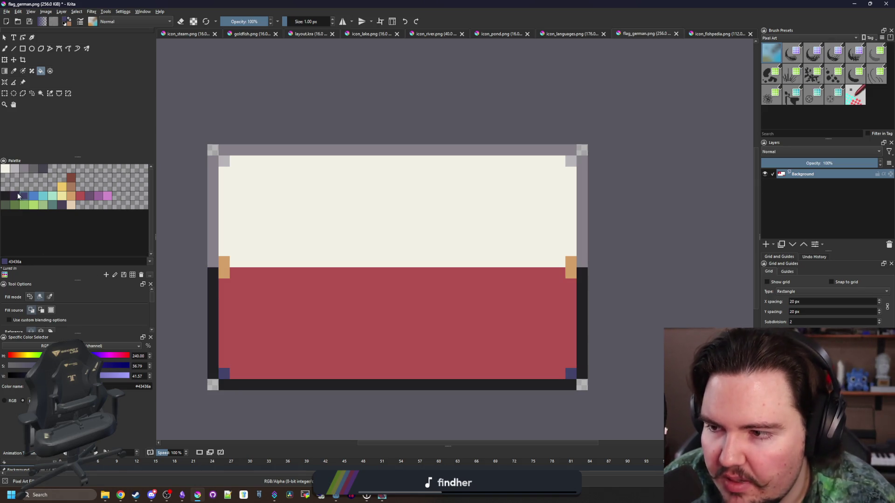
pyautogui.click(16, 195)
pyautogui.click(217, 286)
pyautogui.hotkey('ctrl', 'z')
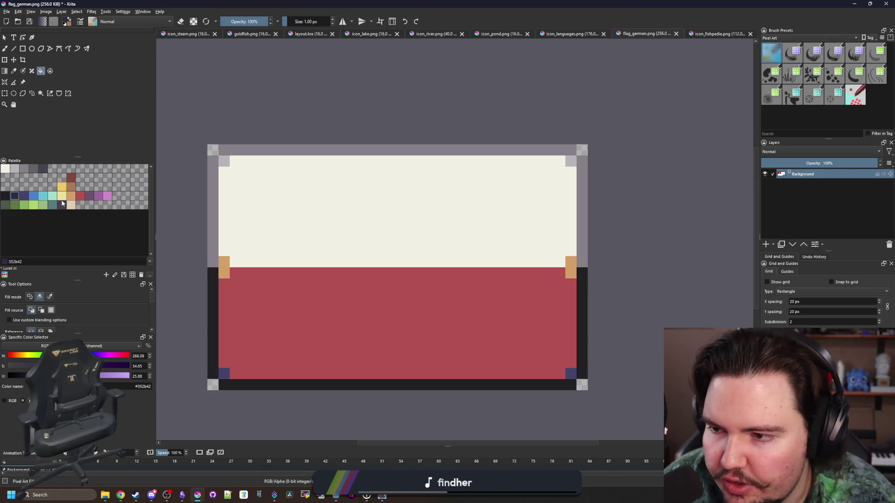
pyautogui.click(90, 195)
pyautogui.click(223, 373)
pyautogui.press('b')
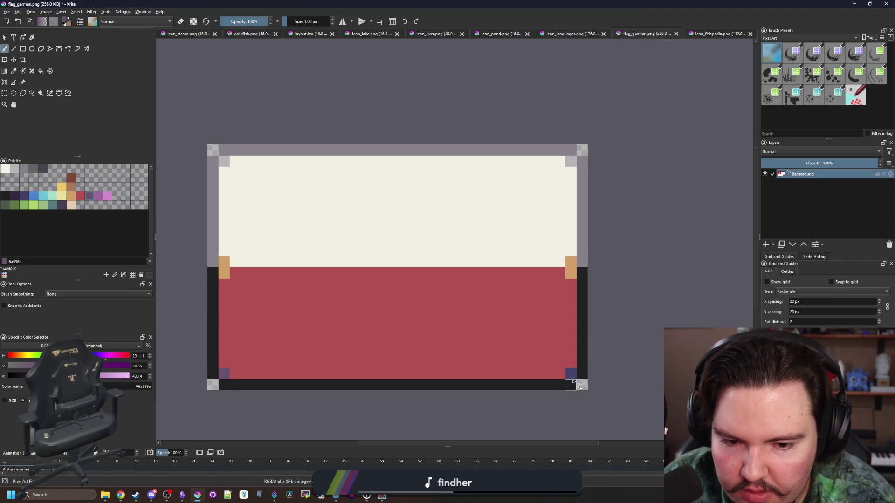
pyautogui.click(571, 374)
# Fill the left, bottom and right border strips dark blue.
pyautogui.click(25, 196)
pyautogui.press('f')
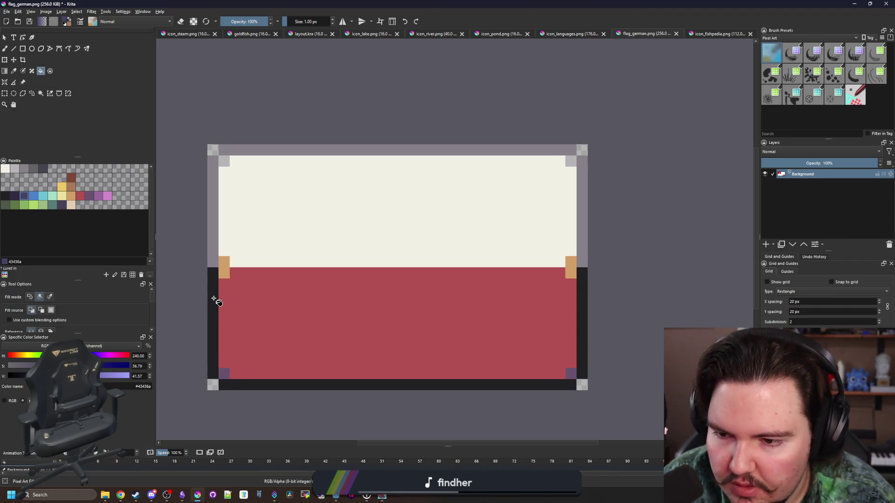
pyautogui.click(216, 301)
pyautogui.click(280, 385)
pyautogui.click(580, 336)
pyautogui.scroll(-8, 352, 247)
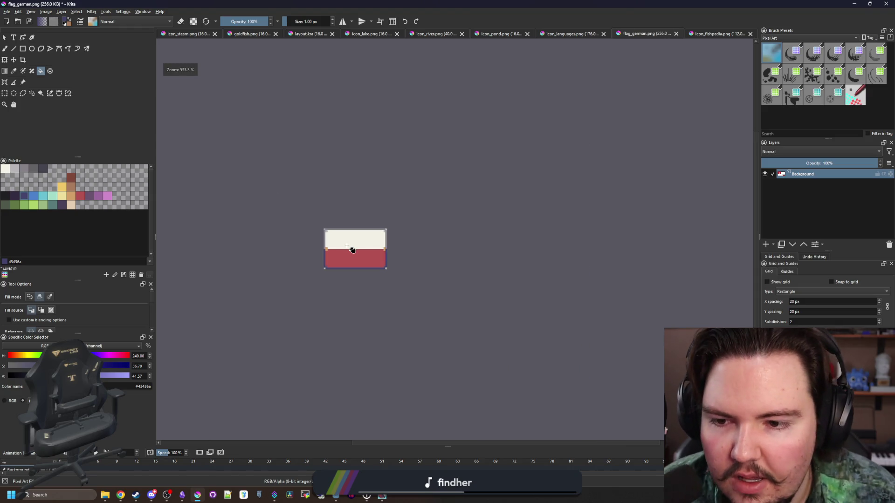
pyautogui.scroll(12, 345, 248)
pyautogui.scroll(-2, 294, 252)
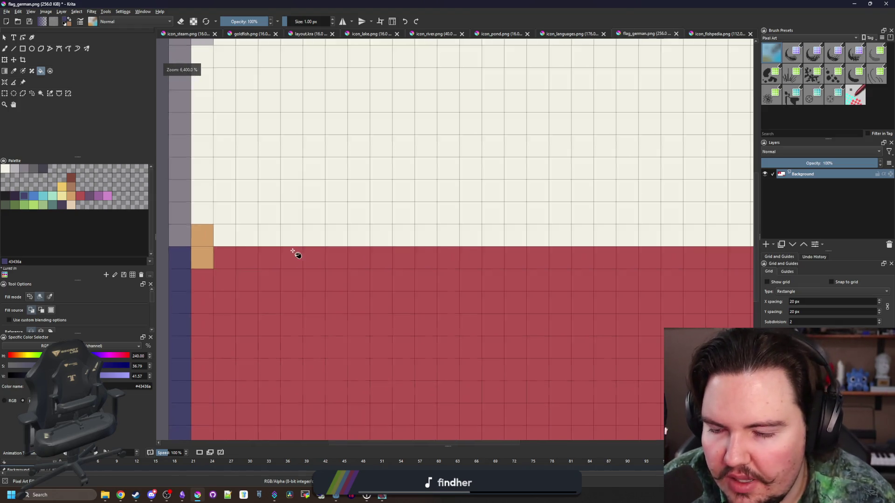
pyautogui.scroll(1, 303, 242)
pyautogui.scroll(-1, 303, 242)
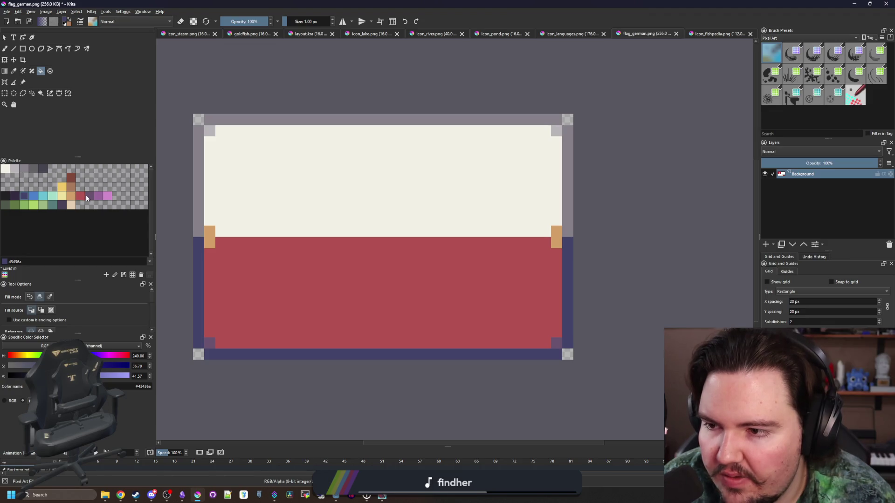
# Return to the Lured In Translations sheet without saving the icon yet.
pyautogui.click(7, 12)
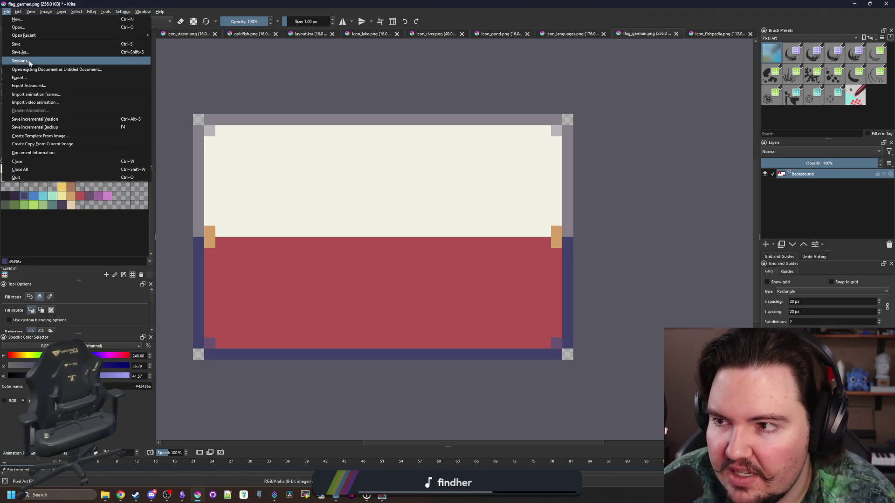
pyautogui.click(320, 138)
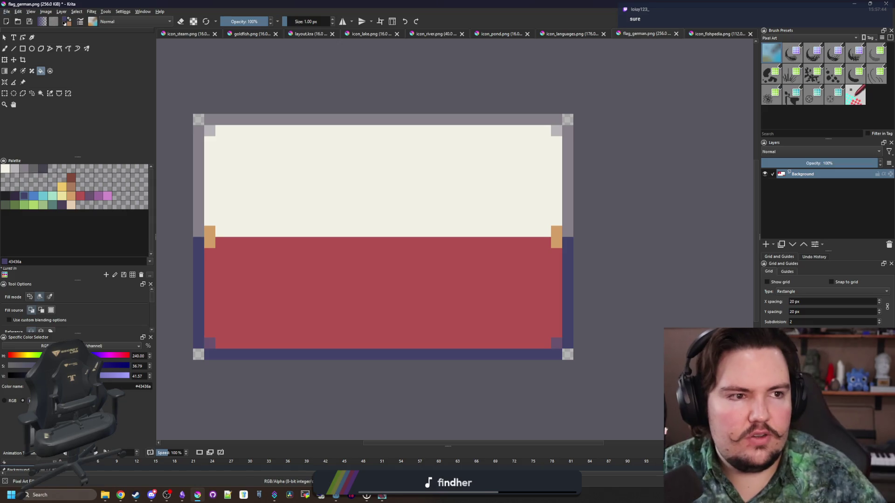
pyautogui.hotkey('alt', 'Tab')
pyautogui.click(88, 227)
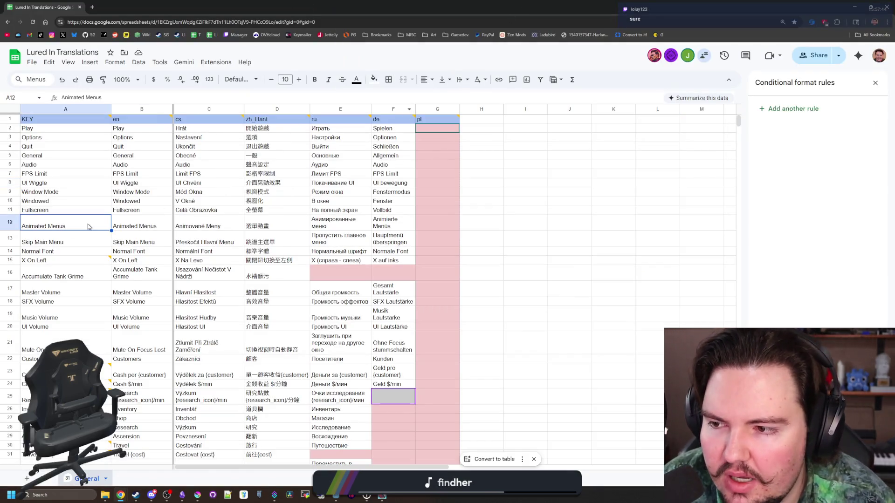
# Search the sheet for 'mackerel' and select the Holy mackerel! key in A212.
pyautogui.hotkey('ctrl', 'f')
pyautogui.scroll(-20, 88, 227)
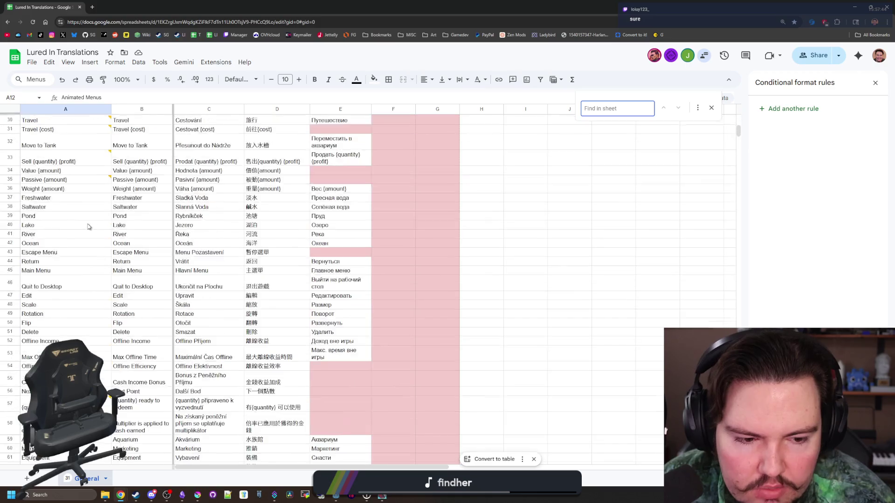
pyautogui.scroll(-15, 89, 227)
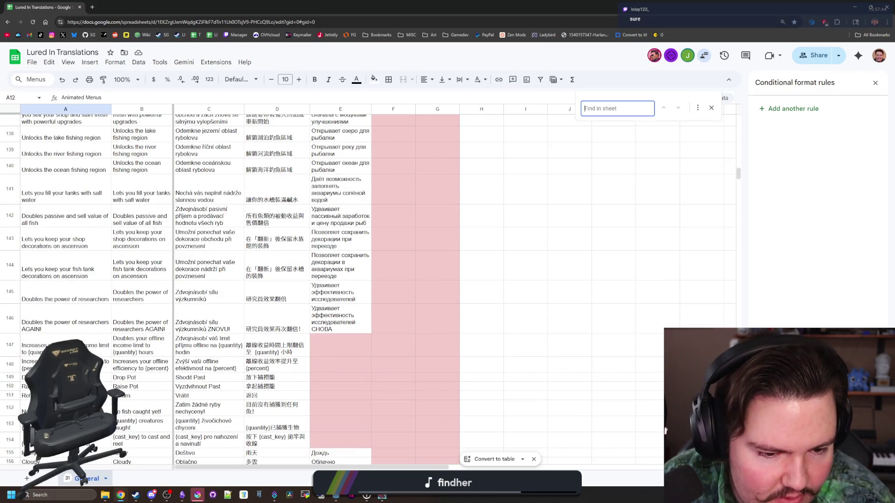
pyautogui.click(94, 226)
pyautogui.hotkey('ctrl', 'f')
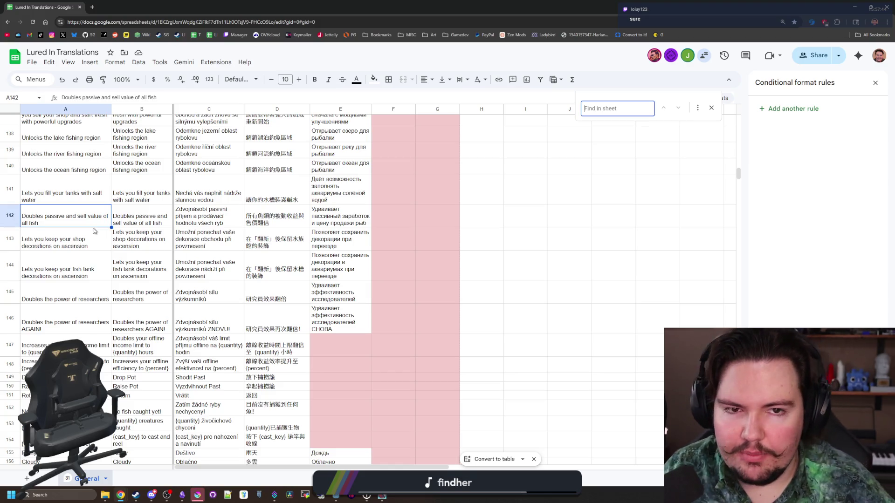
pyautogui.write('mackerel')
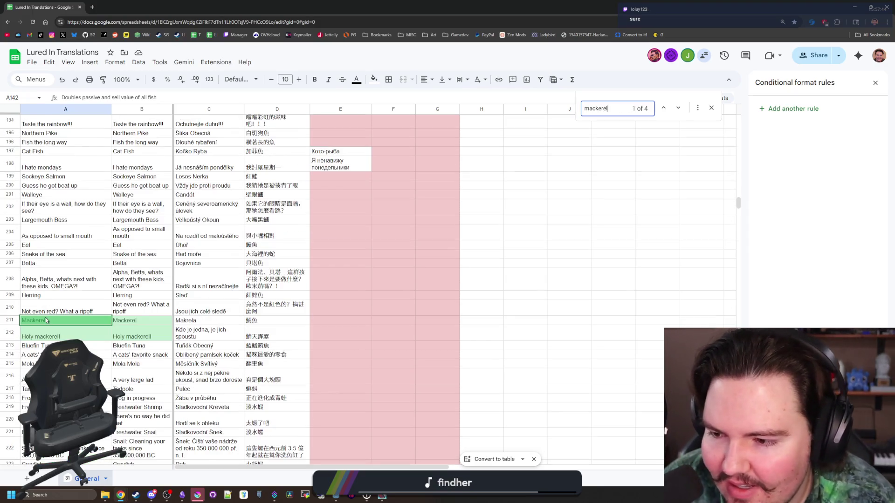
pyautogui.scroll(-3, 48, 321)
pyautogui.click(79, 292)
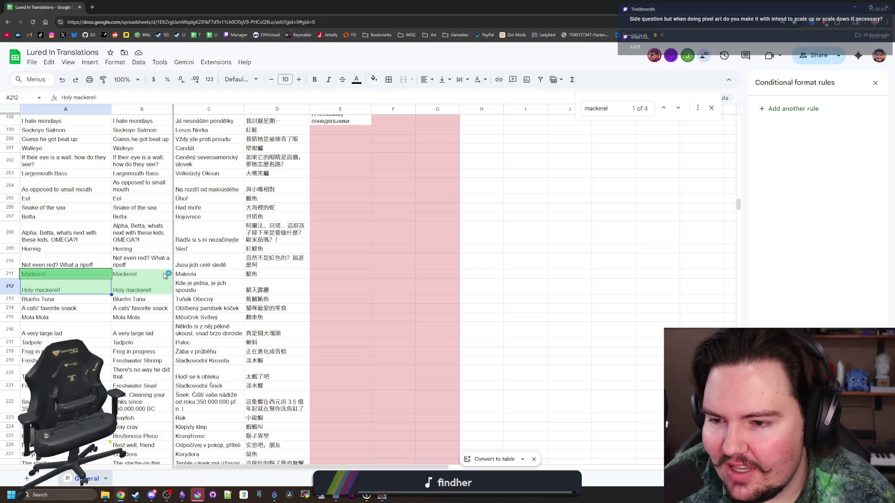
# Re-enter the English Holy mackerel! text in cell B212.
pyautogui.click(137, 275)
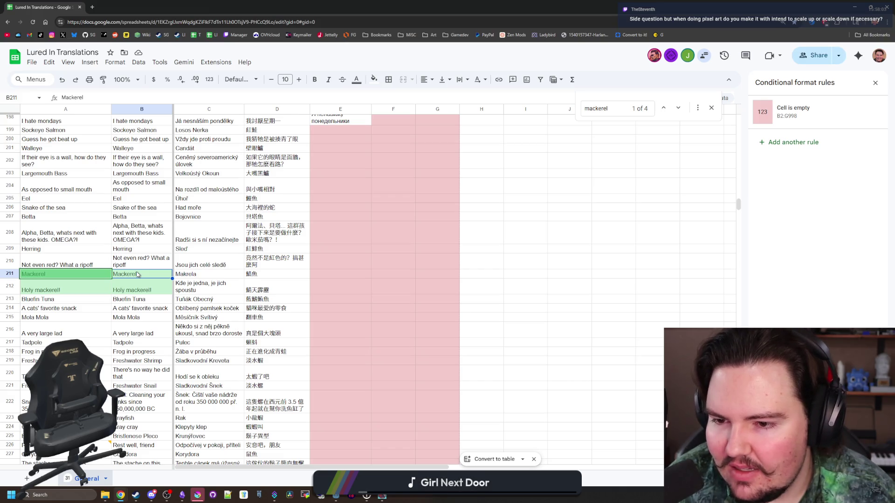
pyautogui.click(140, 292)
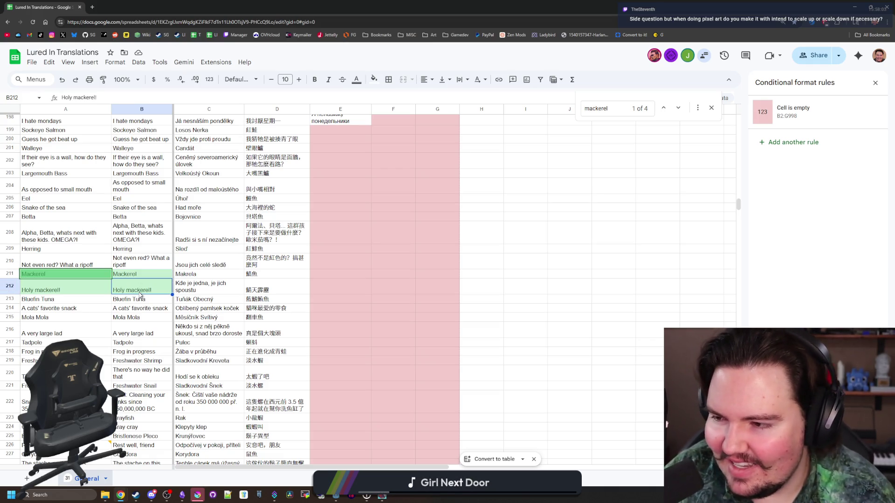
pyautogui.scroll(10, 144, 303)
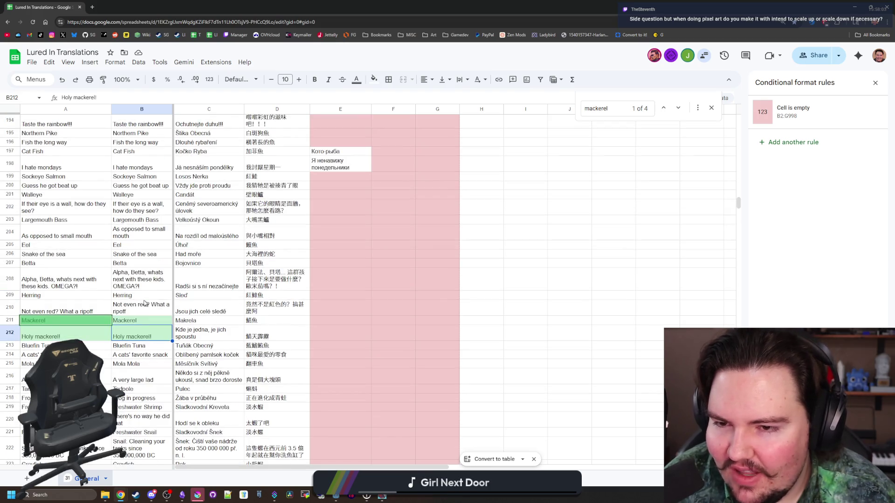
pyautogui.scroll(-12, 382, 278)
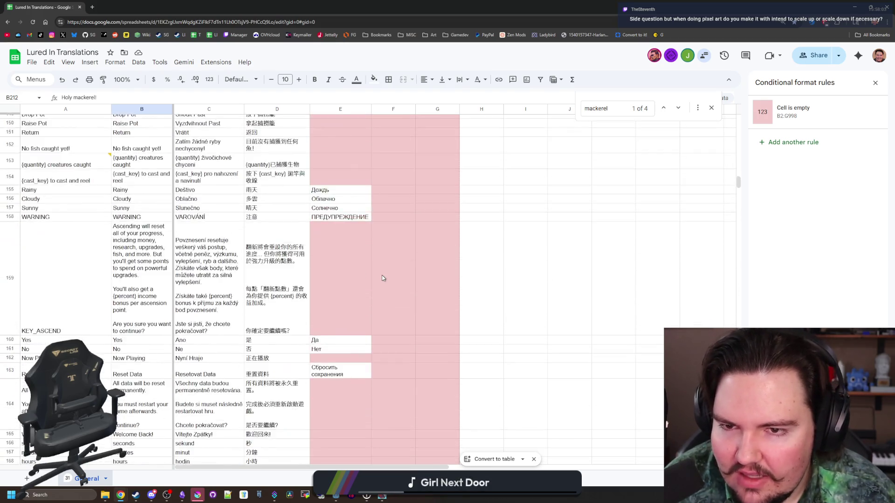
pyautogui.scroll(5, 163, 283)
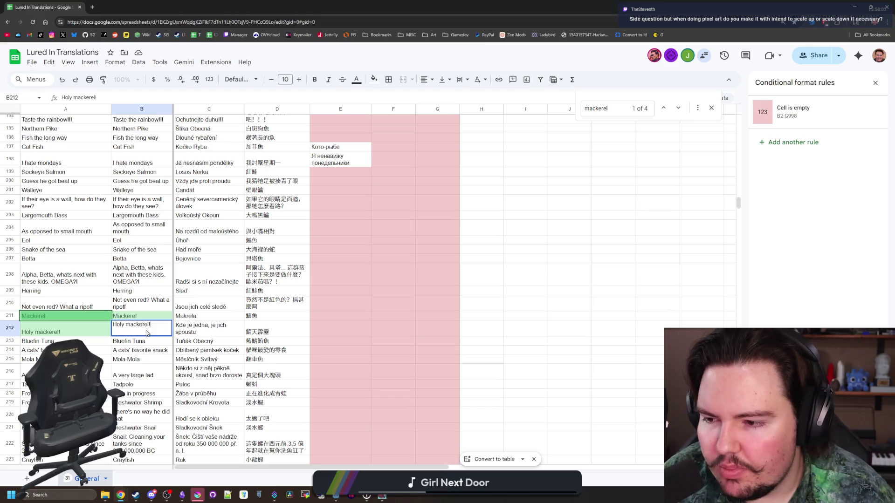
pyautogui.press('Return')
# Browse down to the frog entries and select Tadpole, then return to Krita.
pyautogui.click(75, 329)
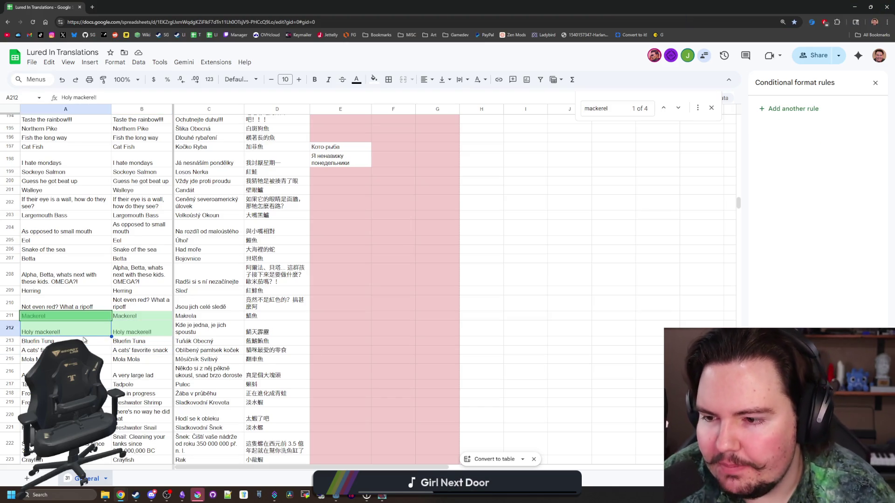
pyautogui.scroll(12, 99, 319)
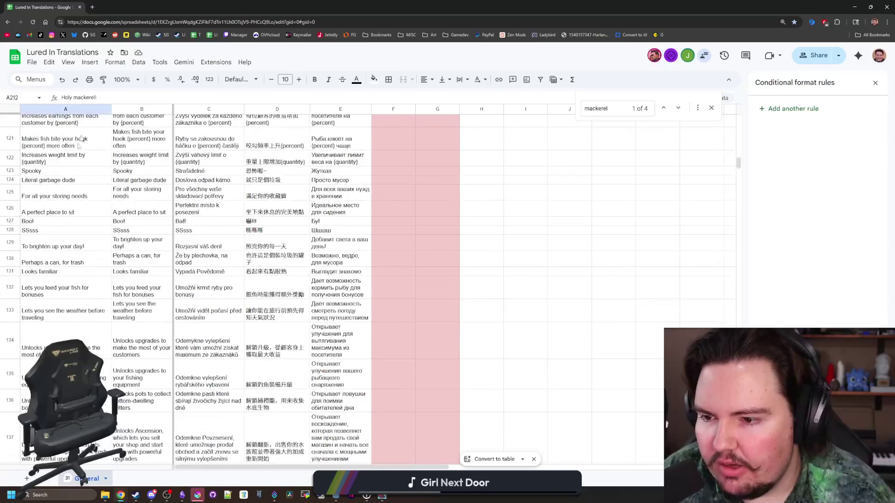
pyautogui.scroll(-3, 50, 293)
pyautogui.moveTo(89, 253)
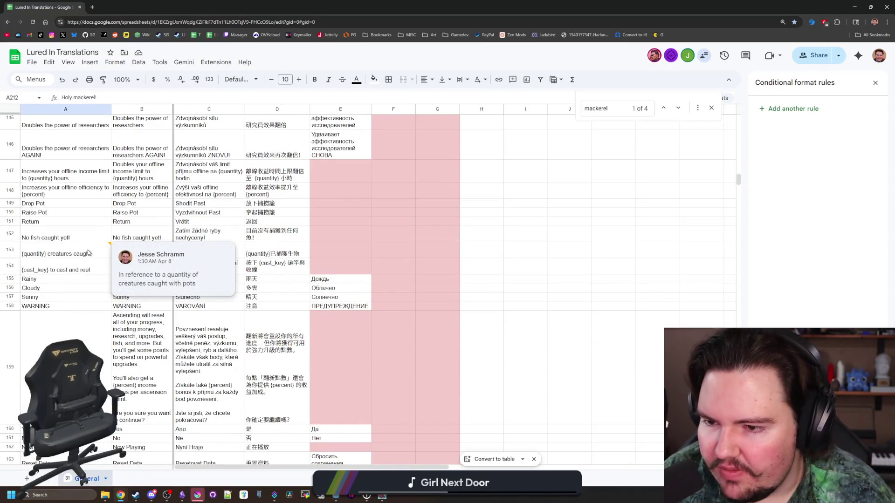
pyautogui.scroll(-10, 86, 302)
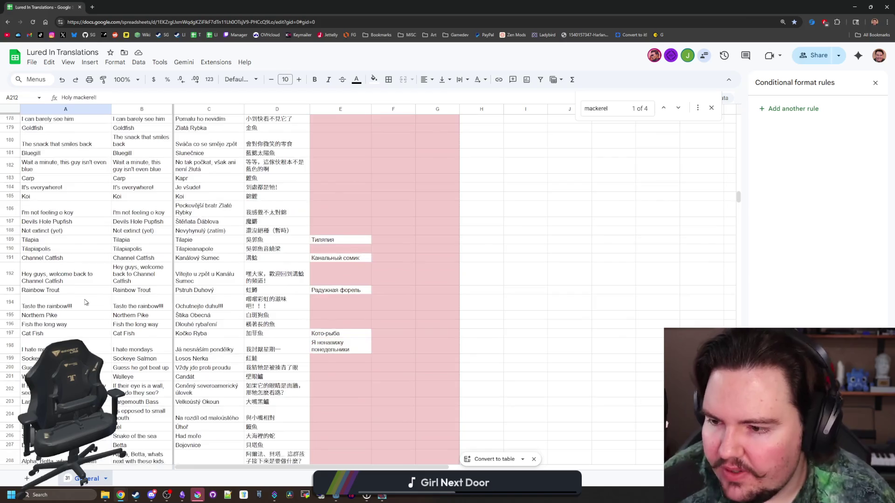
pyautogui.scroll(-3, 85, 302)
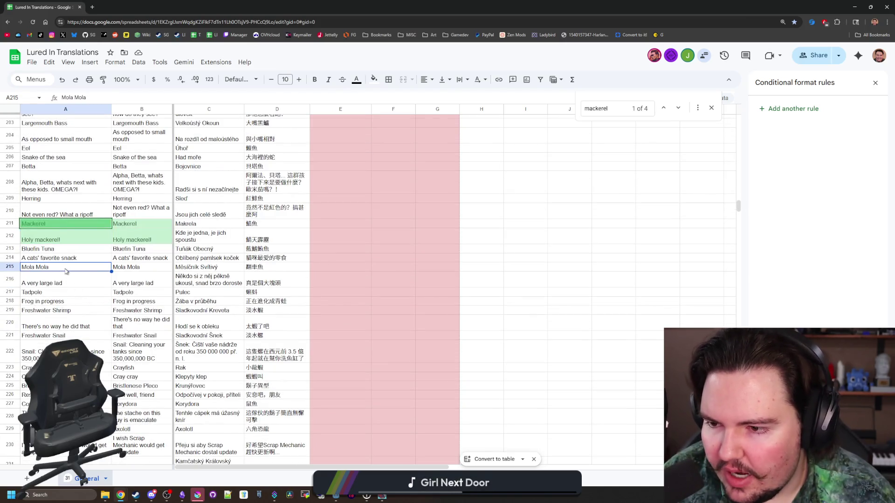
pyautogui.click(66, 310)
pyautogui.press('Up')
pyautogui.press('Up')
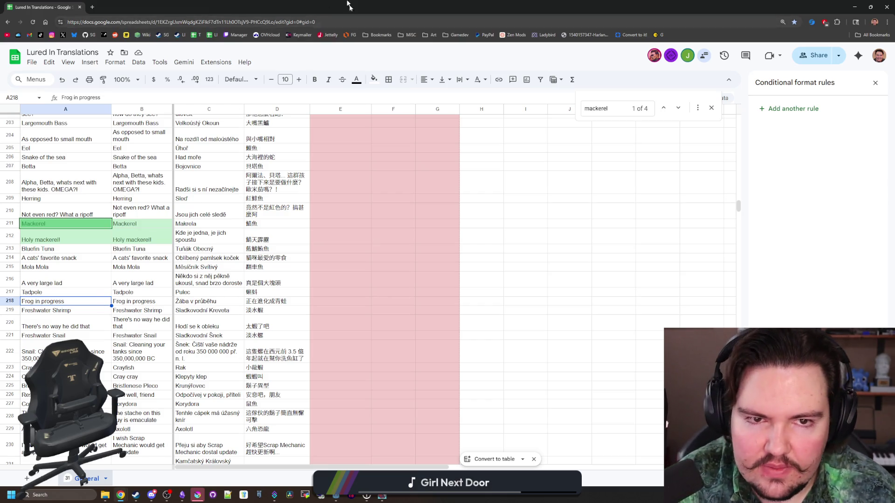
pyautogui.click(854, 7)
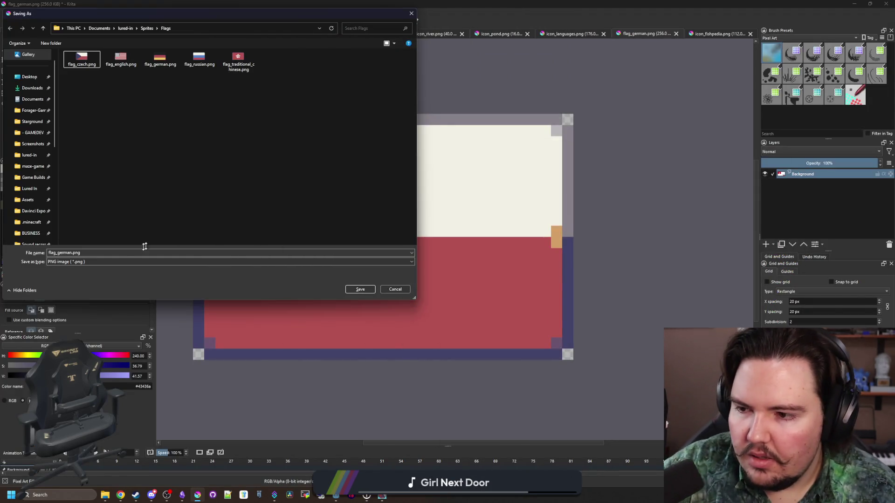
# Save the flag as flag_polish.png with the default PNG options, then switch to Godot.
pyautogui.click(117, 252)
pyautogui.write('flag_poland')
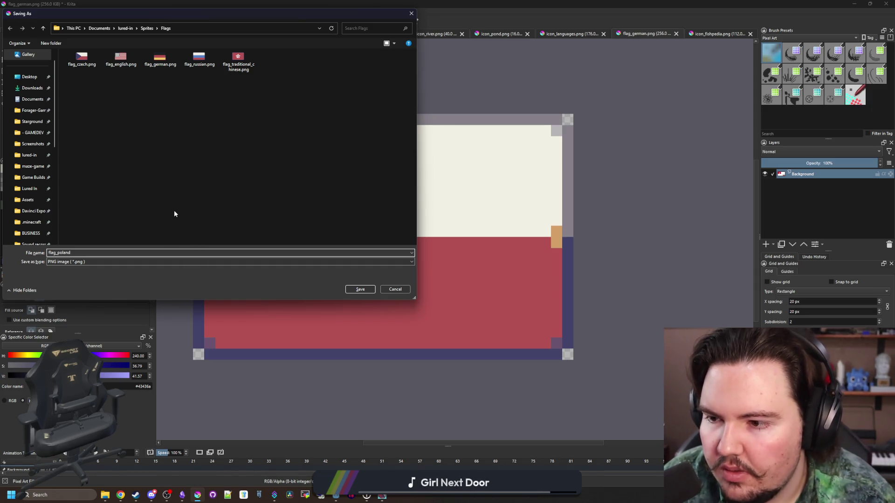
pyautogui.press('BackSpace')
pyautogui.press('BackSpace')
pyautogui.press('BackSpace')
pyautogui.write('ish')
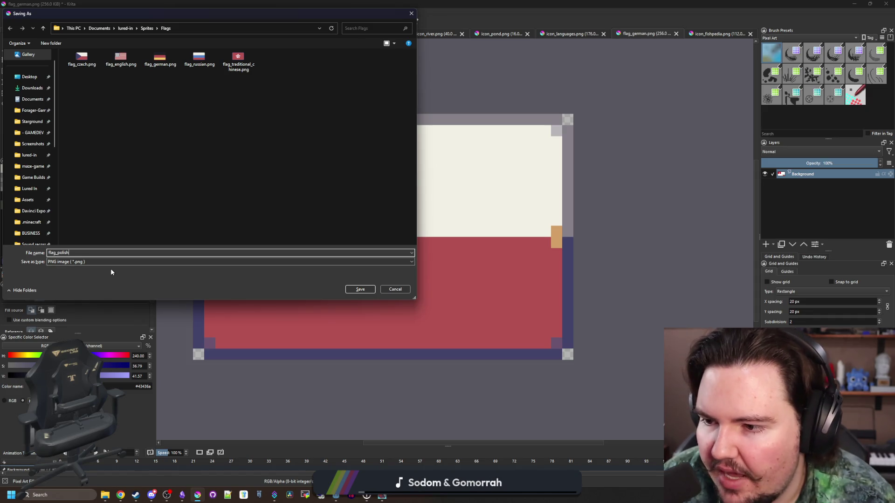
pyautogui.click(371, 291)
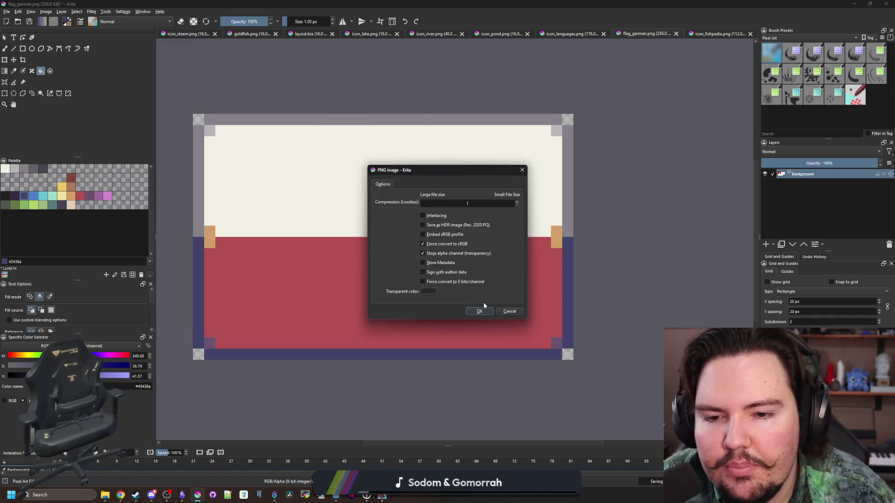
pyautogui.click(480, 309)
pyautogui.scroll(-4, 339, 242)
pyautogui.scroll(4, 340, 242)
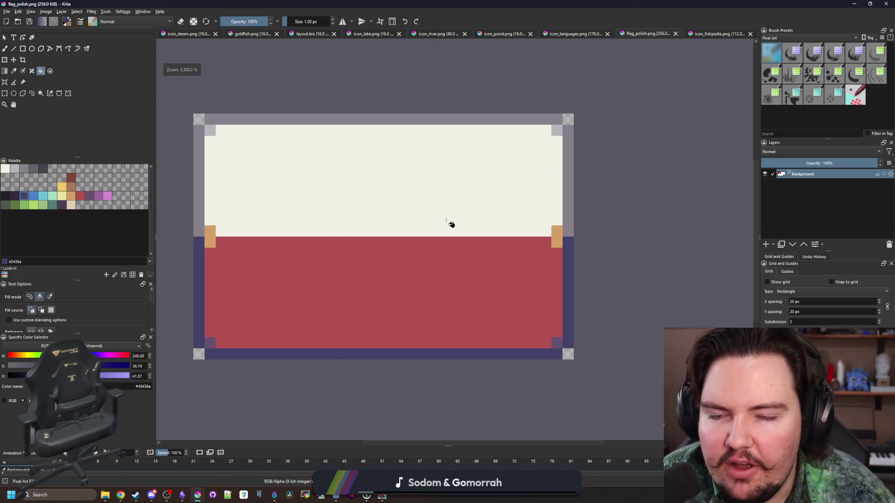
pyautogui.scroll(-1, 446, 220)
pyautogui.hotkey('alt', 'Tab')
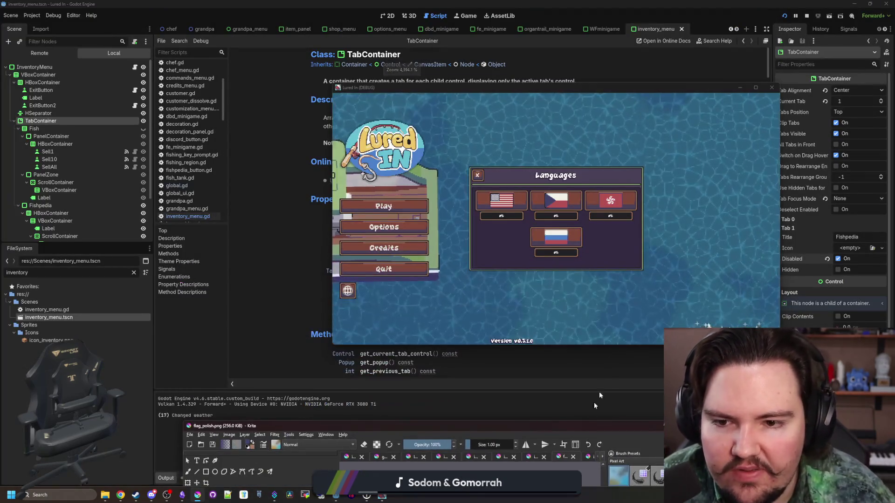
# Maximize the running Lured In debug window and close its Languages panel.
pyautogui.click(603, 347)
pyautogui.click(386, 497)
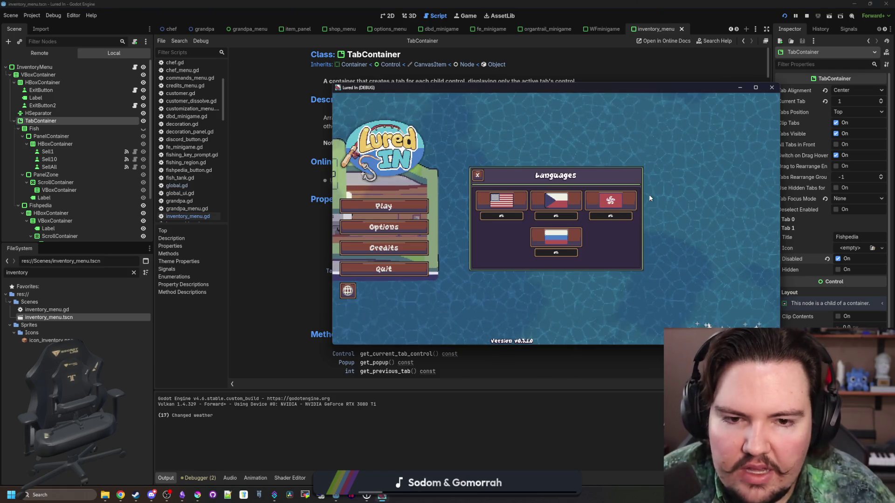
pyautogui.doubleClick(658, 85)
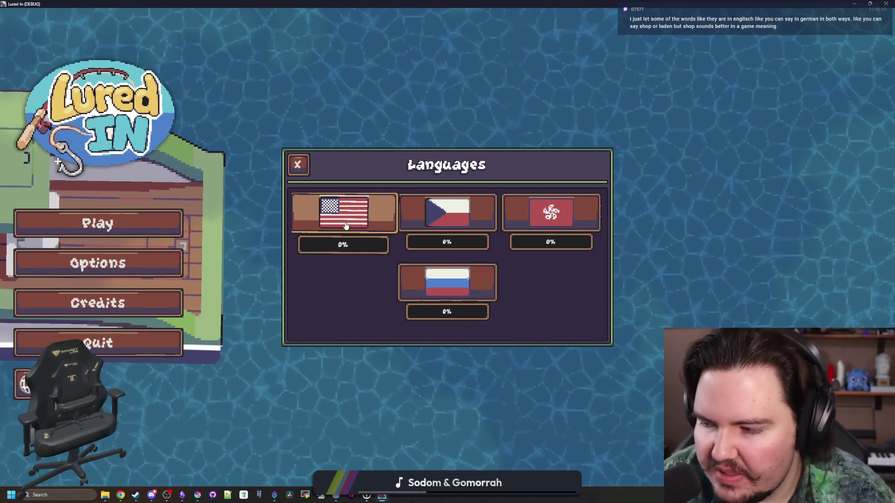
pyautogui.click(298, 165)
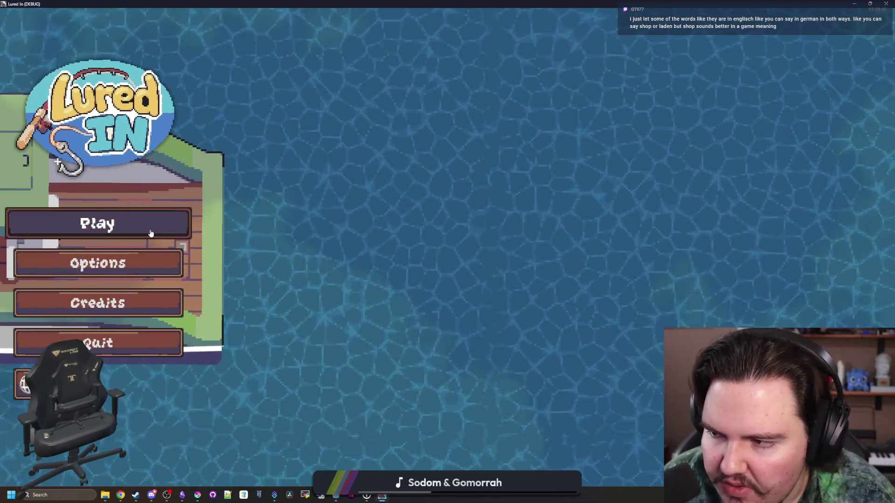
# Start the game from the main menu and zoom around the shop room.
pyautogui.click(149, 229)
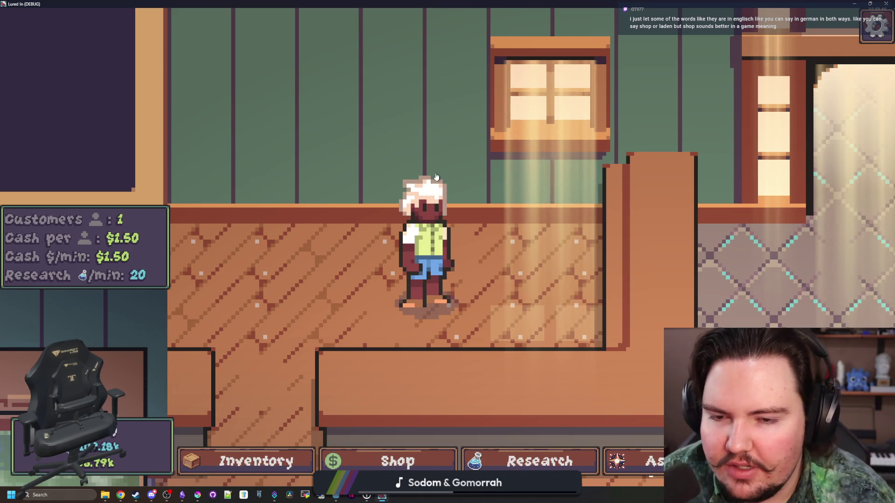
pyautogui.scroll(-3, 430, 205)
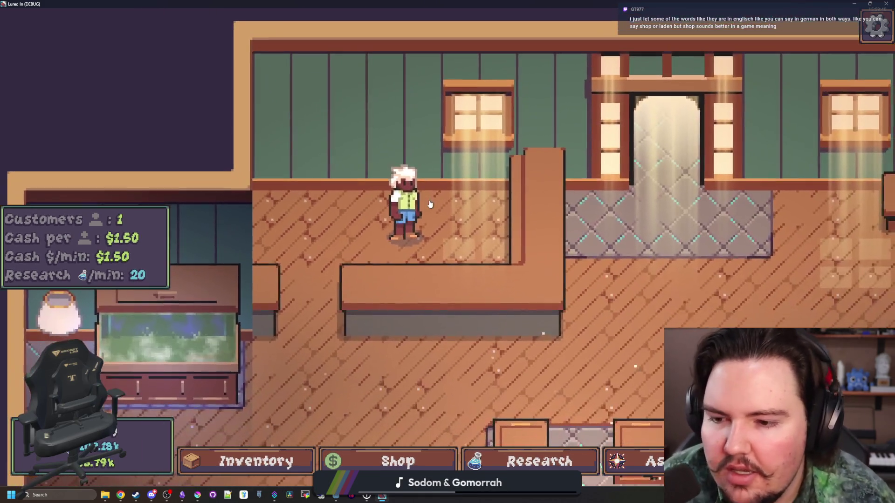
pyautogui.scroll(-3, 429, 204)
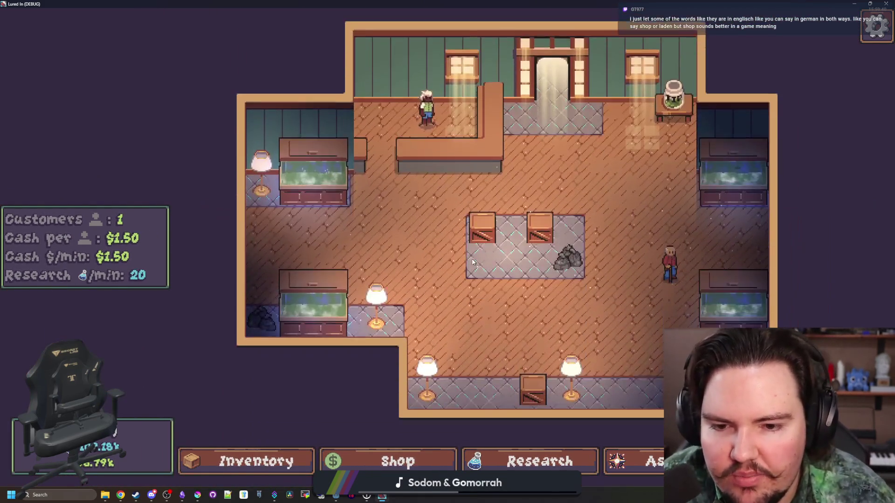
pyautogui.scroll(5, 472, 262)
pyautogui.scroll(3, 414, 269)
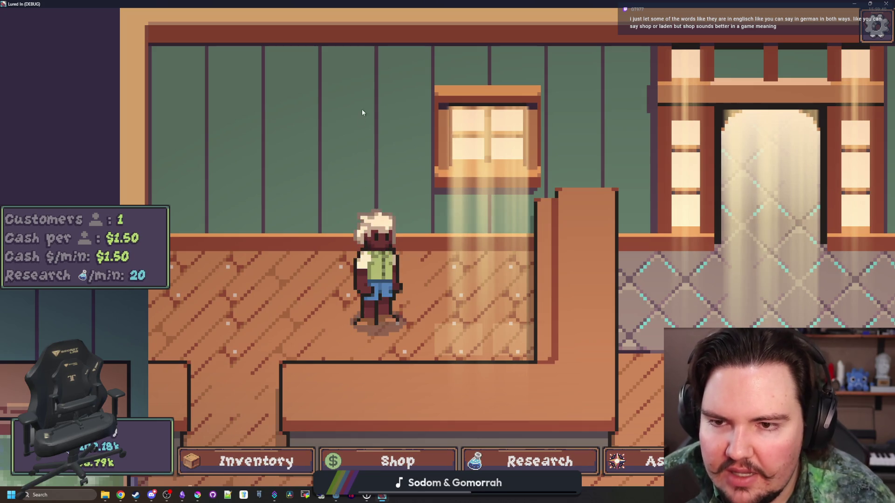
pyautogui.scroll(-5, 382, 117)
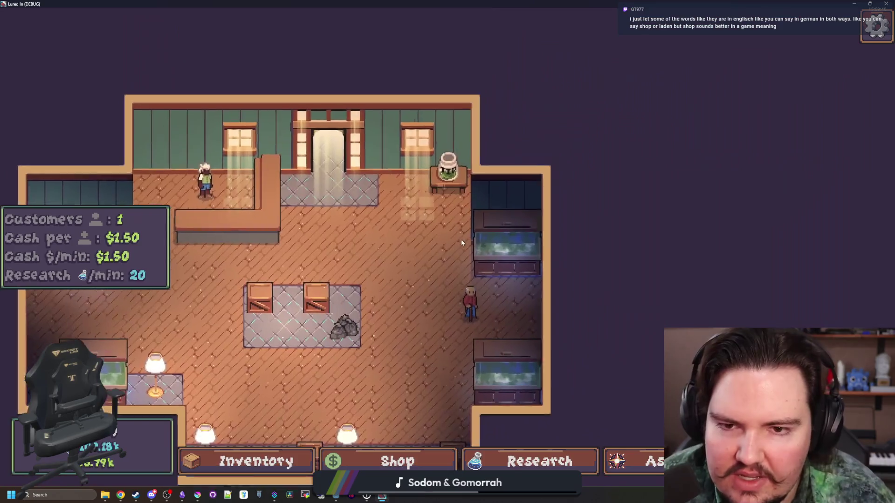
pyautogui.scroll(5, 461, 242)
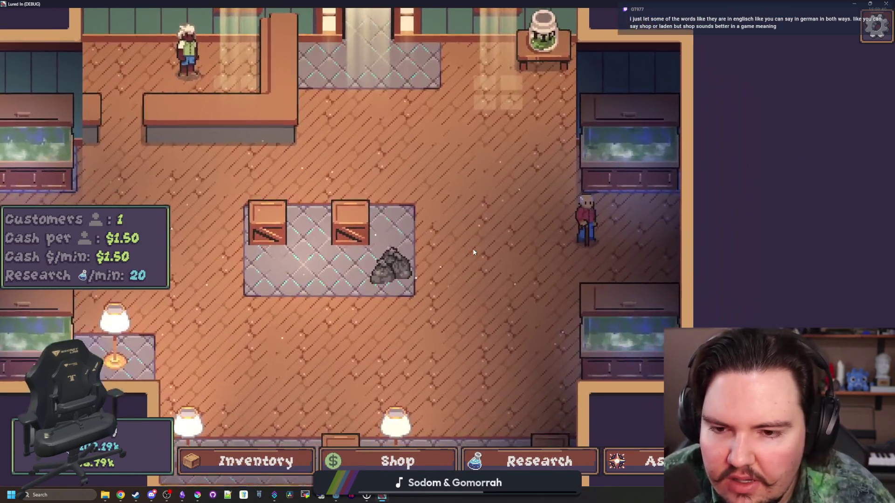
pyautogui.scroll(-5, 473, 252)
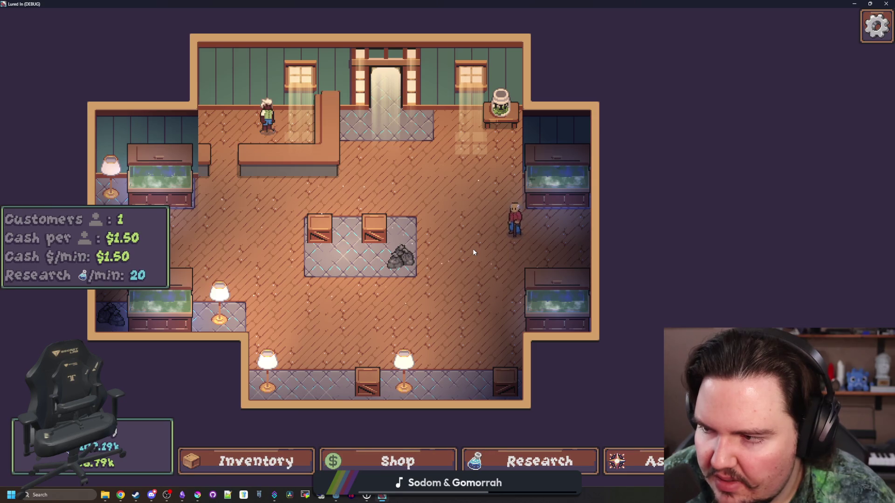
# Pan the camera toward the shop's left side with A and S, then open the Inventory.
pyautogui.press('a')
pyautogui.press('s')
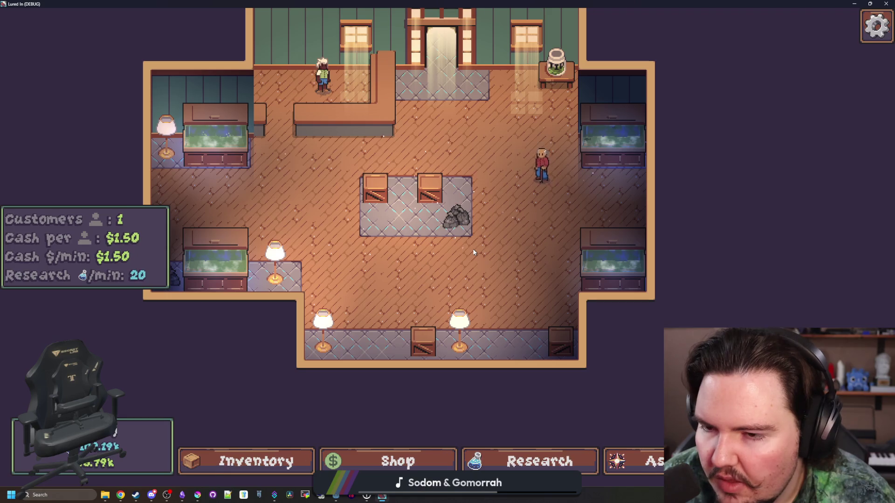
pyautogui.press('a')
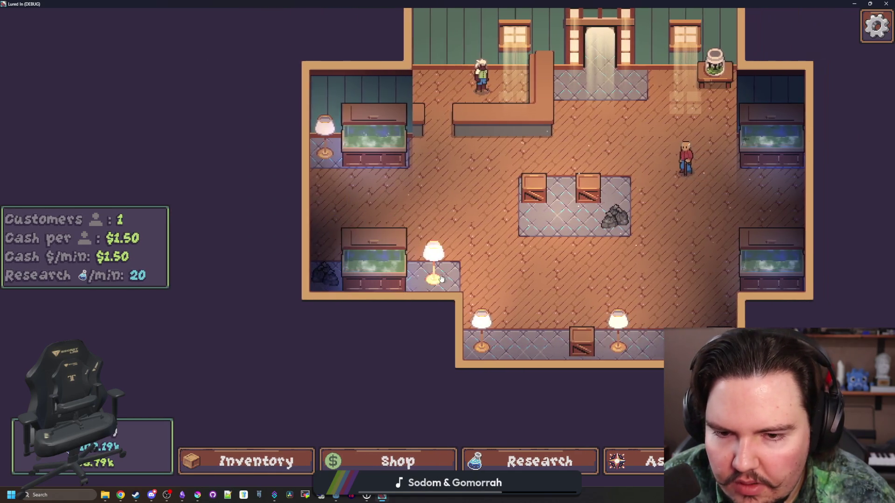
pyautogui.scroll(2, 396, 354)
pyautogui.click(320, 455)
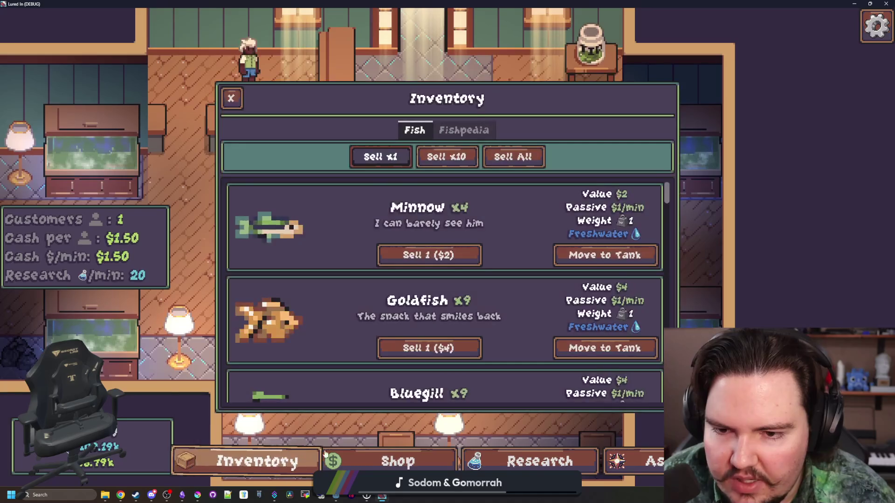
# Check the Fish list (Minnow, Goldfish, Bluegill) in the Inventory, then close it with Escape.
pyautogui.click(327, 455)
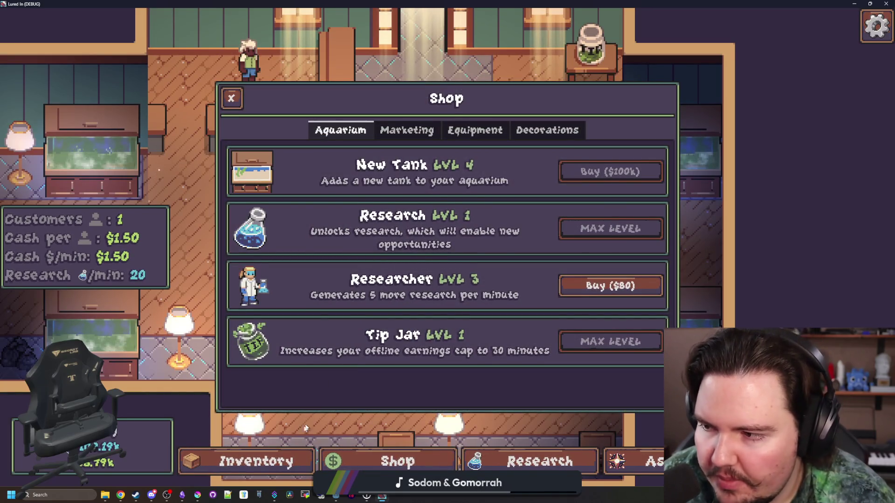
pyautogui.click(298, 461)
pyautogui.scroll(-5, 275, 276)
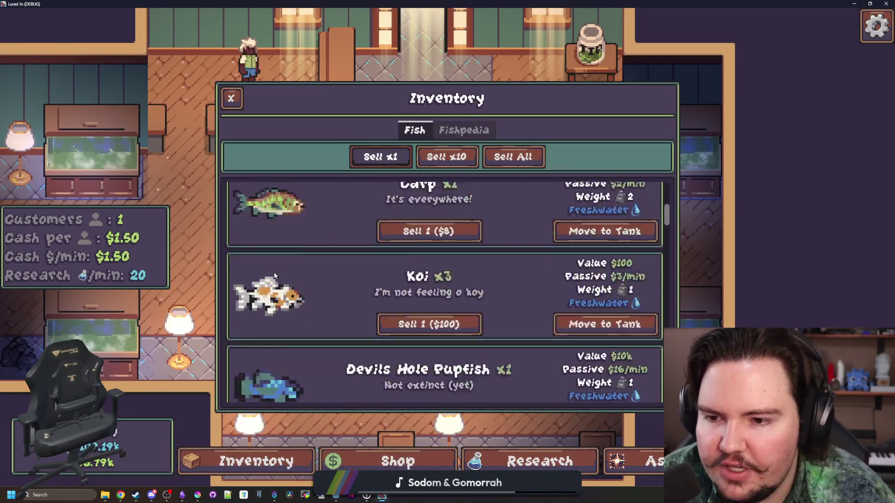
pyautogui.scroll(-3, 275, 276)
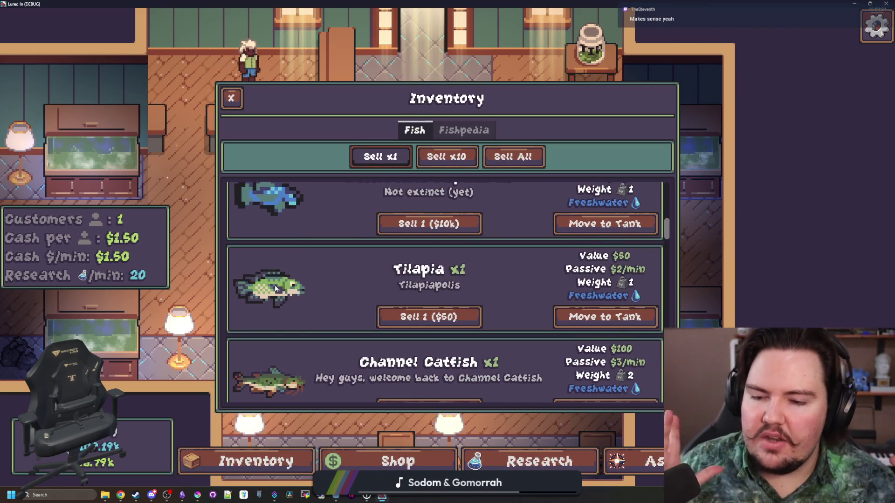
pyautogui.scroll(10, 275, 289)
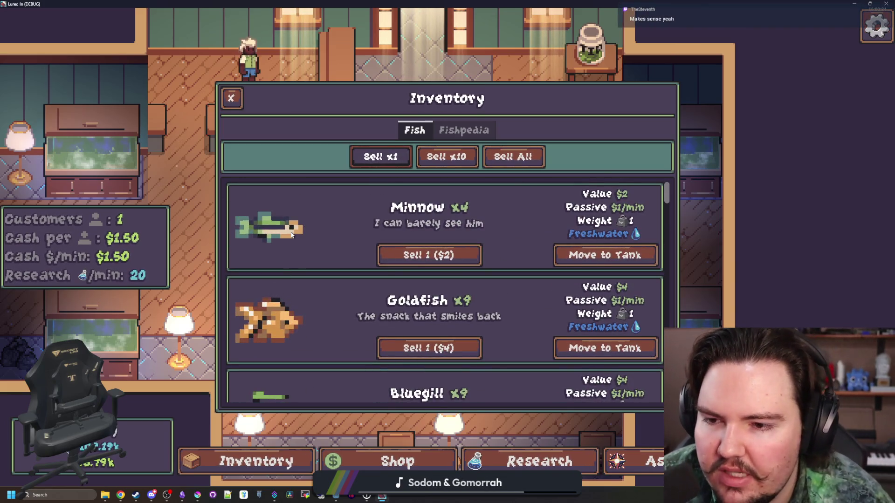
pyautogui.scroll(-20, 289, 252)
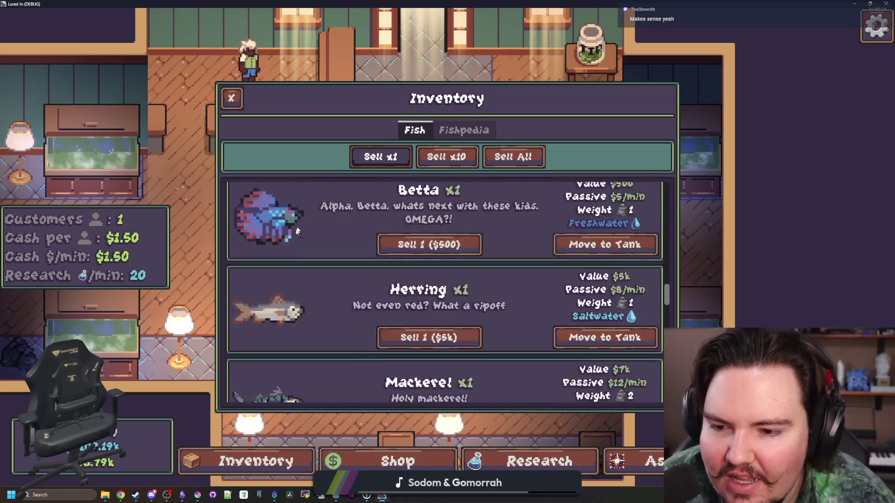
pyautogui.scroll(2, 282, 285)
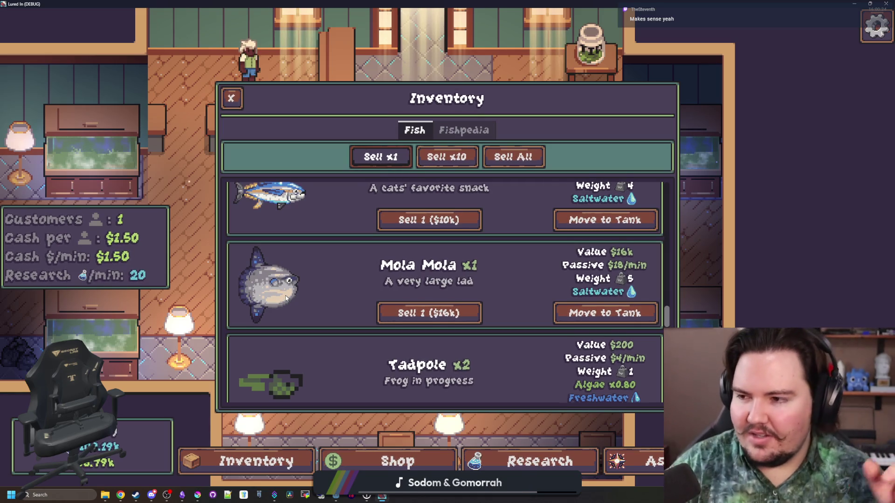
pyautogui.scroll(-6, 286, 299)
pyautogui.scroll(10, 286, 298)
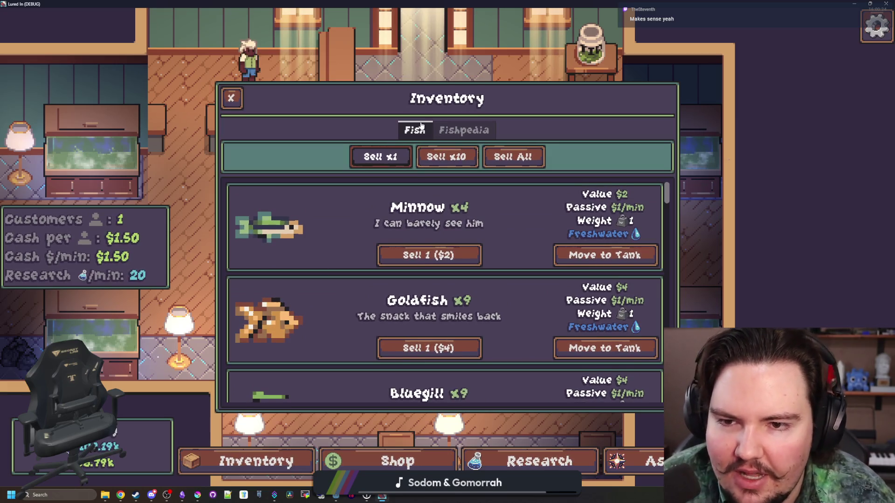
pyautogui.scroll(-10, 294, 241)
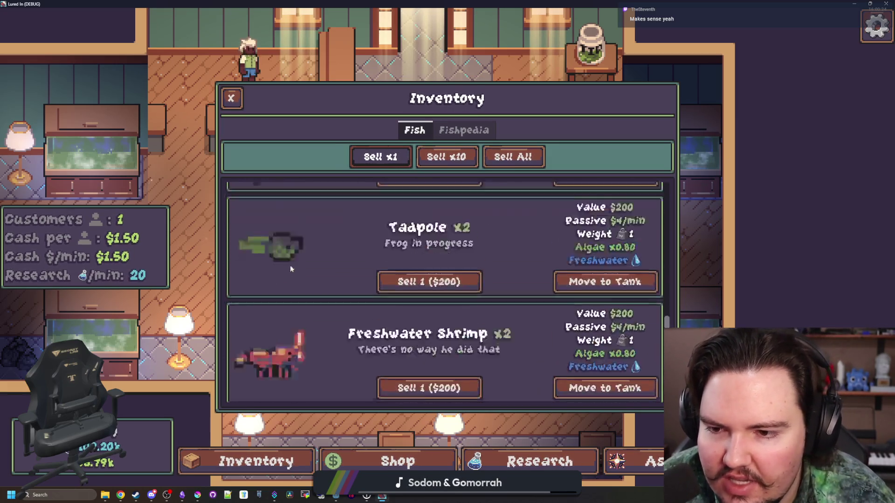
pyautogui.scroll(8, 284, 315)
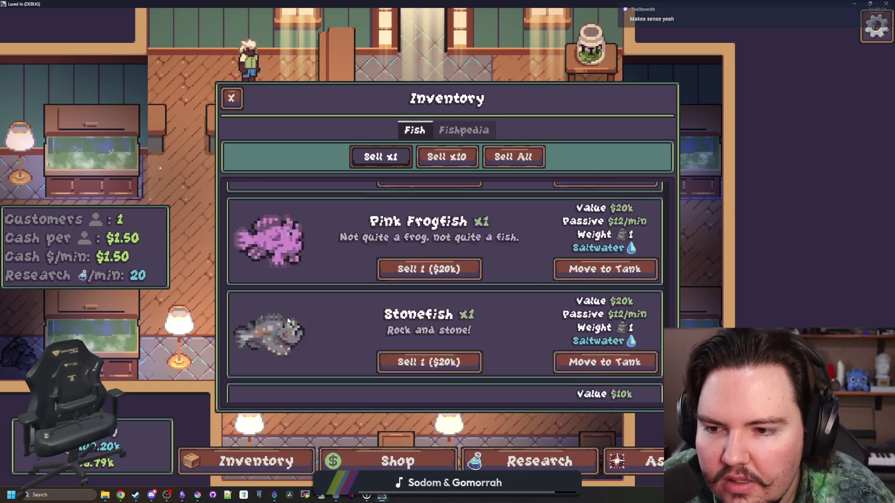
pyautogui.scroll(5, 284, 327)
pyautogui.press('Escape')
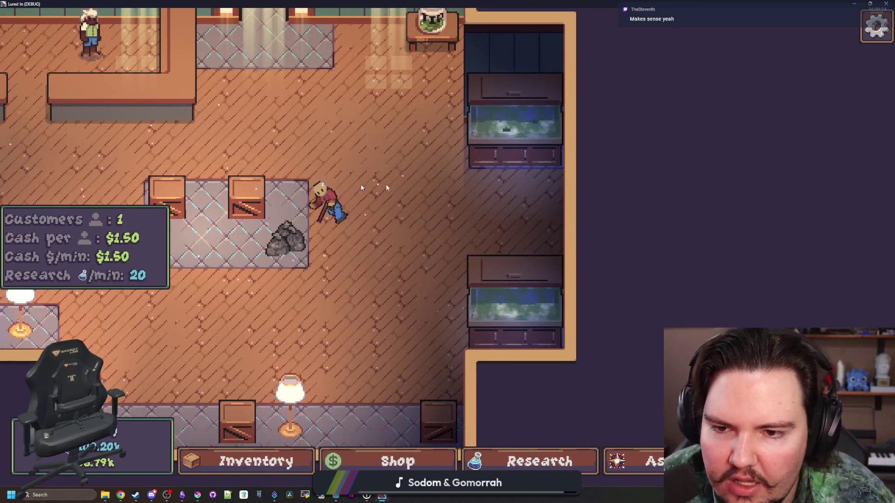
# Delete the bottom-right crate, then view the Shop's Equipment listings.
pyautogui.scroll(3, 483, 331)
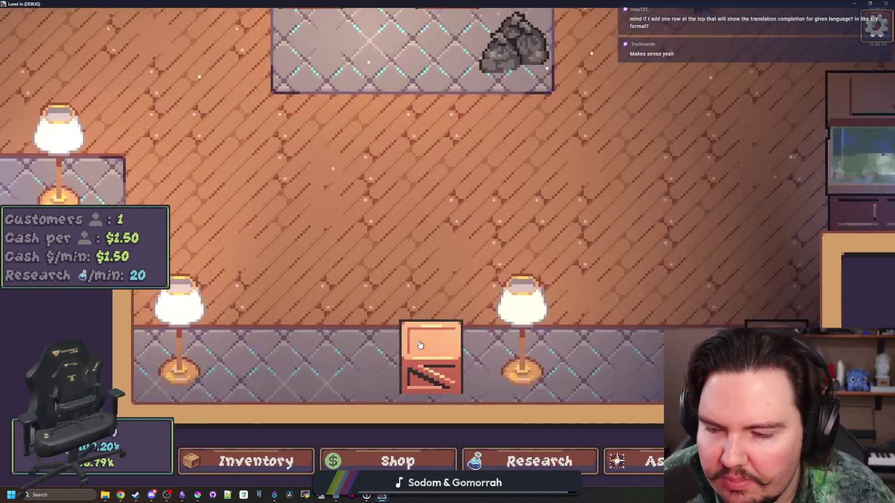
pyautogui.scroll(-3, 450, 276)
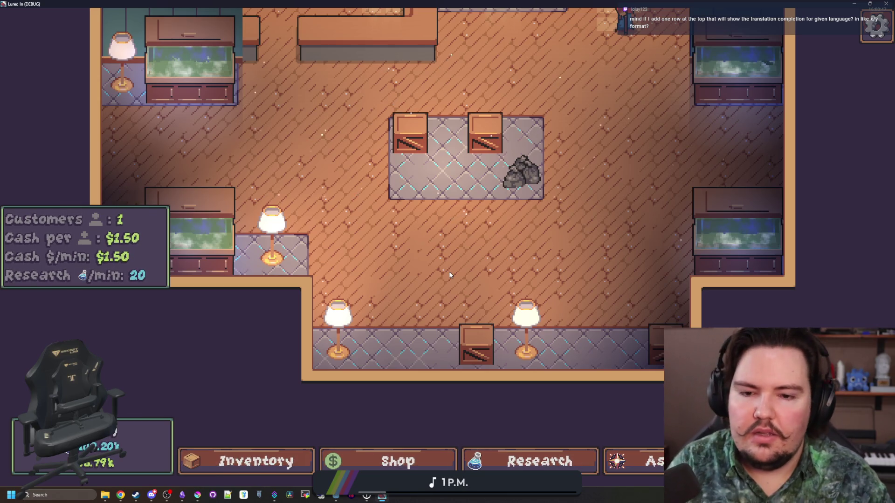
pyautogui.scroll(-5, 450, 275)
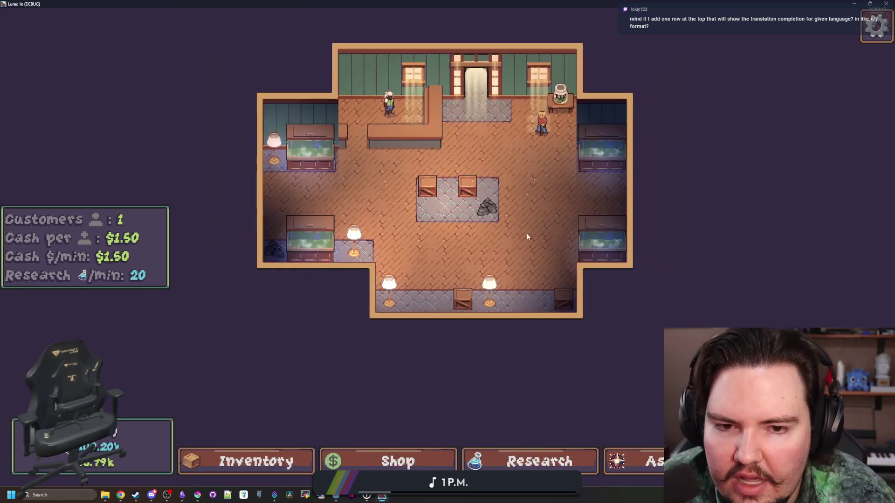
pyautogui.click(525, 343)
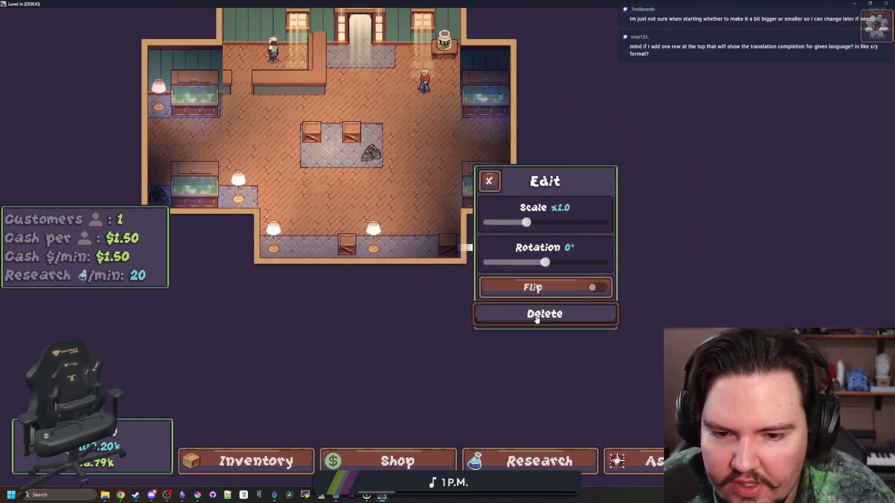
pyautogui.click(539, 314)
pyautogui.click(383, 457)
pyautogui.click(475, 130)
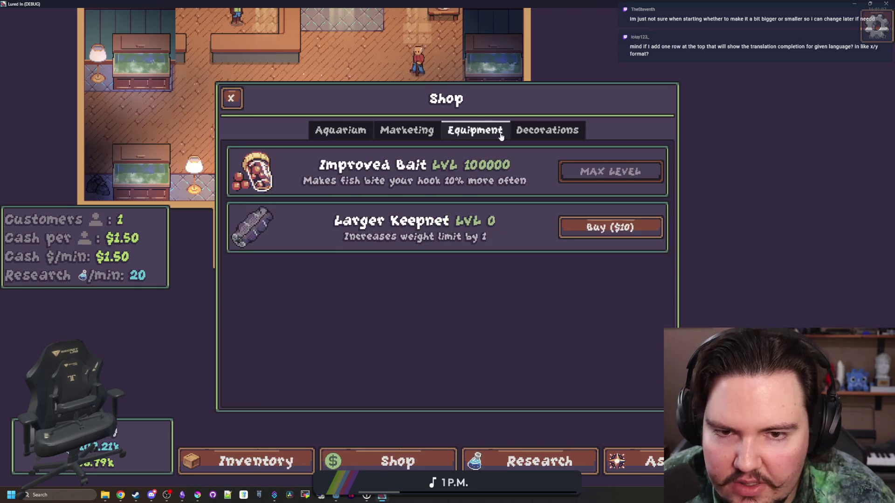
# Buy a Lamp decoration and place lamps in the bottom-right corner and beside the central display.
pyautogui.click(547, 130)
pyautogui.scroll(-5, 445, 260)
pyautogui.click(605, 264)
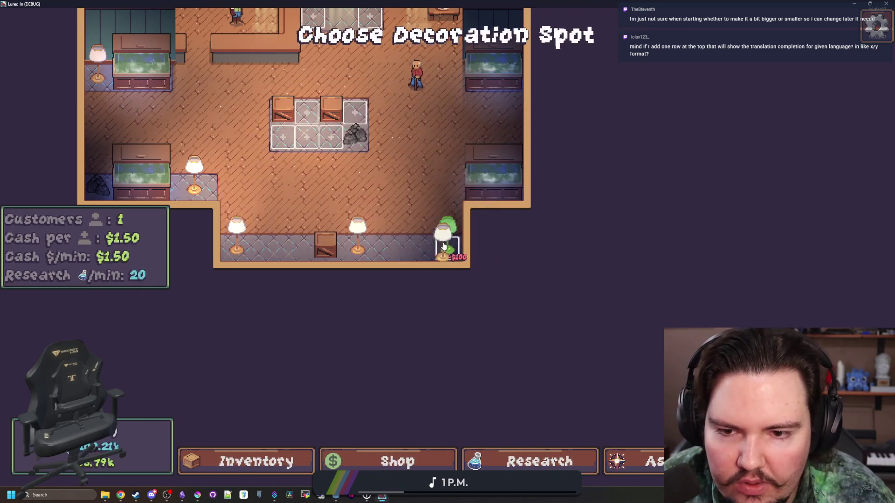
pyautogui.click(447, 245)
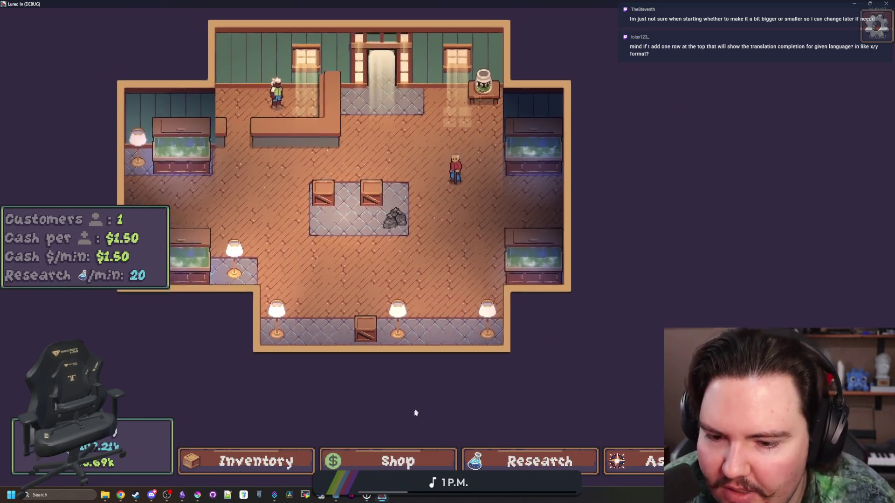
pyautogui.click(389, 461)
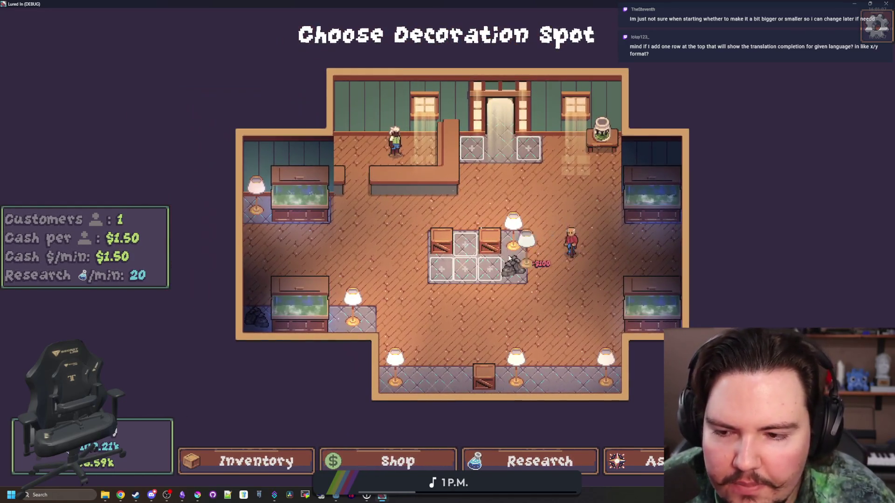
pyautogui.click(509, 258)
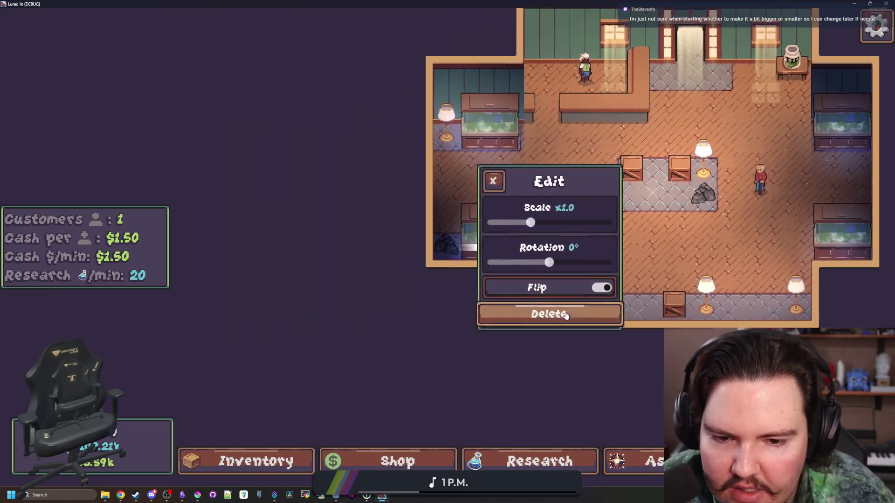
pyautogui.click(555, 316)
# Buy another Lamp and set it down in the room.
pyautogui.click(441, 453)
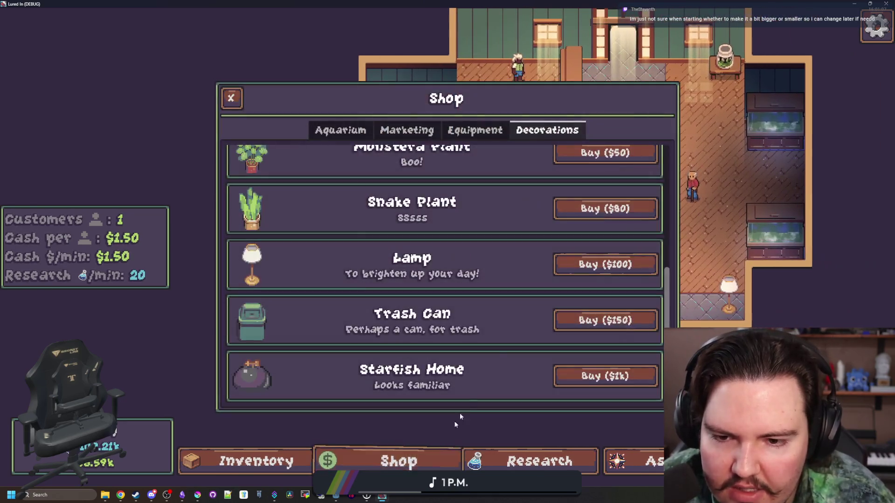
pyautogui.click(601, 271)
pyautogui.click(389, 253)
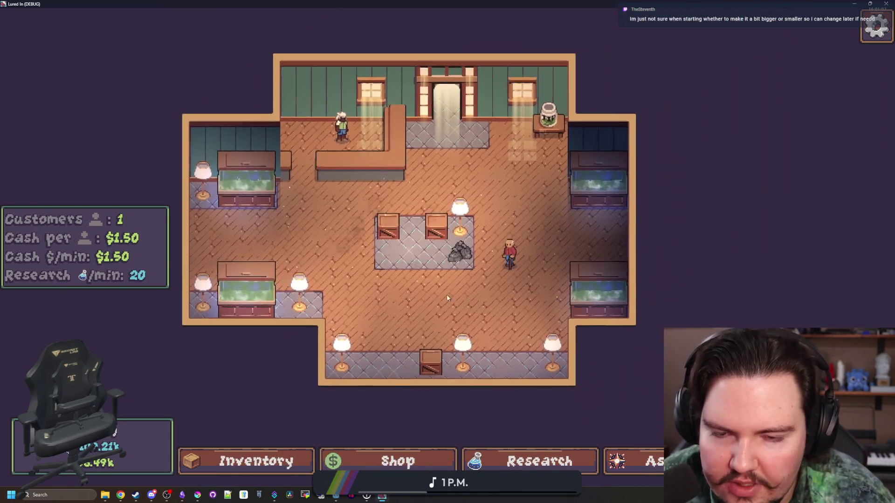
pyautogui.click(445, 293)
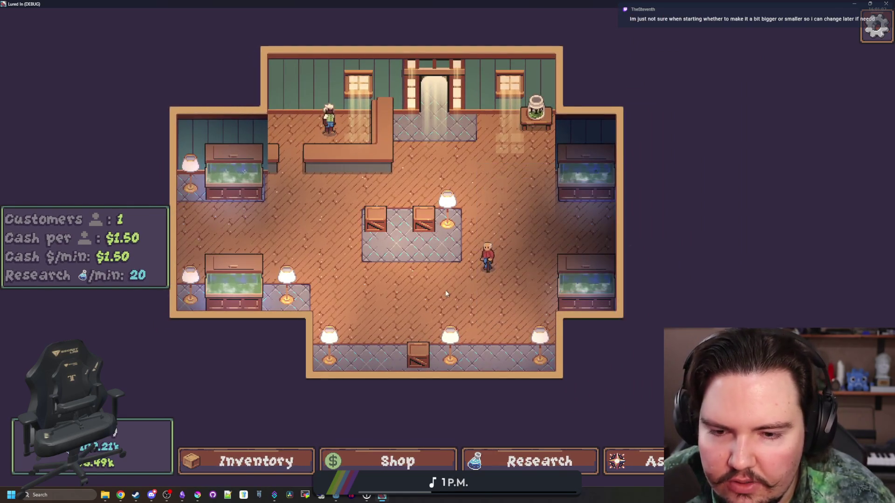
# Look over the decorated shop, then minimize the game to return to the Godot editor.
pyautogui.scroll(2, 495, 273)
pyautogui.scroll(-3, 445, 293)
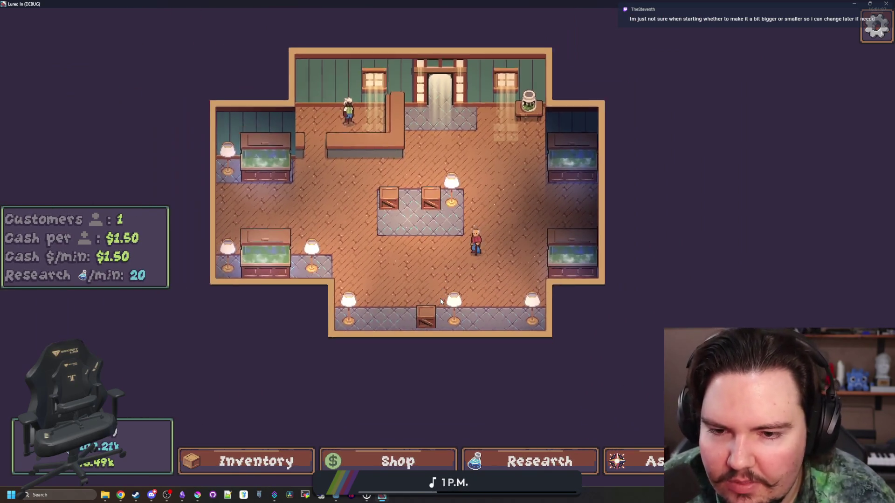
pyautogui.scroll(3, 440, 302)
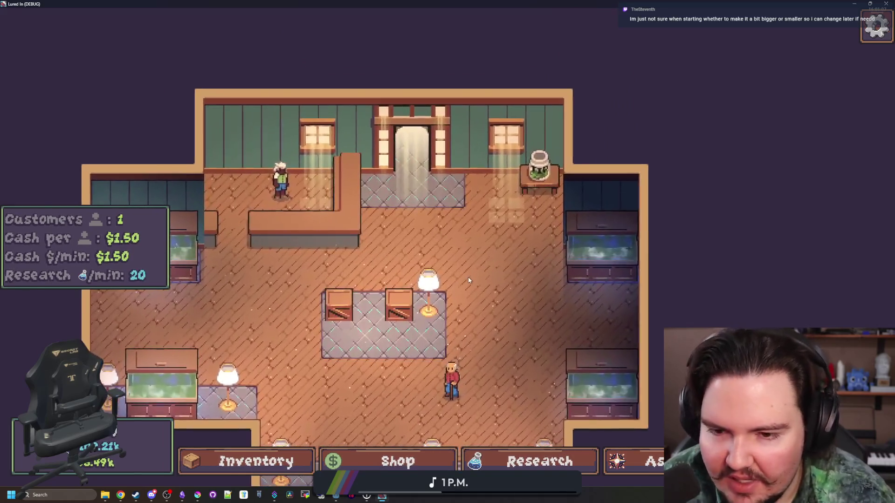
pyautogui.scroll(3, 468, 279)
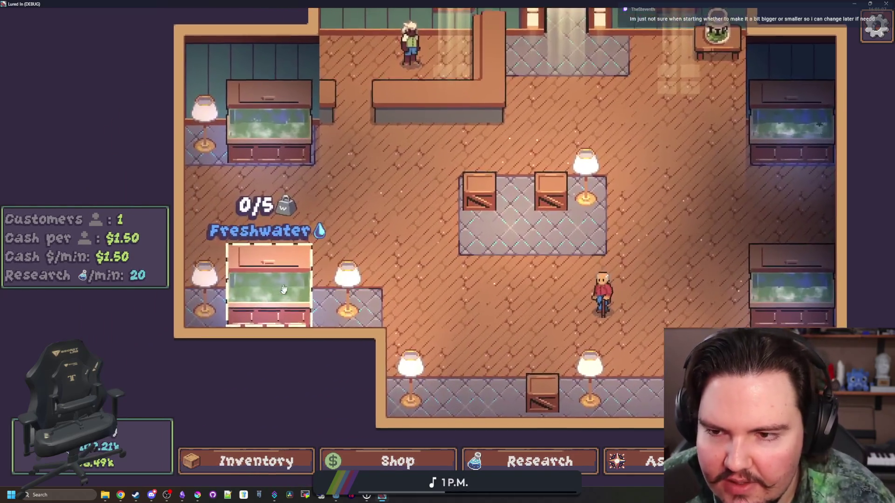
pyautogui.scroll(-4, 485, 178)
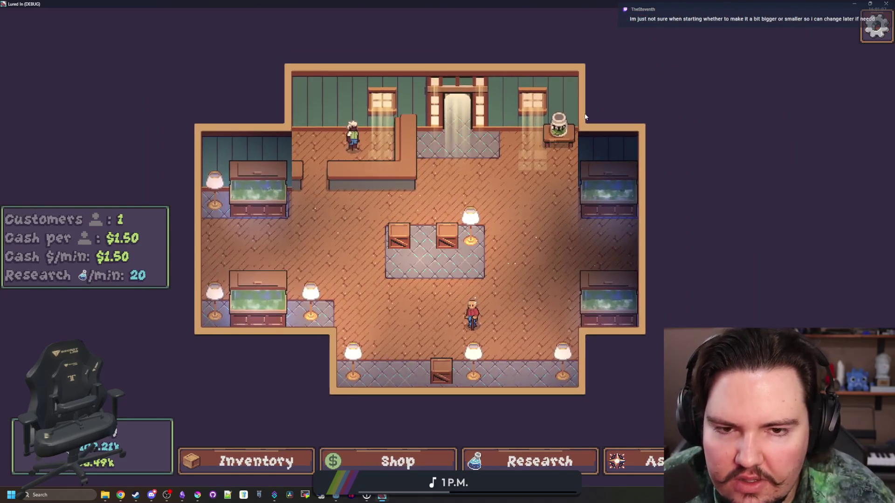
pyautogui.click(447, 193)
pyautogui.scroll(5, 466, 289)
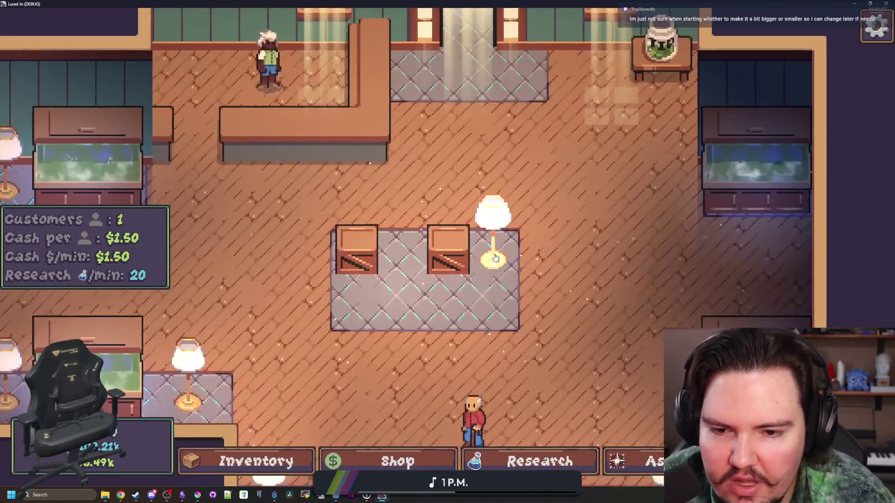
pyautogui.scroll(-5, 495, 259)
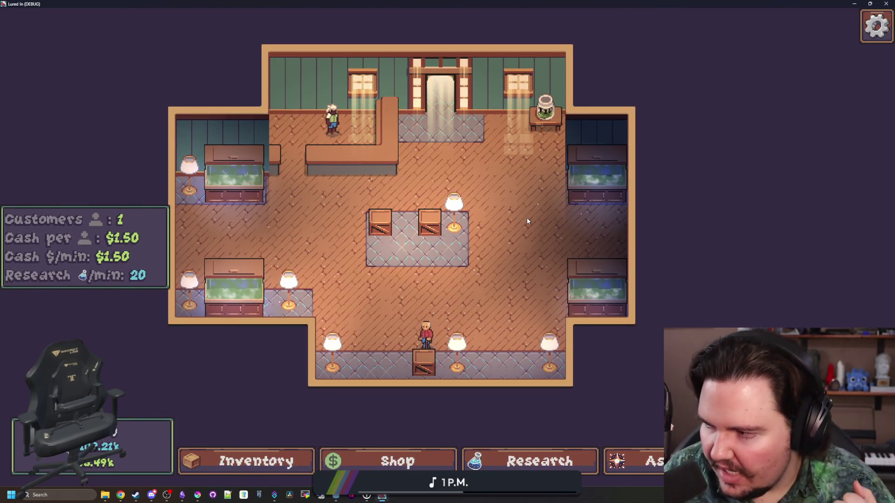
pyautogui.press('super+Down')
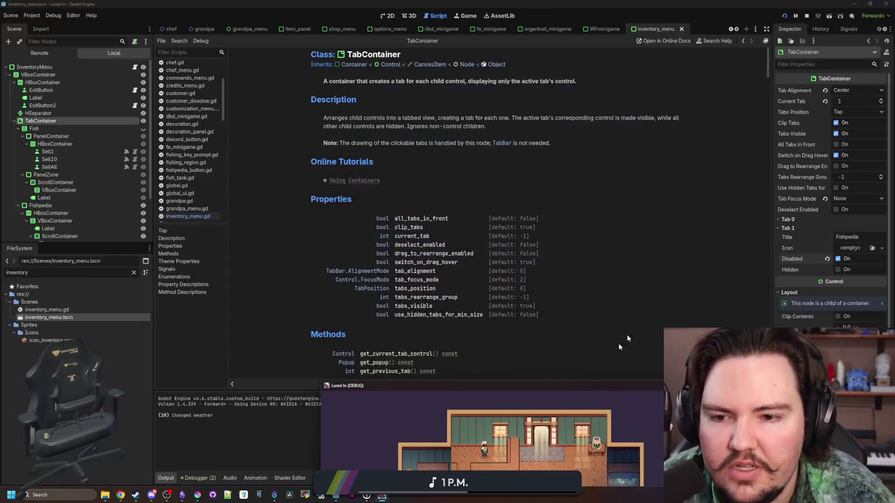
# Inspect the row 216 'A very large lad' and Tadpole cells in the translations sheet.
pyautogui.hotkey('alt', 'Tab')
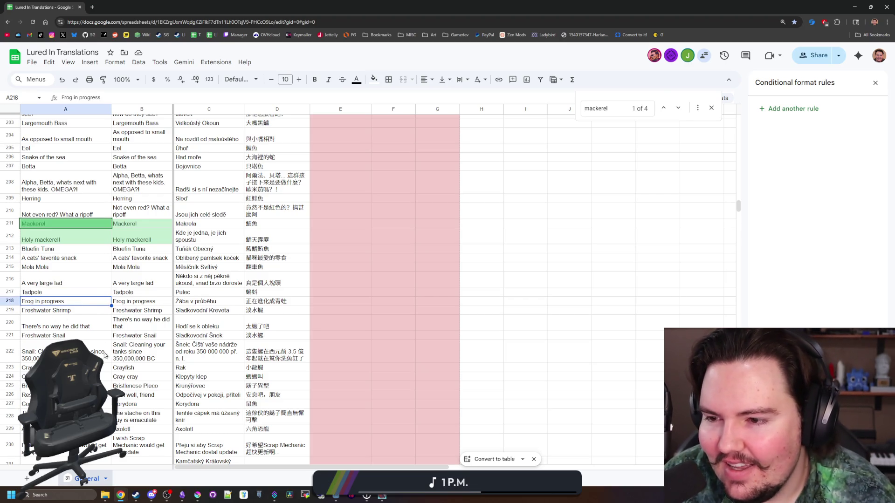
pyautogui.click(51, 286)
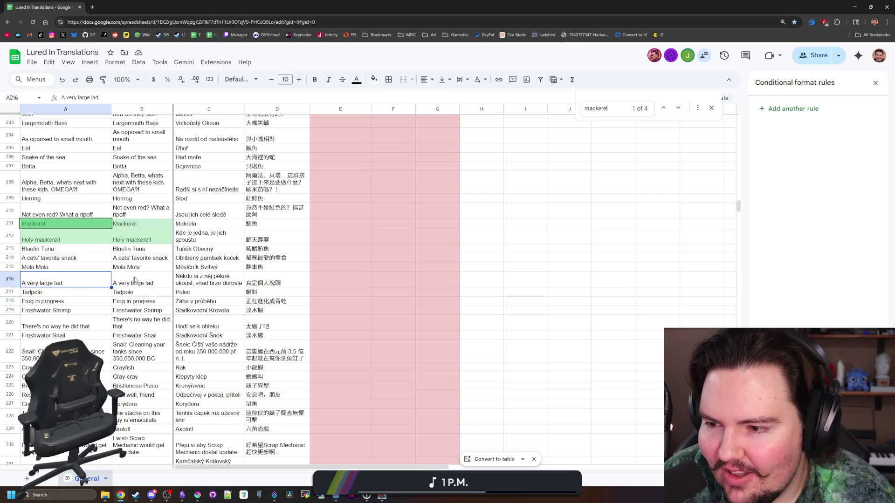
pyautogui.click(155, 285)
pyautogui.click(135, 293)
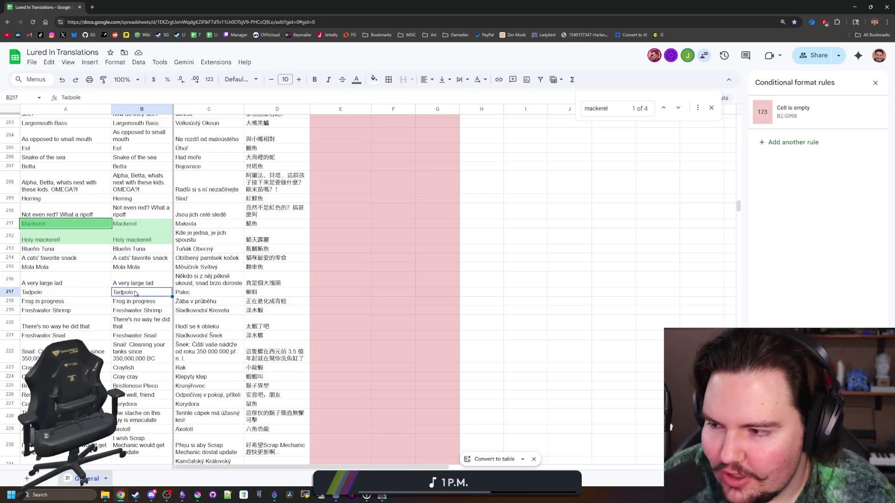
pyautogui.click(85, 287)
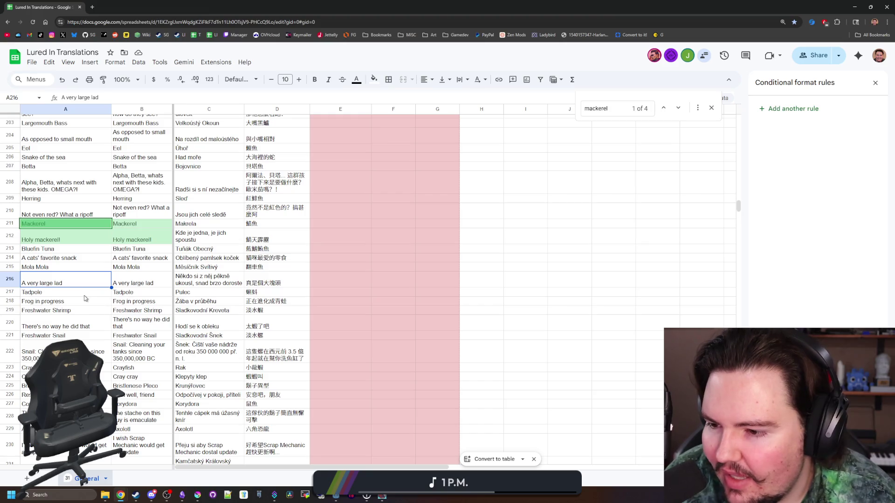
# Scroll through the item rows, view 'No active effect' without changing it, then return to Godot.
pyautogui.scroll(-5, 84, 298)
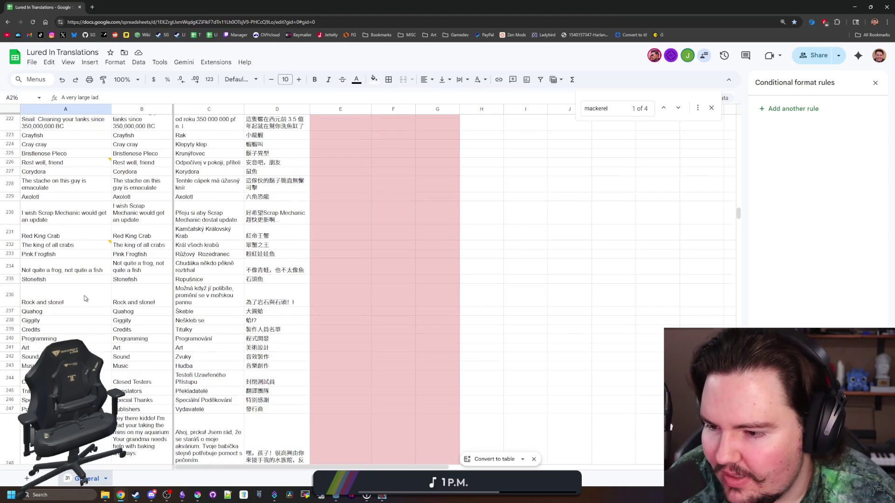
pyautogui.scroll(-15, 84, 298)
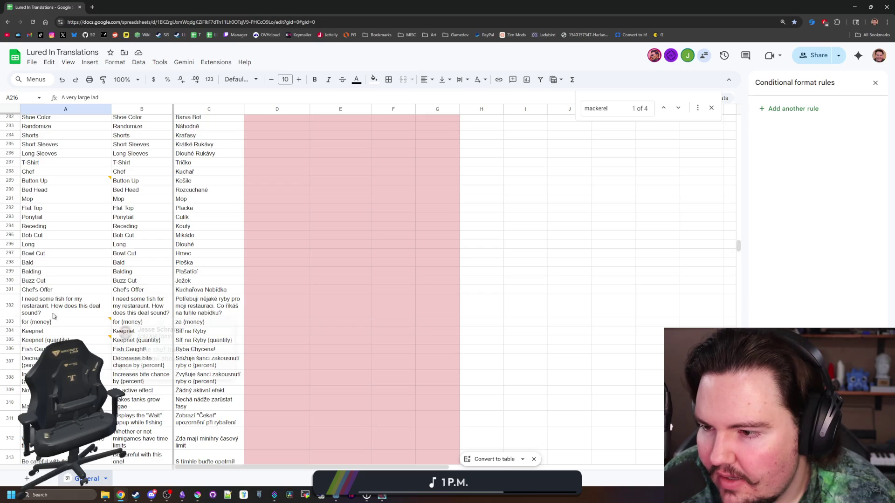
pyautogui.scroll(-3, 51, 287)
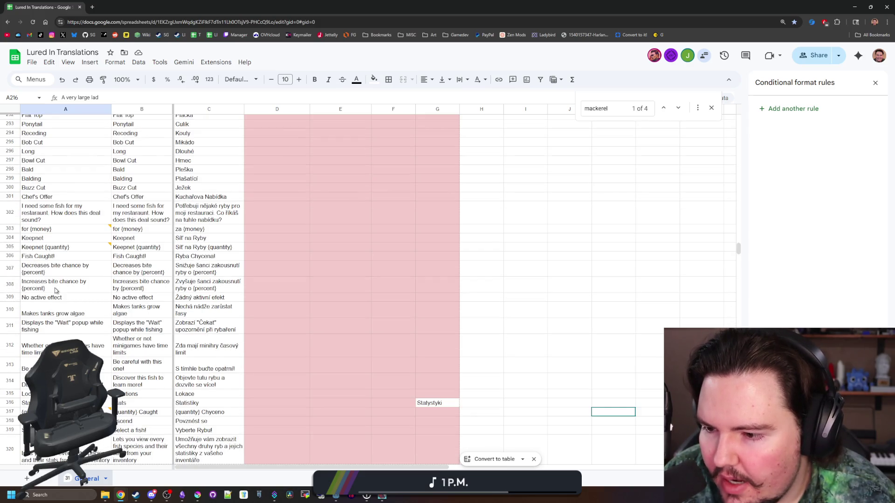
pyautogui.scroll(-2, 55, 290)
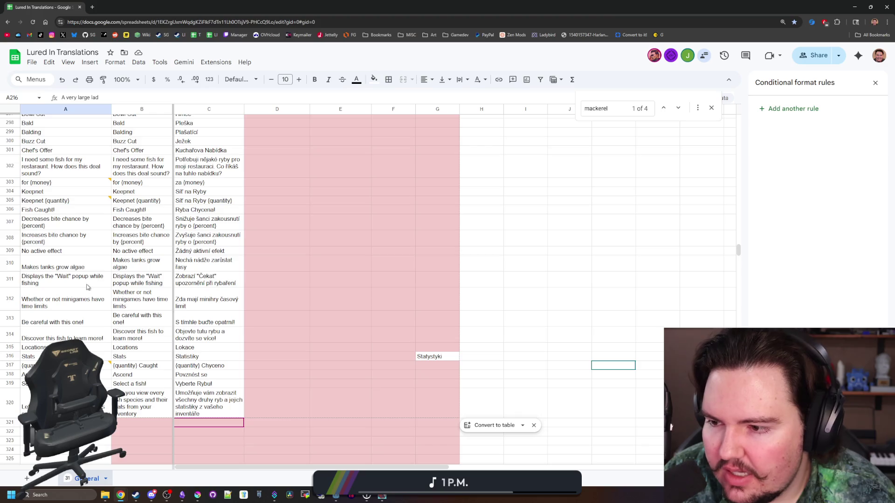
pyautogui.scroll(2, 65, 325)
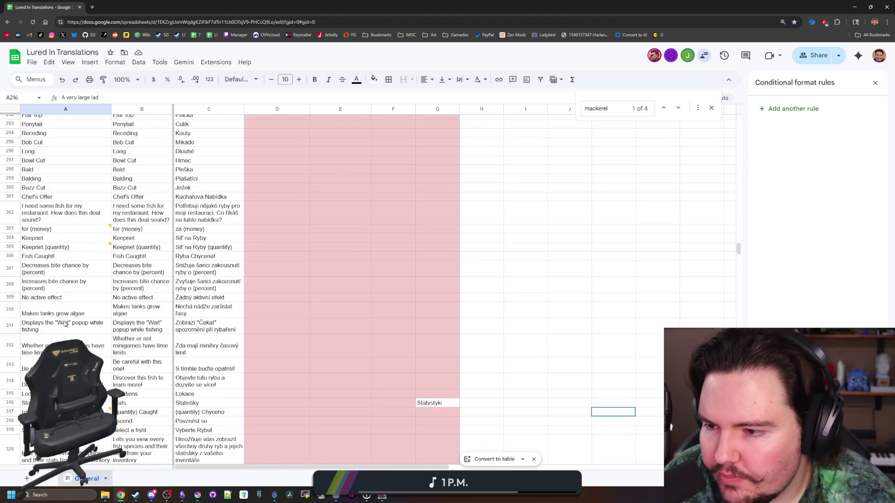
pyautogui.doubleClick(61, 298)
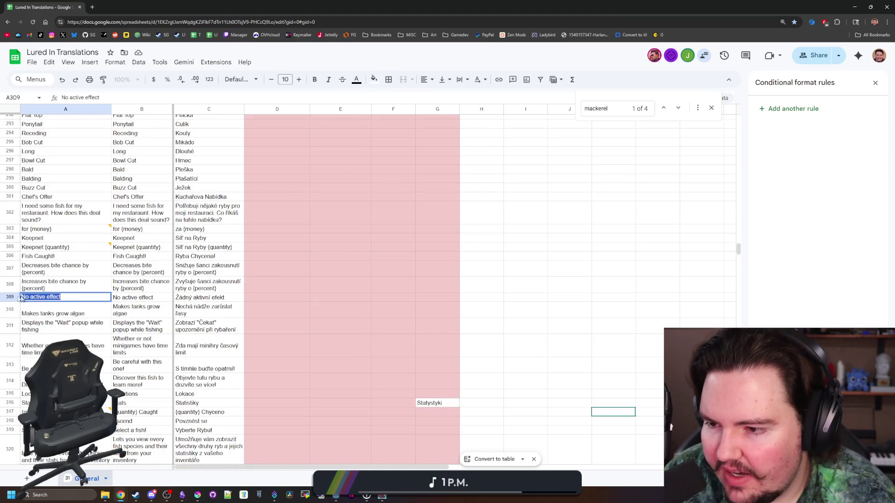
pyautogui.press('Escape')
pyautogui.scroll(20, 61, 300)
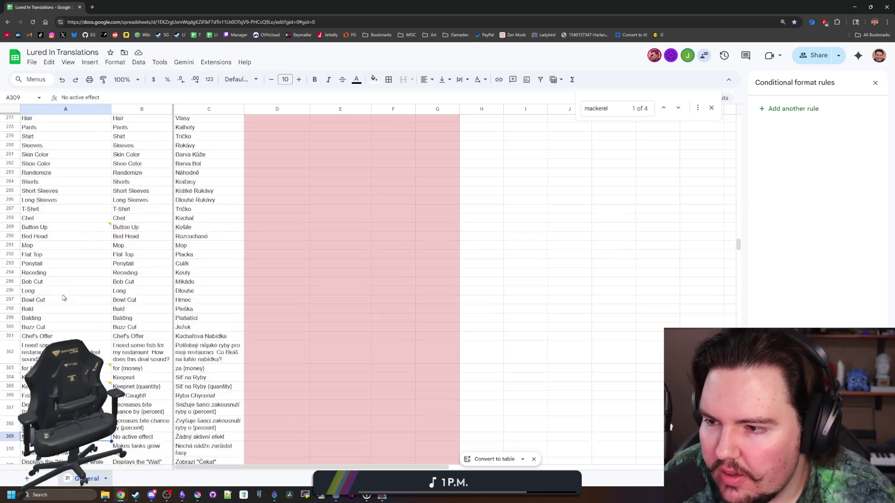
pyautogui.scroll(6, 64, 298)
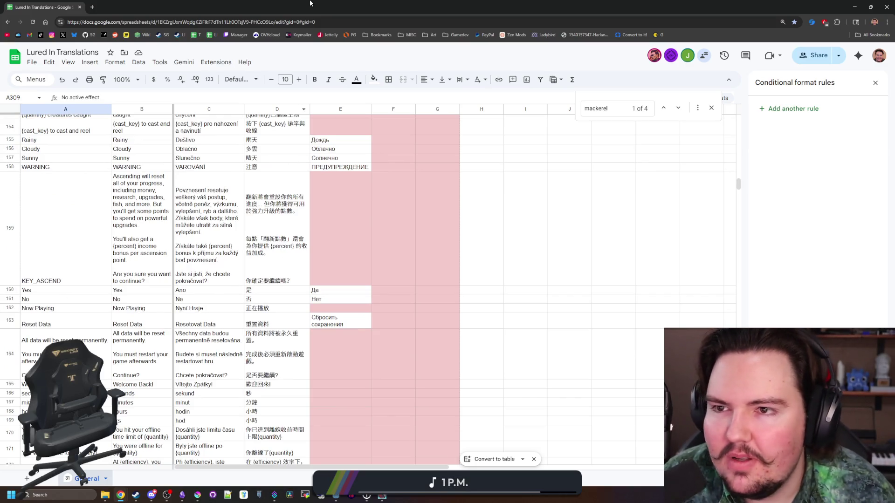
pyautogui.hotkey('alt', 'Tab')
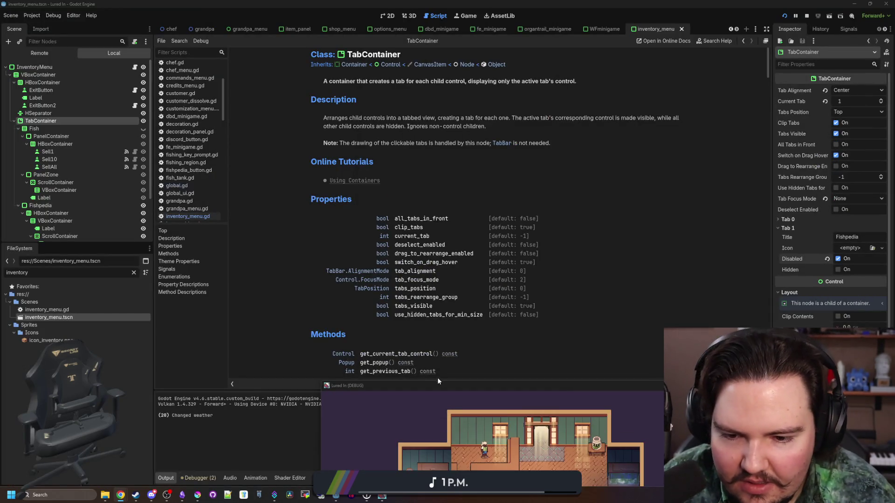
# Maximize the Lured In debug window, then go back to the spreadsheet and bring up cell A1's actions.
pyautogui.moveTo(449, 384); pyautogui.dragTo(407, 2)
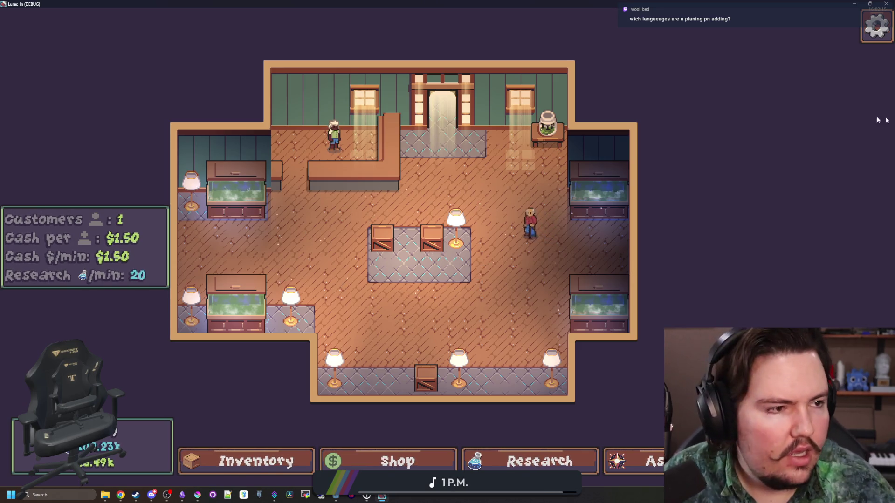
pyautogui.hotkey('alt', 'Tab')
pyautogui.scroll(5, 323, 252)
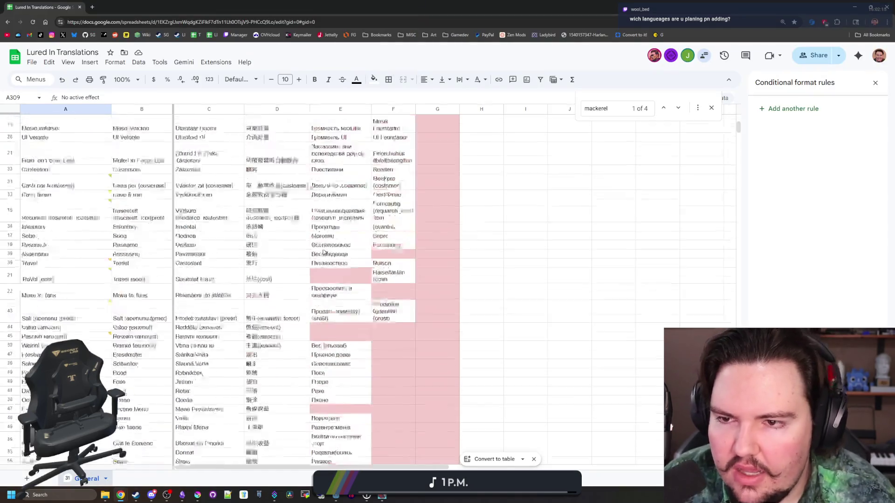
pyautogui.rightClick(66, 119)
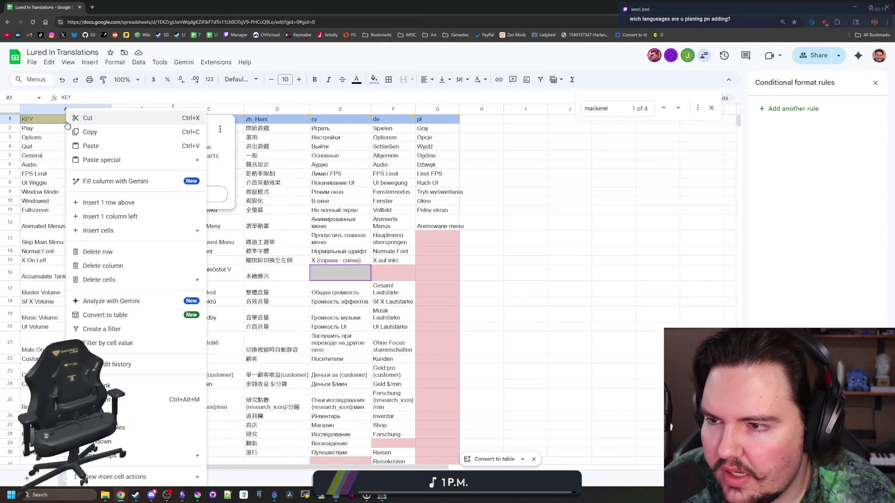
# Insert a row above KEY, label A1 'Percentages', and select across row 1.
pyautogui.click(119, 207)
pyautogui.write('Percentages')
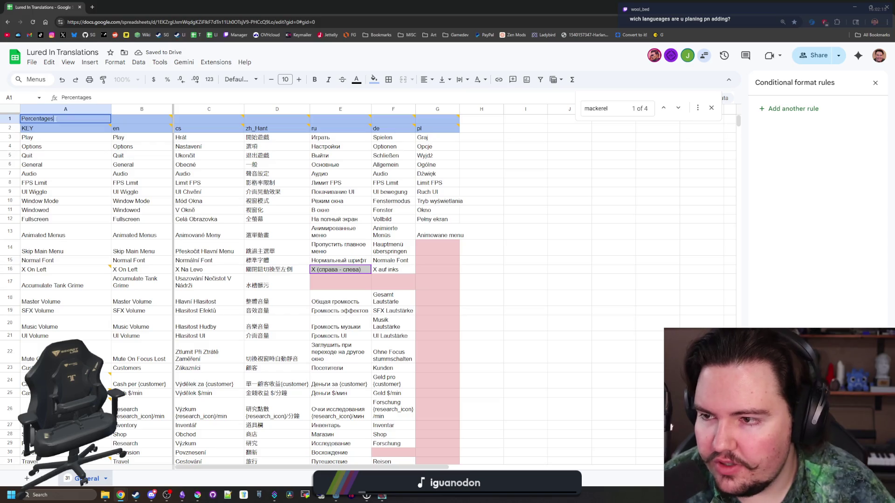
pyautogui.click(125, 119)
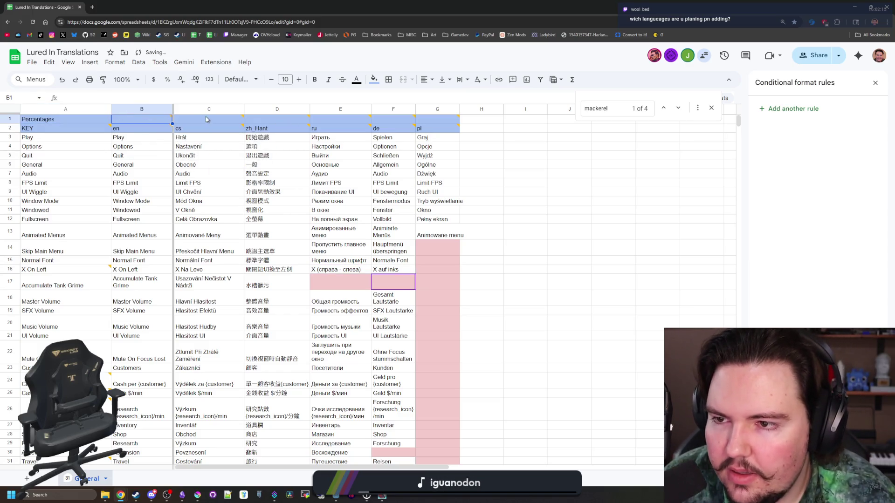
pyautogui.click(437, 120)
pyautogui.keyDown('shift'); pyautogui.click(161, 120); pyautogui.keyUp('shift')
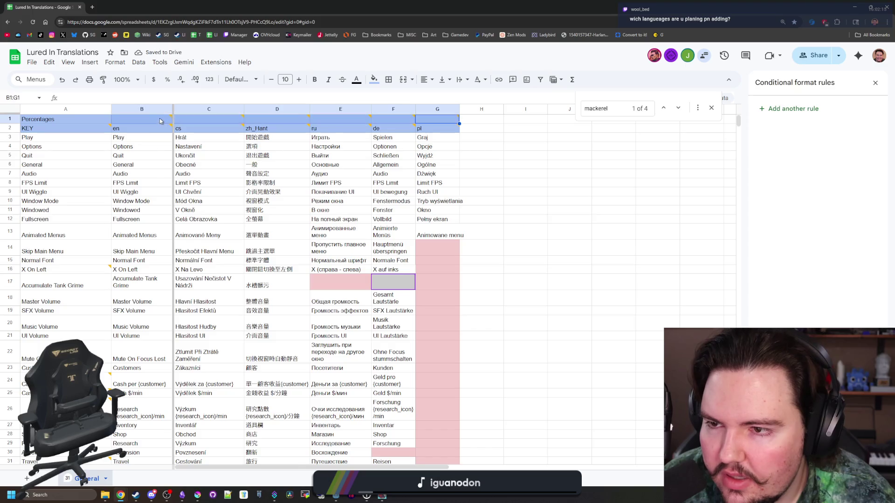
pyautogui.rightClick(159, 119)
# Click through cells G1, H1, B1 and C1 of the new row, ending on K10.
pyautogui.click(443, 121)
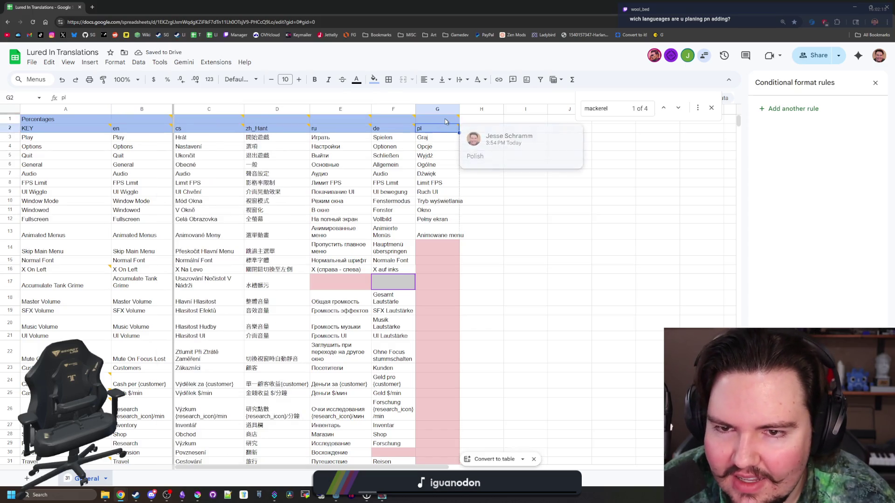
pyautogui.click(489, 132)
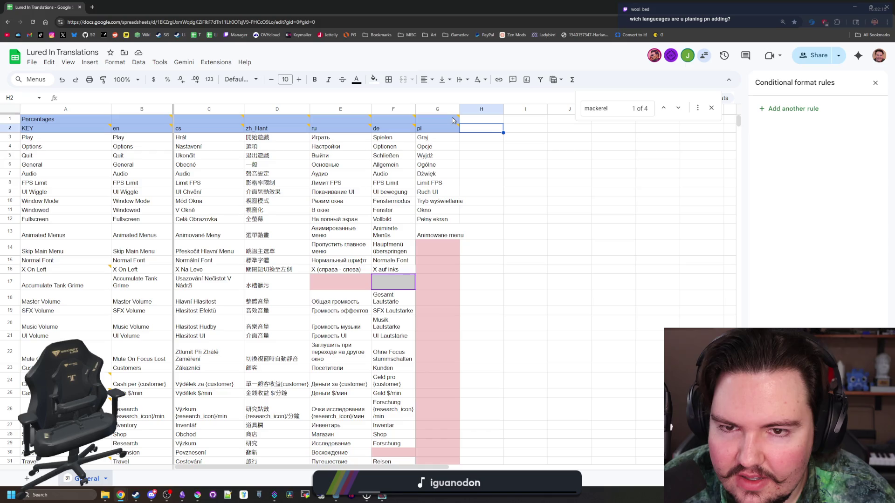
pyautogui.click(454, 119)
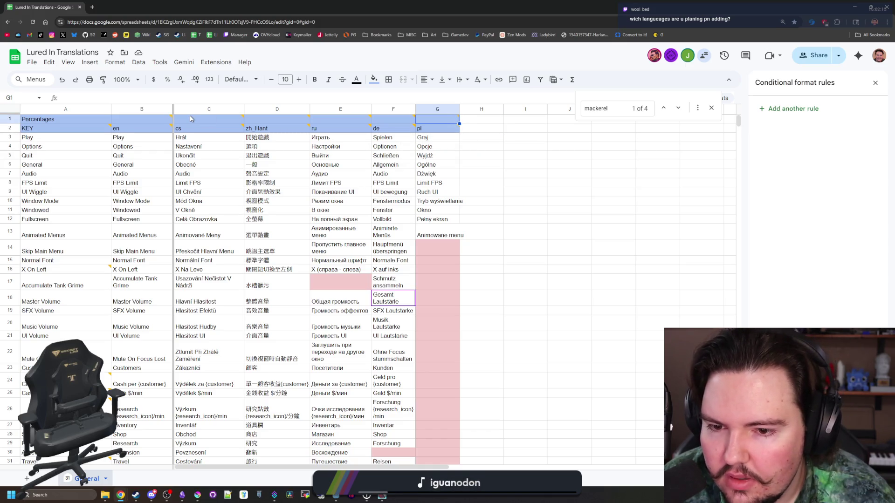
pyautogui.click(493, 123)
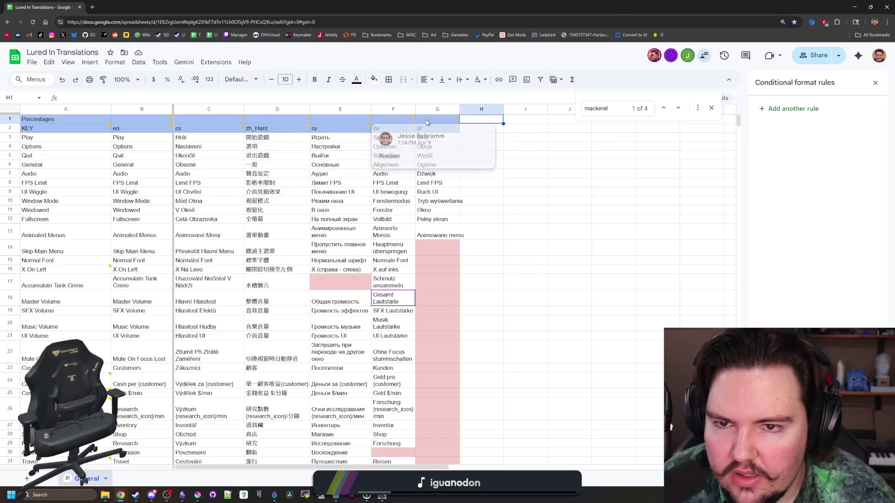
pyautogui.click(447, 121)
pyautogui.click(141, 120)
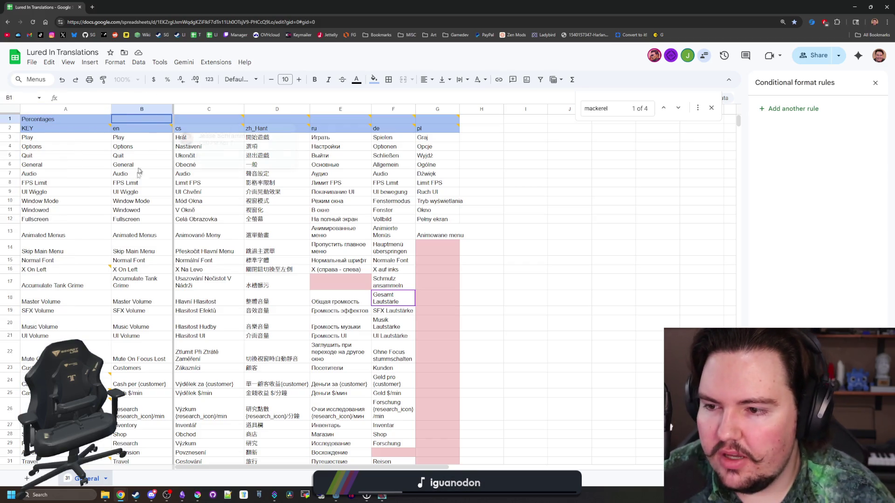
pyautogui.click(215, 121)
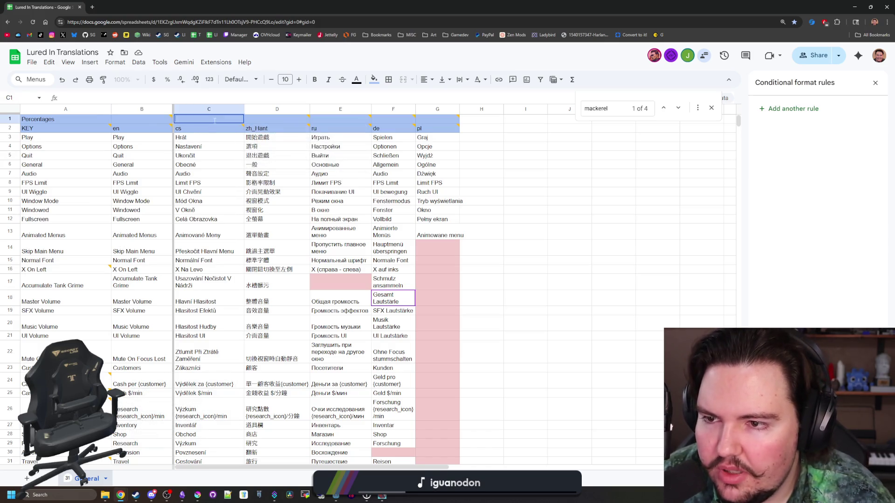
pyautogui.click(606, 204)
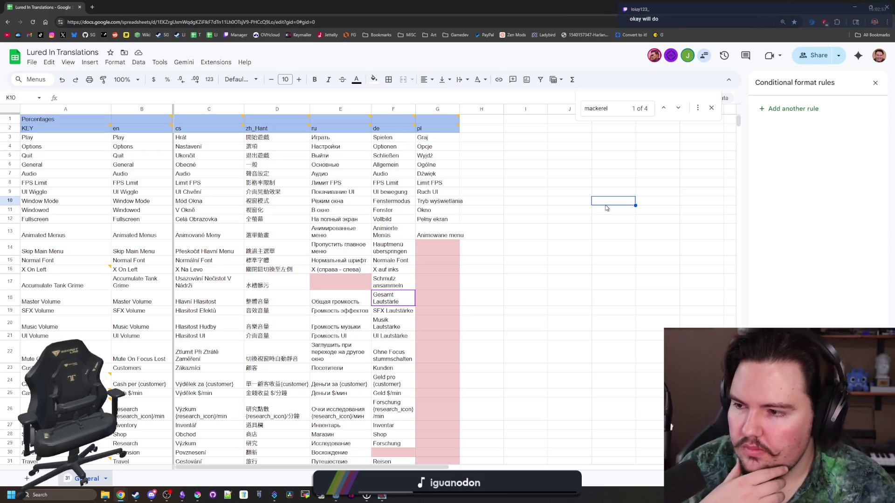
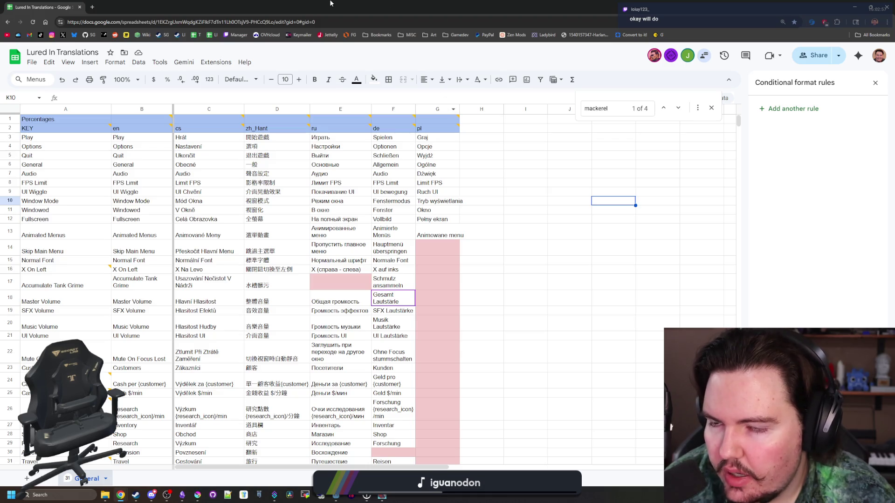
# Minimize the Lured In Translations spreadsheet window with Super+Down to reveal the running game.
pyautogui.press('super+Down')
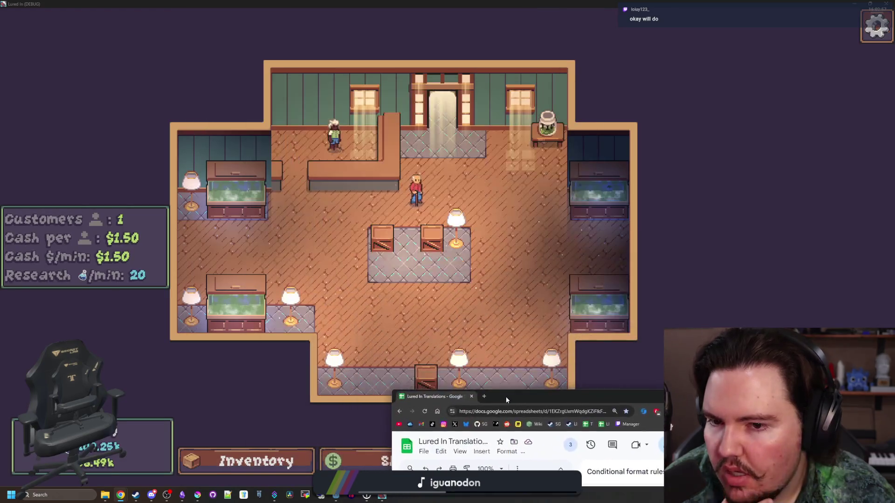
pyautogui.scroll(5, 474, 343)
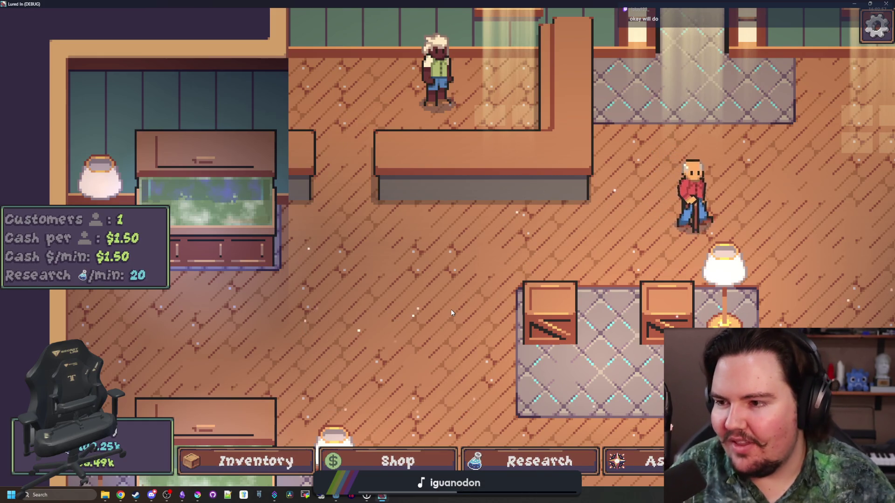
pyautogui.scroll(-3, 451, 292)
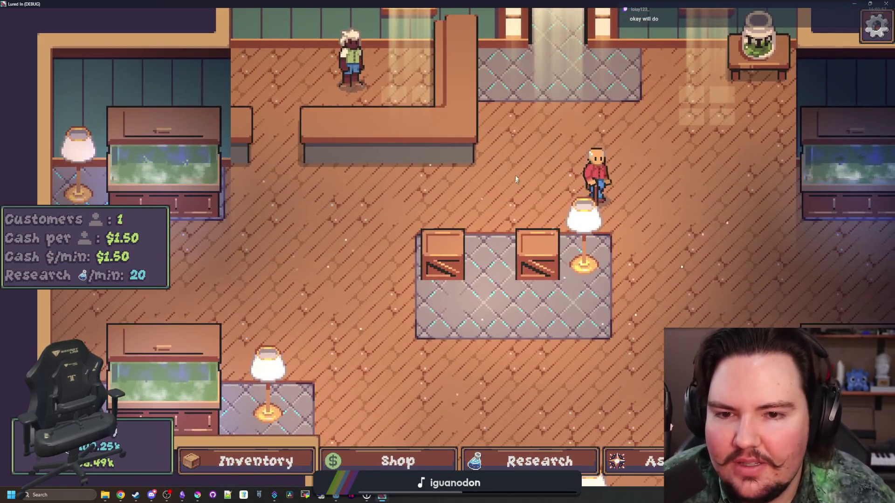
pyautogui.scroll(-3, 516, 179)
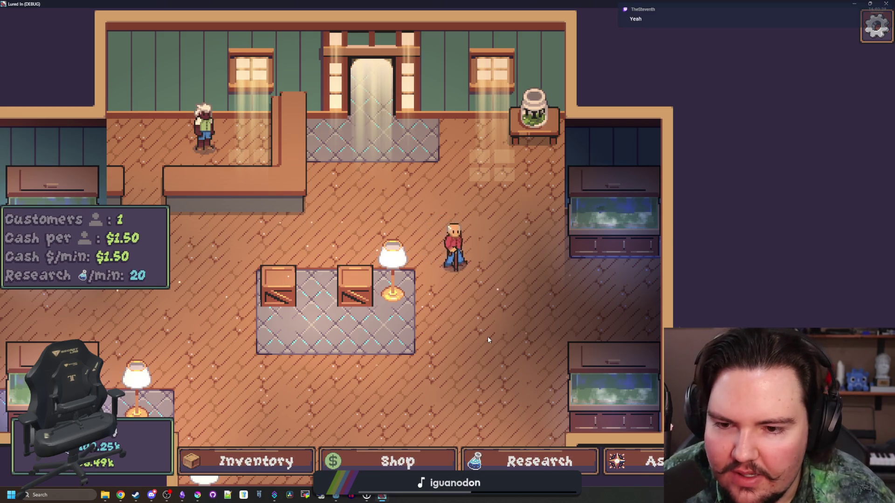
pyautogui.scroll(-1, 514, 278)
pyautogui.scroll(3, 434, 329)
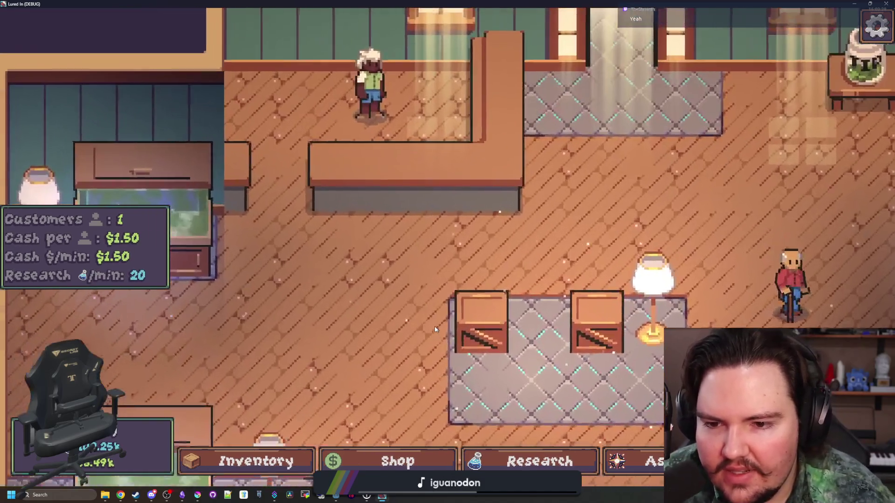
pyautogui.scroll(2, 435, 329)
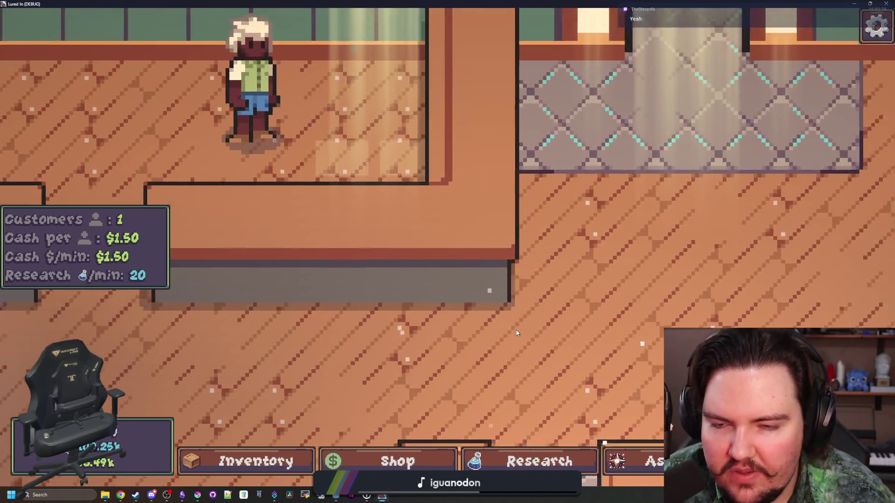
pyautogui.scroll(-1, 415, 262)
pyautogui.scroll(-3, 422, 262)
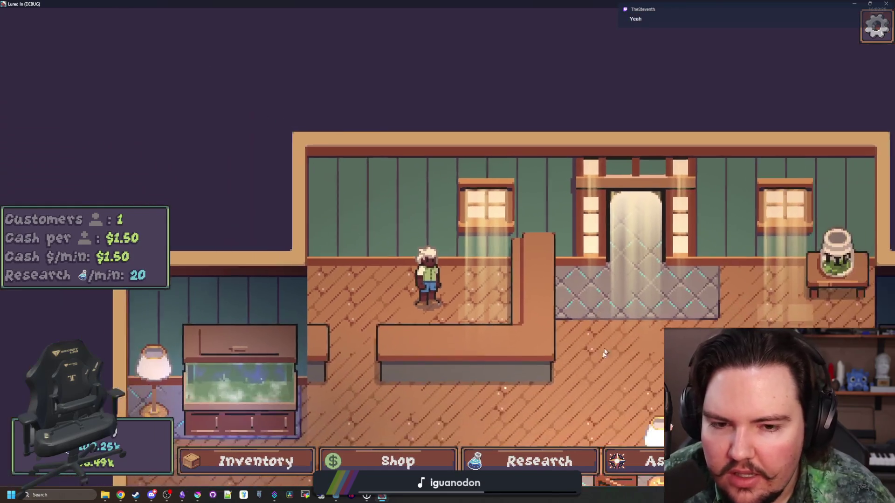
pyautogui.scroll(-3, 516, 253)
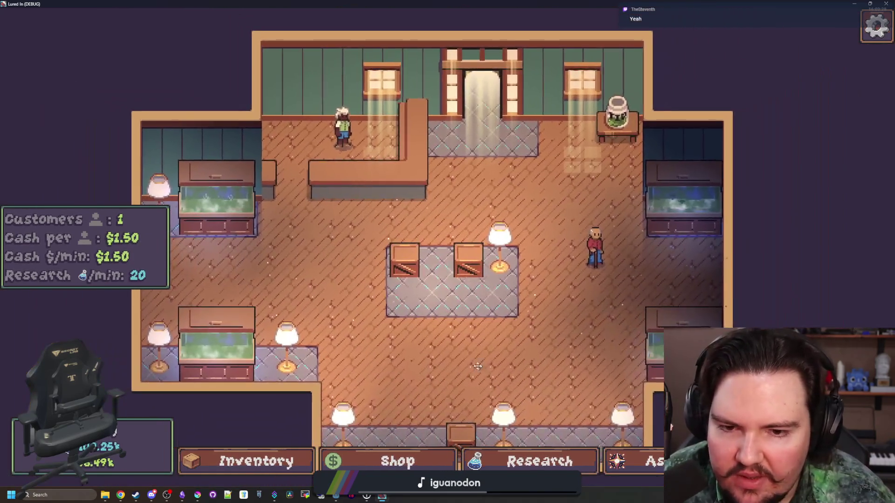
pyautogui.scroll(3, 506, 257)
pyautogui.scroll(-2, 639, 273)
pyautogui.scroll(3, 639, 274)
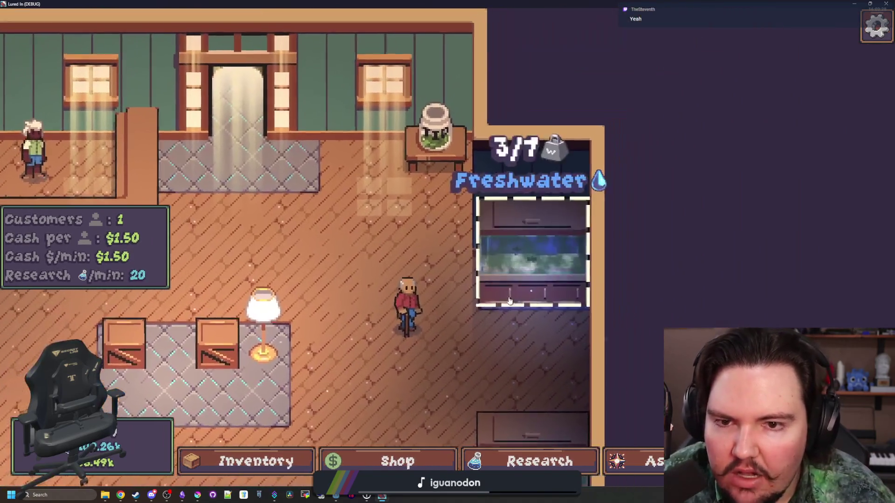
pyautogui.scroll(-3, 513, 209)
pyautogui.scroll(1, 472, 180)
pyautogui.scroll(5, 473, 179)
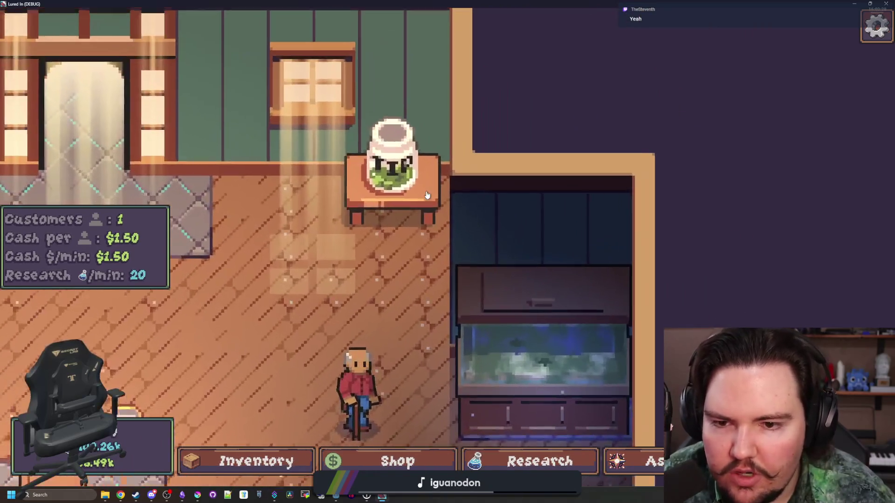
pyautogui.click(376, 138)
pyautogui.click(335, 188)
pyautogui.scroll(-5, 396, 243)
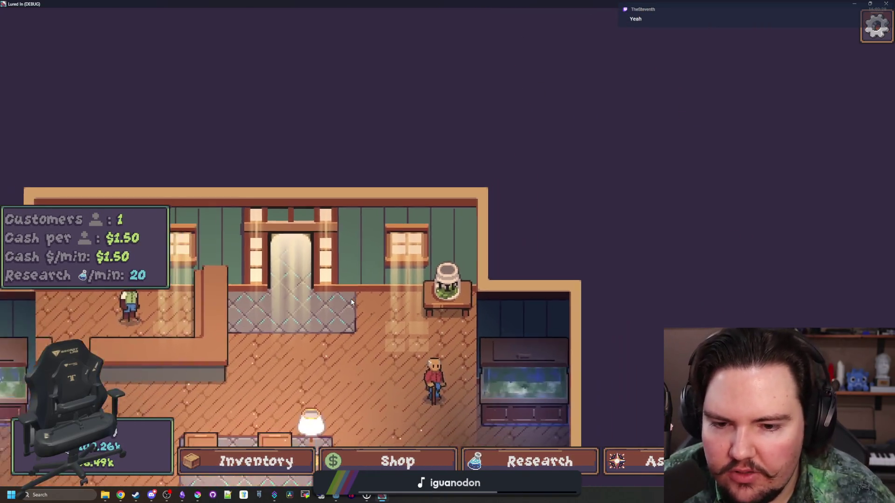
pyautogui.scroll(3, 428, 286)
pyautogui.scroll(-2, 428, 286)
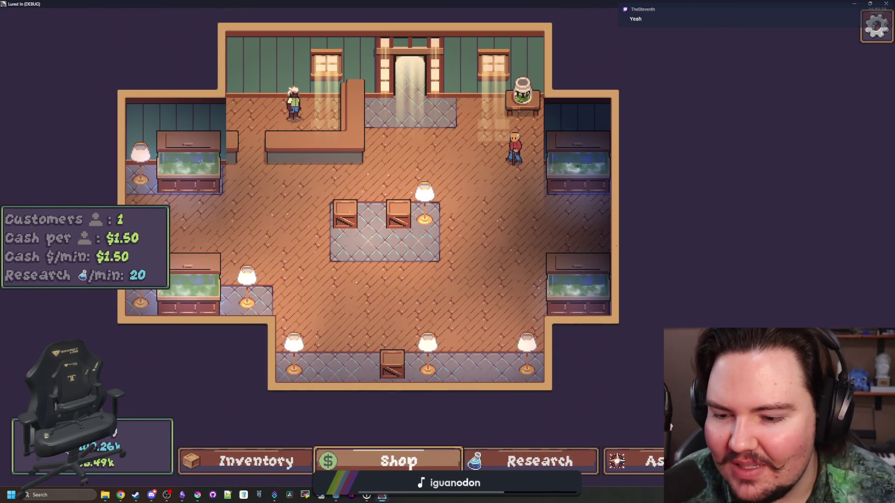
pyautogui.click(394, 461)
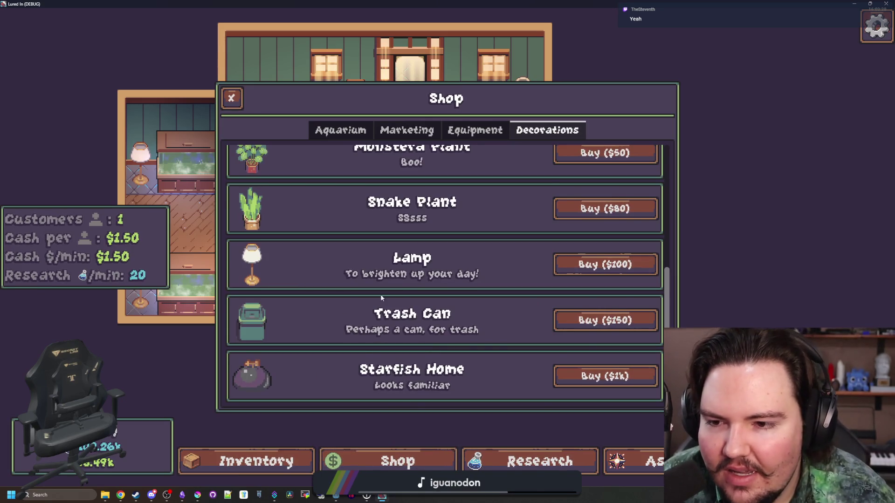
pyautogui.scroll(5, 381, 295)
pyautogui.scroll(-5, 406, 303)
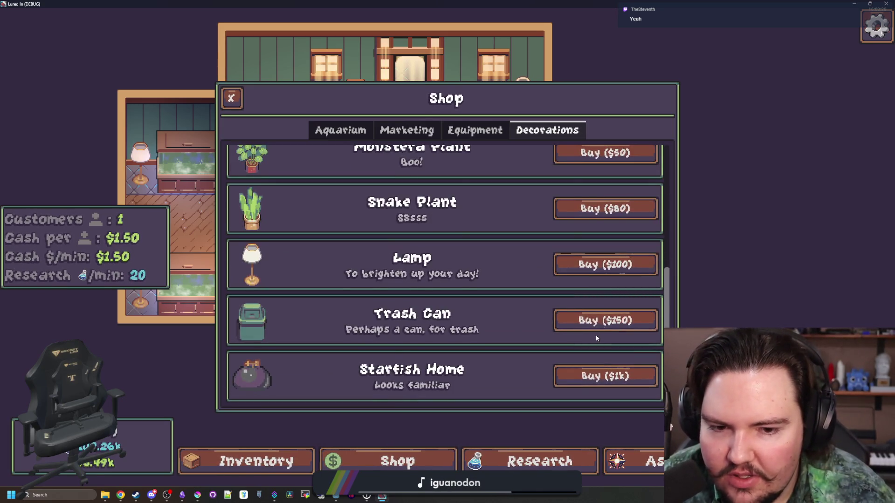
pyautogui.click(605, 320)
pyautogui.scroll(3, 396, 254)
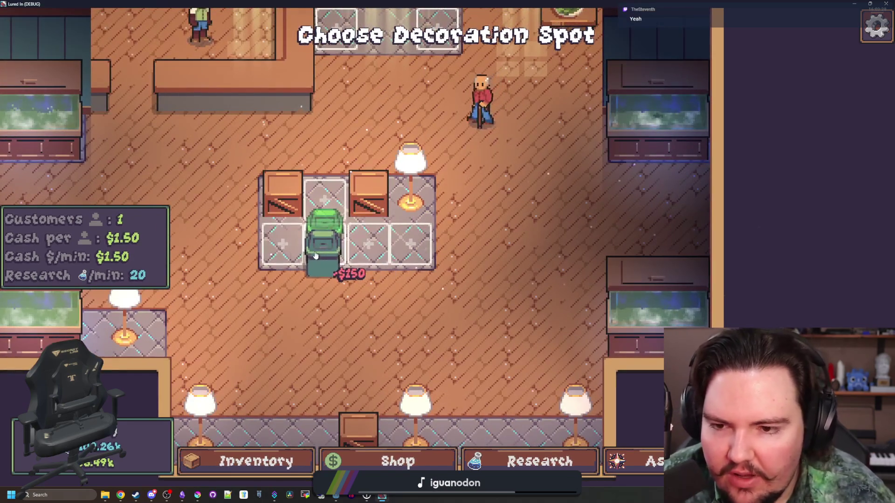
pyautogui.scroll(-1, 326, 266)
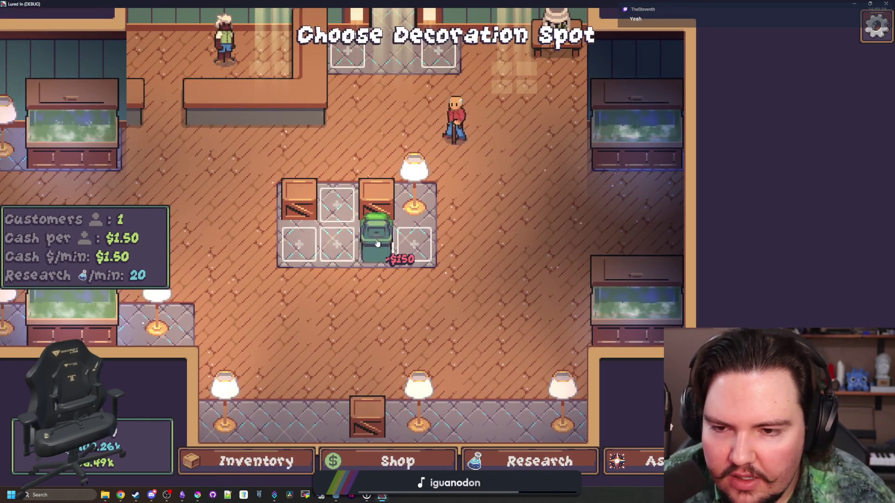
pyautogui.press('w')
pyautogui.scroll(2, 300, 350)
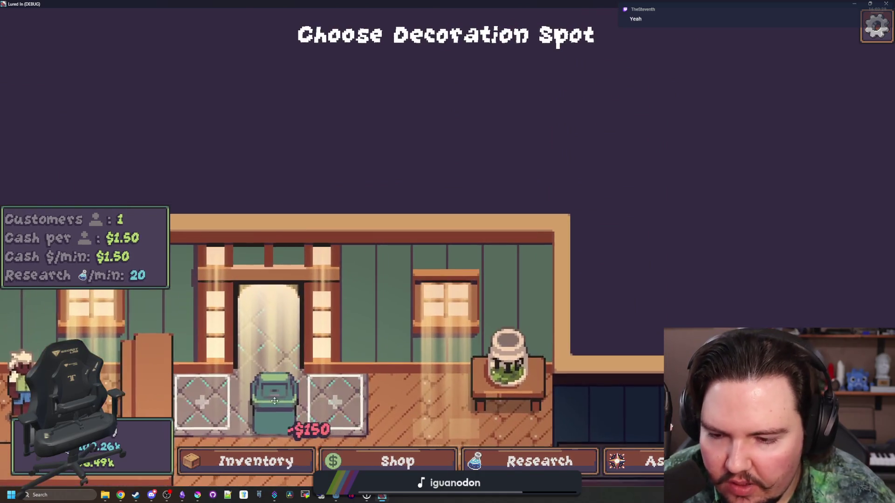
pyautogui.scroll(-3, 411, 252)
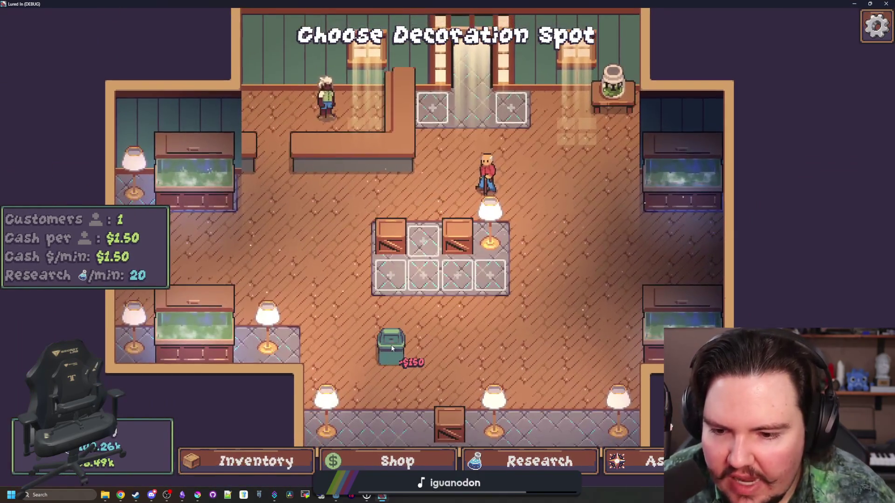
pyautogui.press('w')
pyautogui.press('d')
pyautogui.scroll(1, 390, 260)
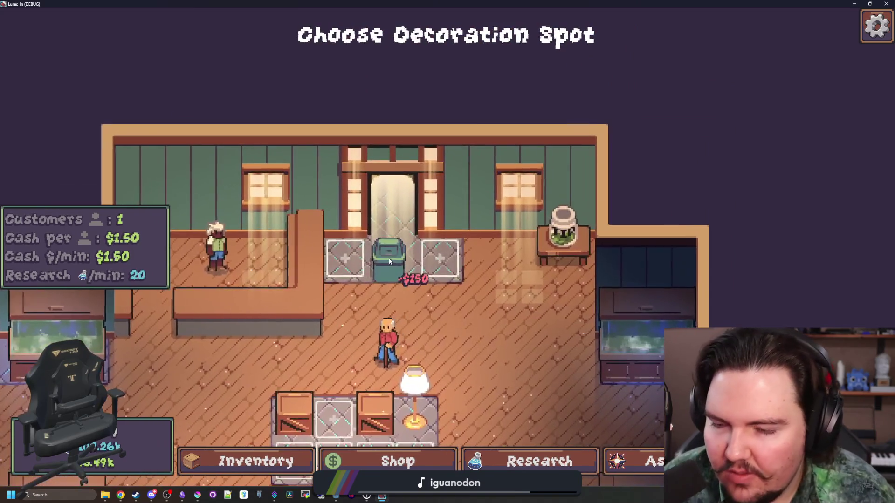
pyautogui.press('s')
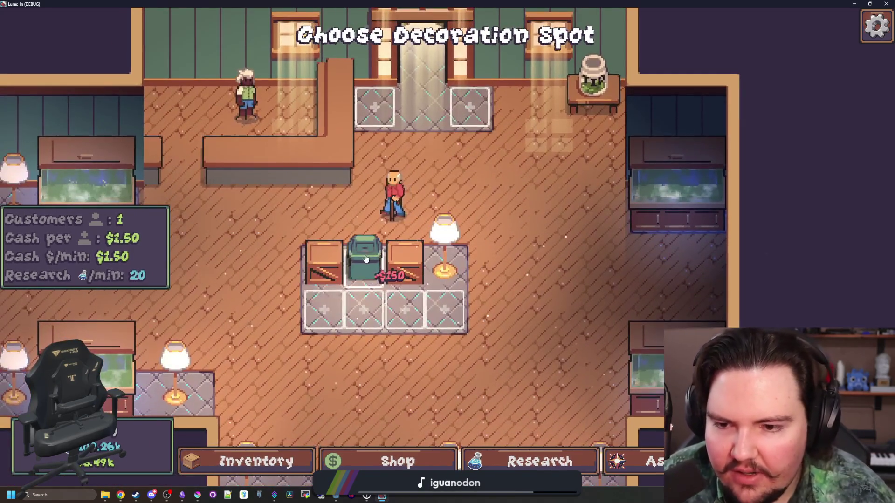
pyautogui.press('Escape')
pyautogui.press('a')
pyautogui.press('s')
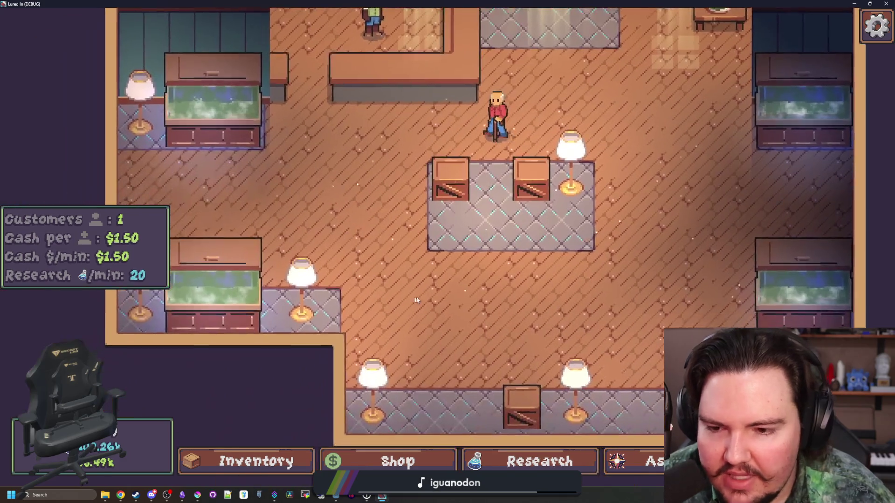
pyautogui.scroll(1, 455, 267)
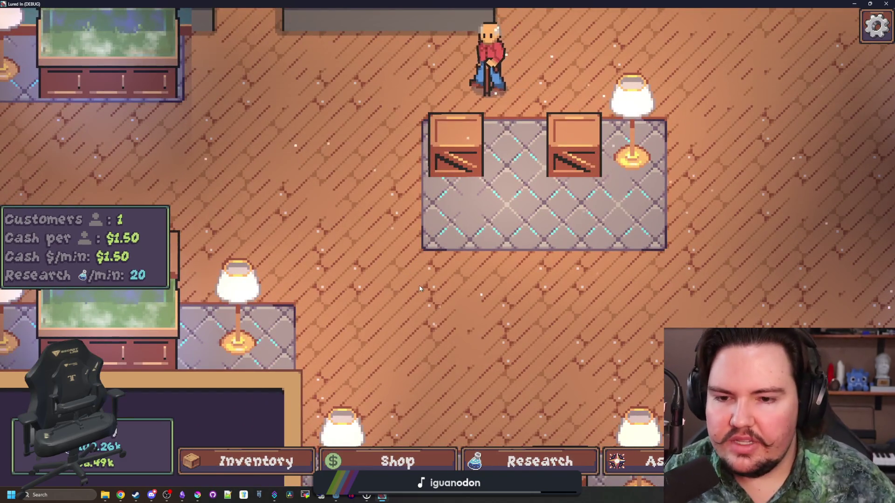
pyautogui.scroll(-1, 334, 225)
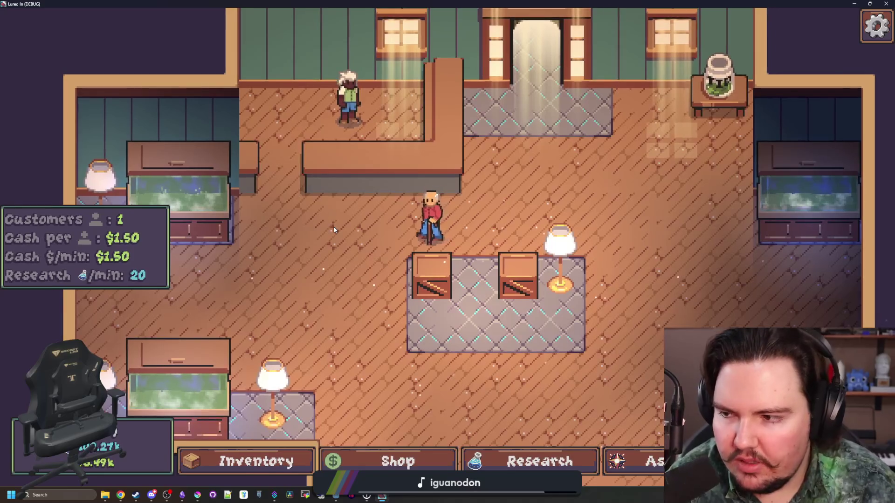
pyautogui.scroll(-2, 333, 226)
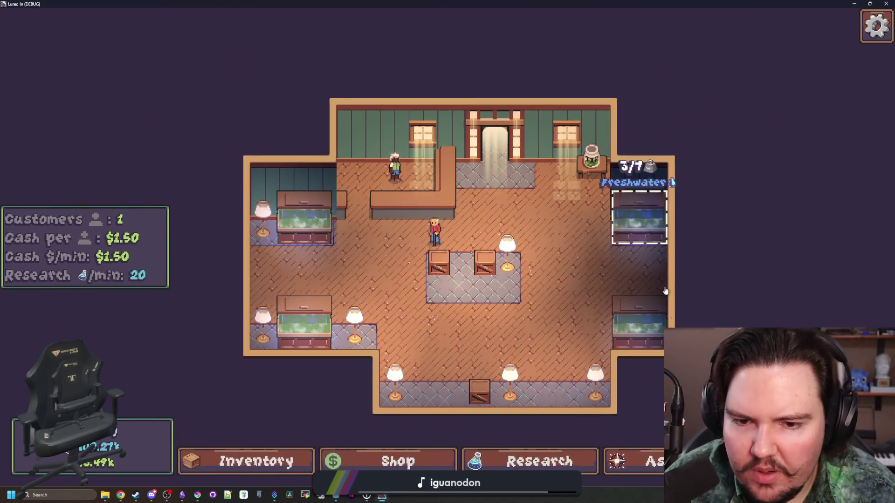
pyautogui.press('d')
pyautogui.press('s')
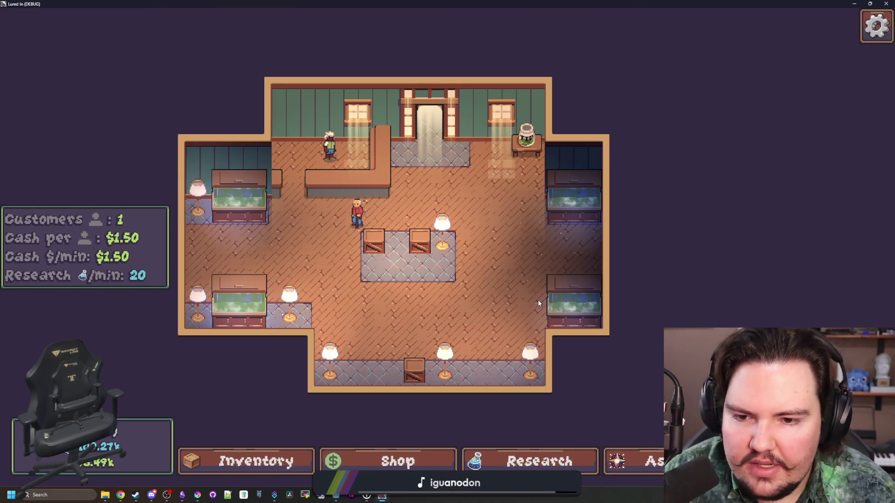
pyautogui.scroll(2, 376, 245)
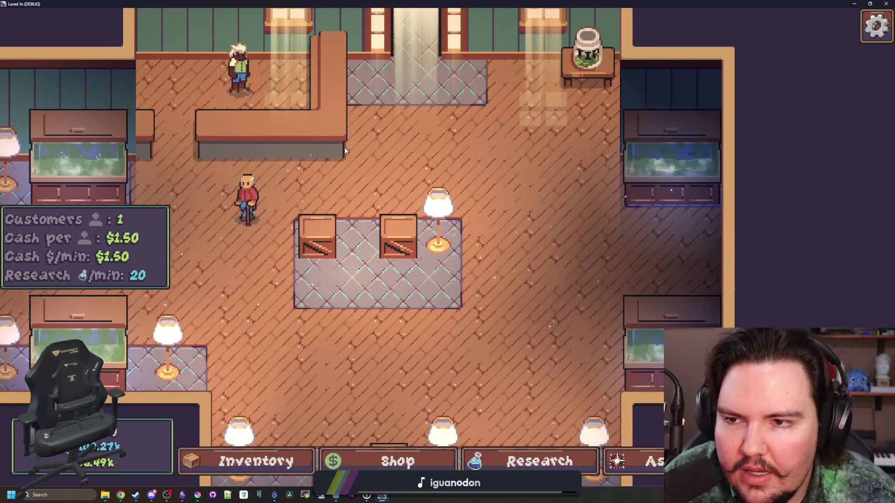
pyautogui.scroll(-3, 345, 150)
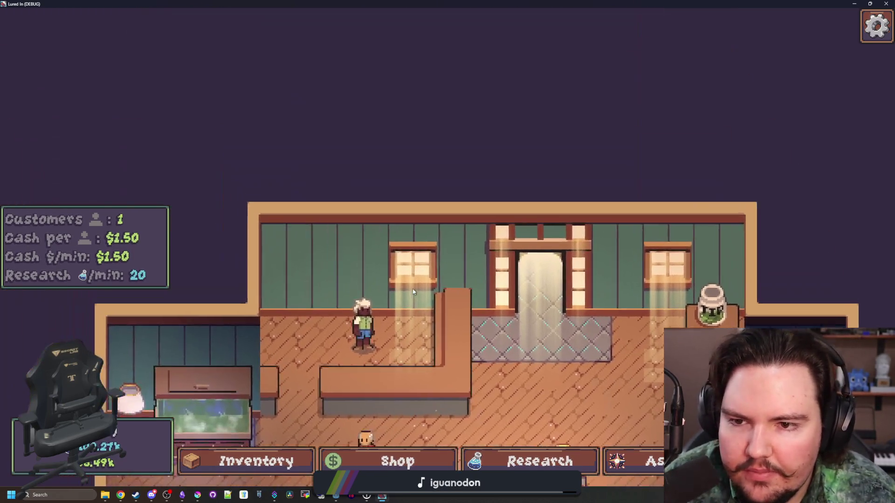
pyautogui.scroll(2, 393, 202)
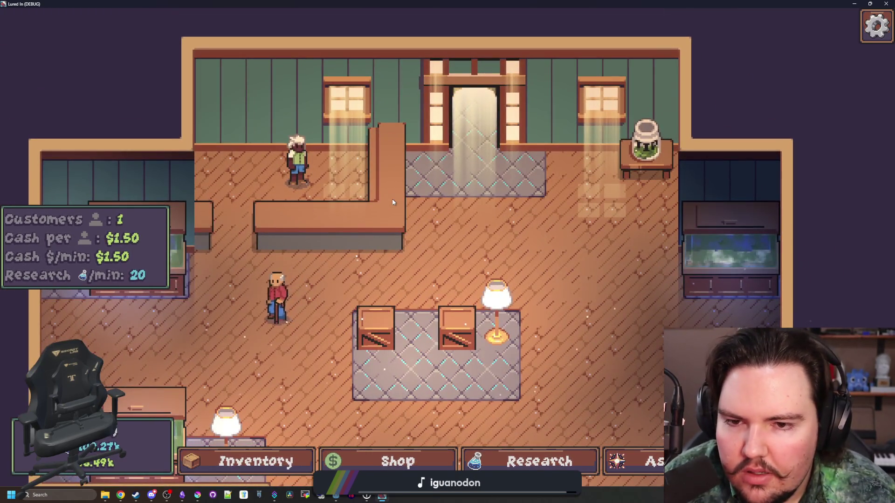
pyautogui.scroll(2, 392, 202)
pyautogui.scroll(-2, 392, 208)
pyautogui.scroll(-1, 390, 205)
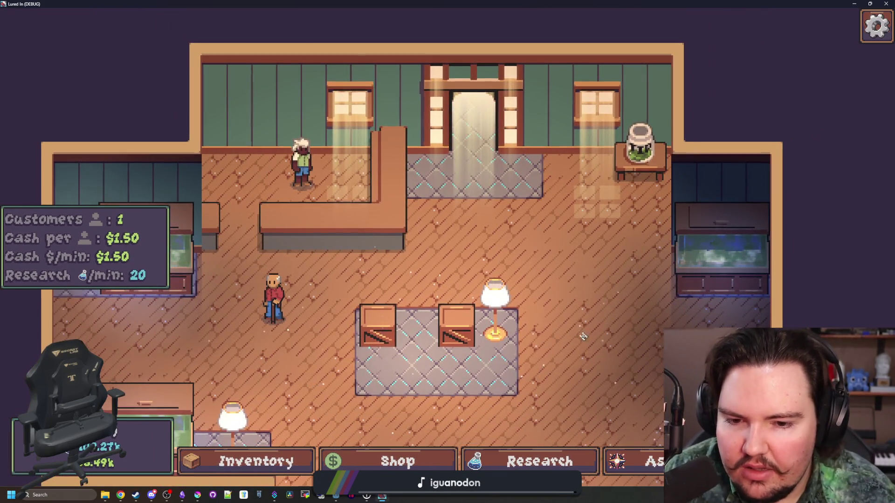
pyautogui.scroll(-1, 546, 276)
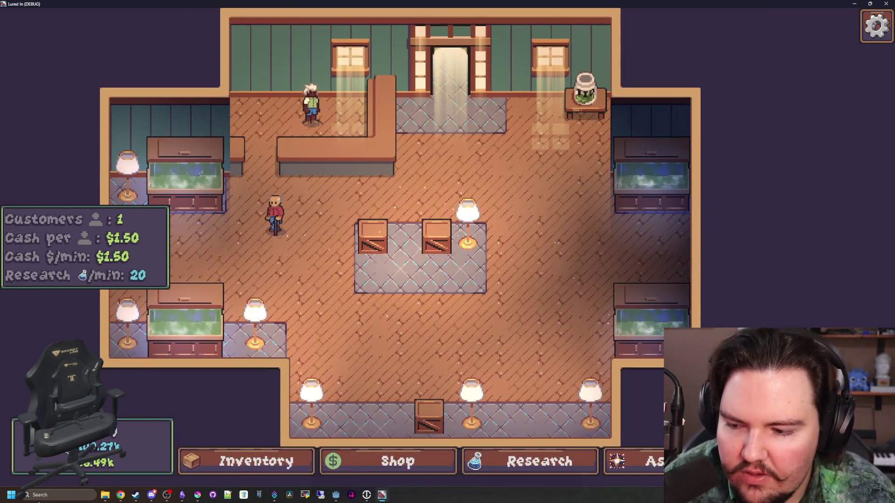
pyautogui.click(46, 497)
# Compute 8 × 32 = 256 in Calculator, copy the result, and minimize Calculator.
pyautogui.write('calculator')
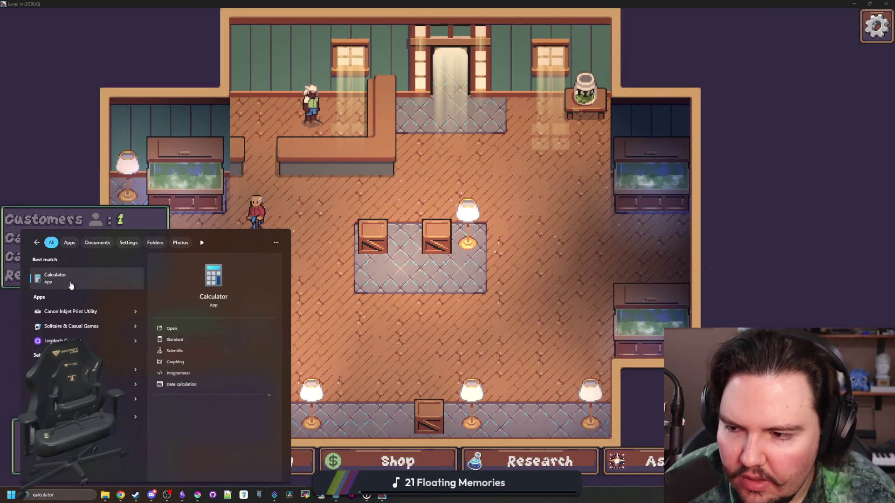
pyautogui.press('Return')
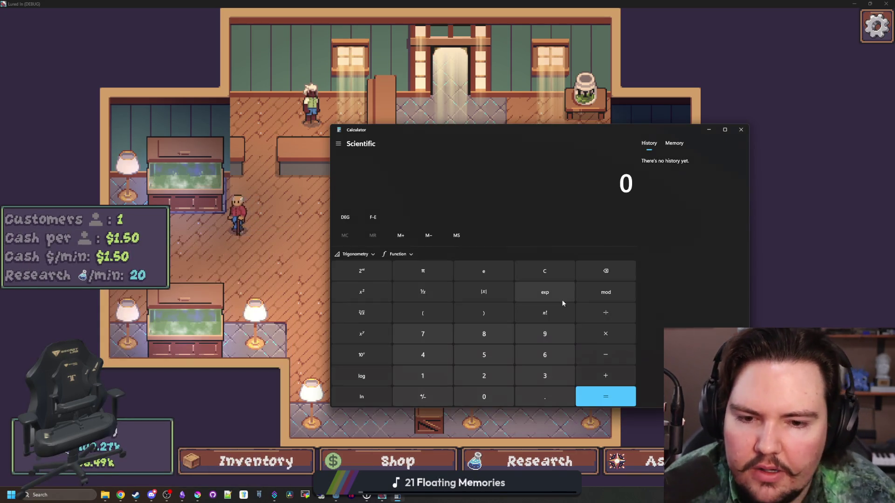
pyautogui.write('8')
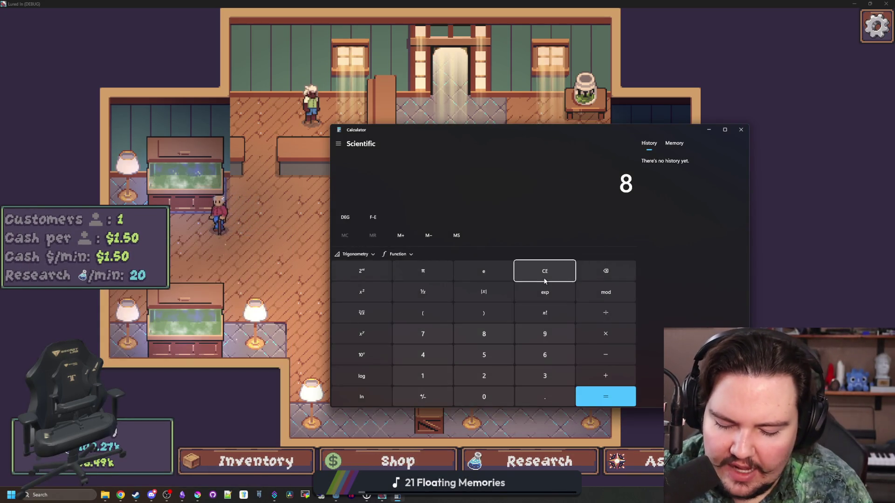
pyautogui.write(' × 32')
pyautogui.press('Return')
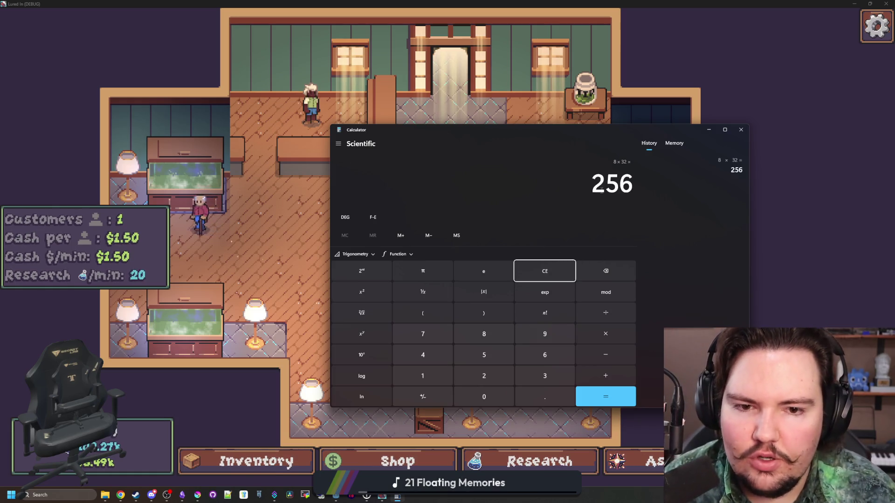
pyautogui.hotkey('ctrl', 'c')
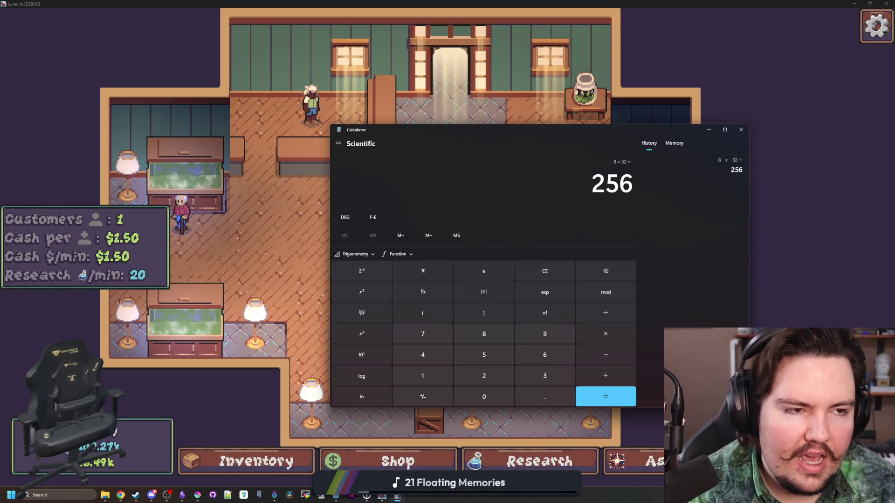
pyautogui.click(706, 130)
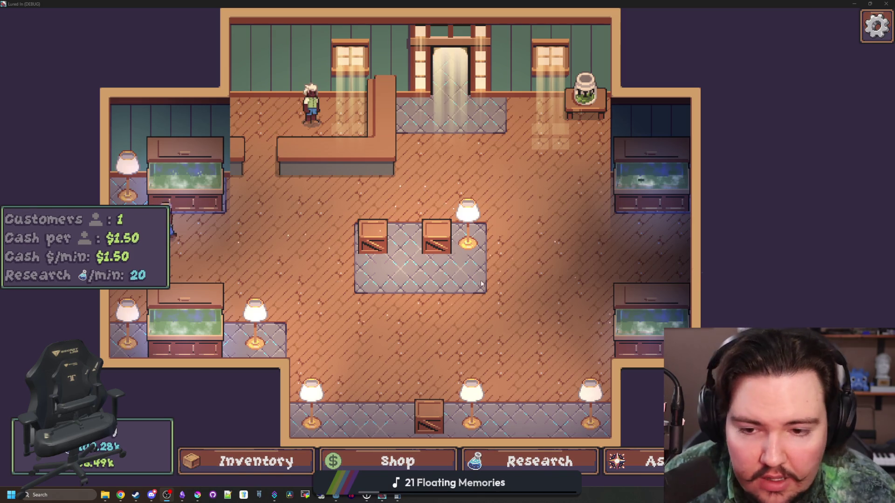
# Pan and zoom the camera back and forth across the shop floor.
pyautogui.press('a')
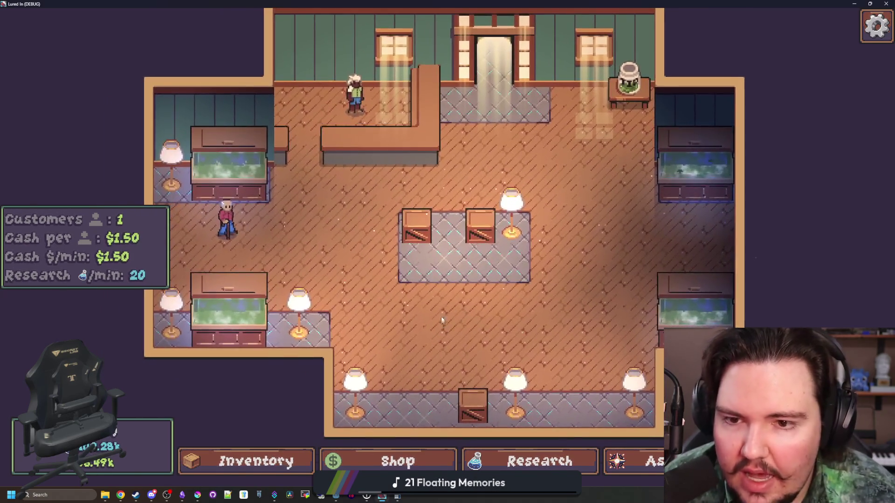
pyautogui.press('d')
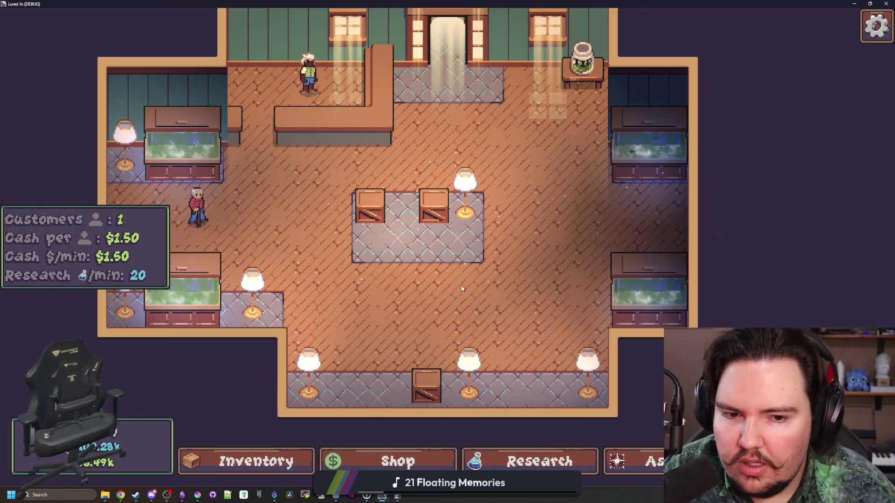
pyautogui.scroll(-4, 462, 288)
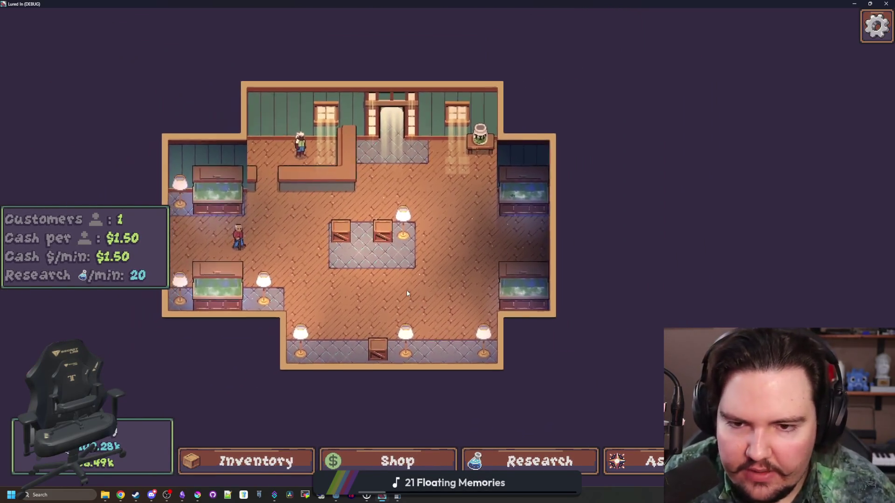
pyautogui.scroll(1, 407, 294)
pyautogui.press('a')
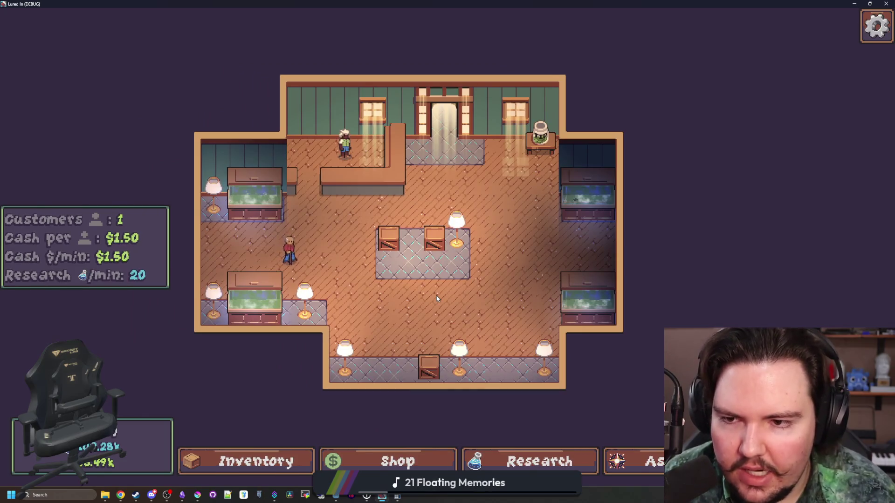
pyautogui.press('d')
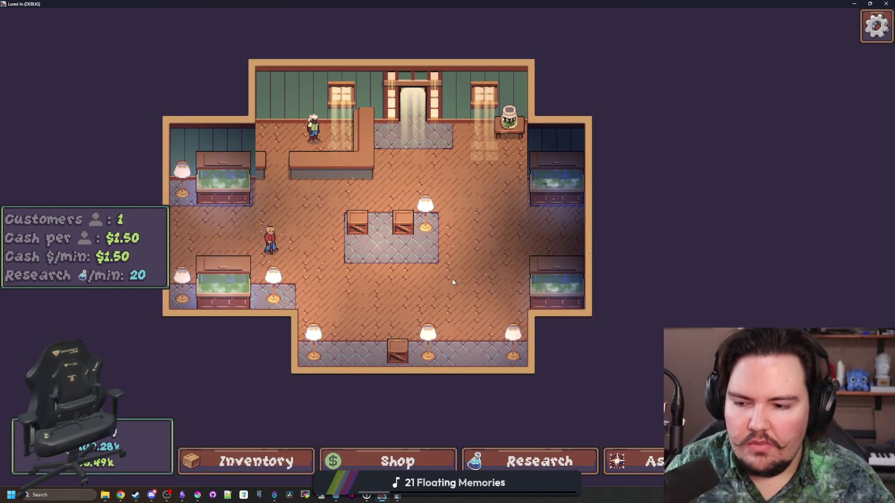
# Open and close the pause menu, then open and dismiss the crate's edit options.
pyautogui.press('Escape')
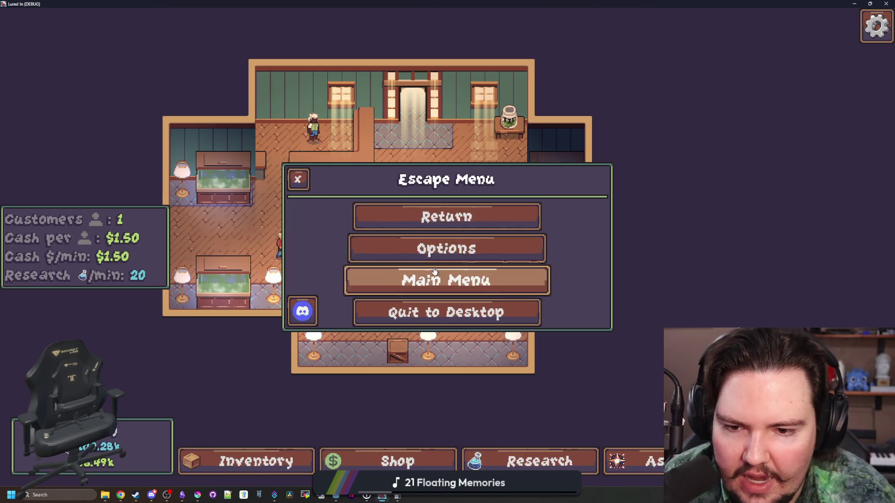
pyautogui.click(298, 179)
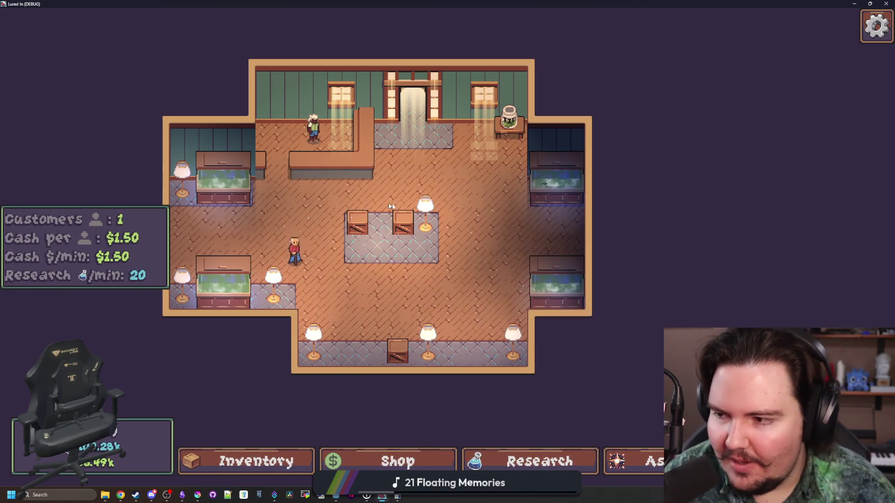
pyautogui.click(394, 235)
pyautogui.click(486, 177)
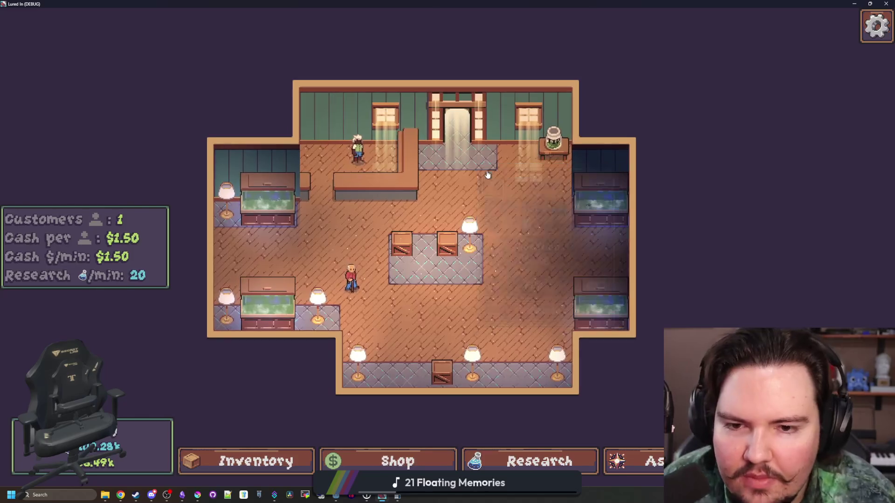
# Zoom and pan around the shop again, then take the game window out of fullscreen.
pyautogui.scroll(3, 412, 295)
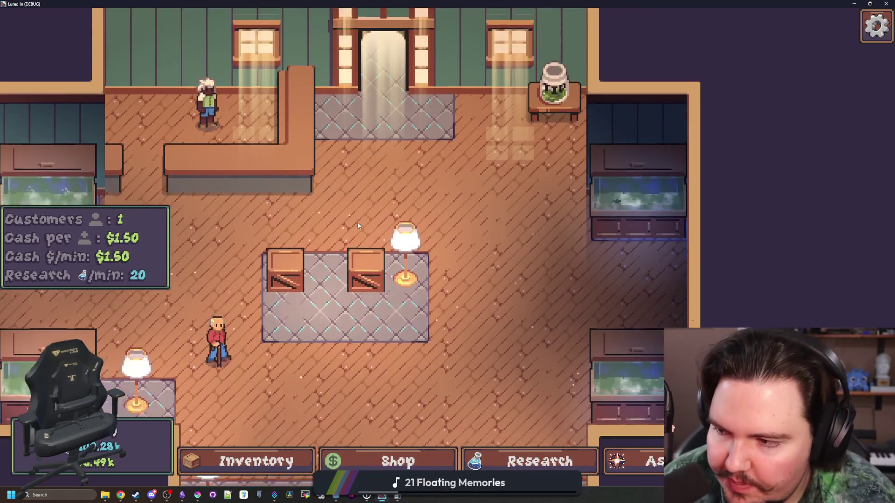
pyautogui.scroll(-5, 357, 223)
pyautogui.scroll(3, 517, 248)
pyautogui.scroll(3, 477, 301)
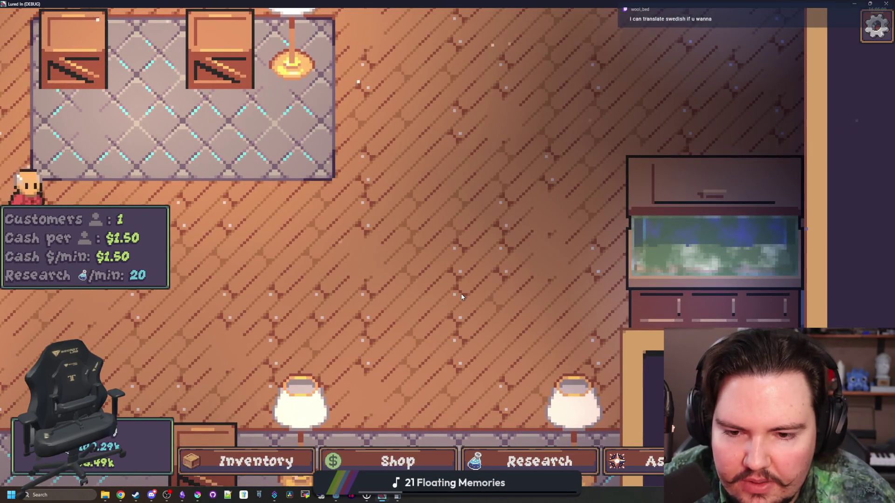
pyautogui.scroll(-3, 461, 297)
pyautogui.hotkey('w', 'a')
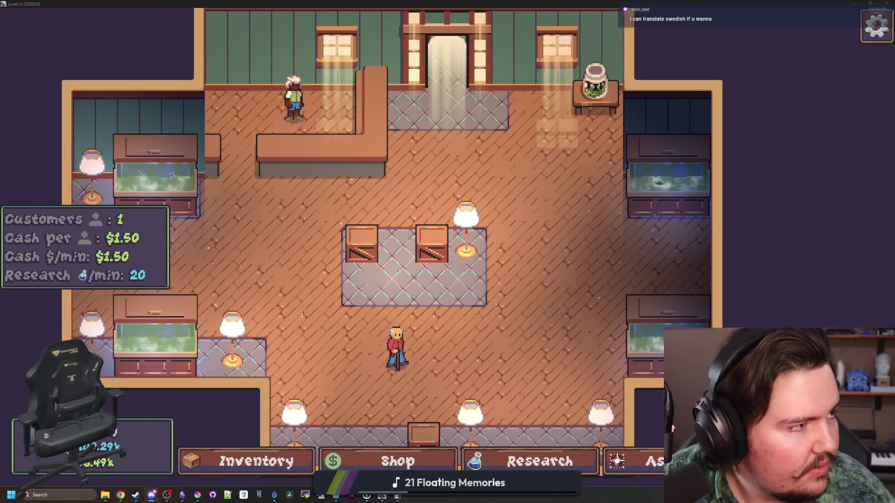
pyautogui.doubleClick(654, 3)
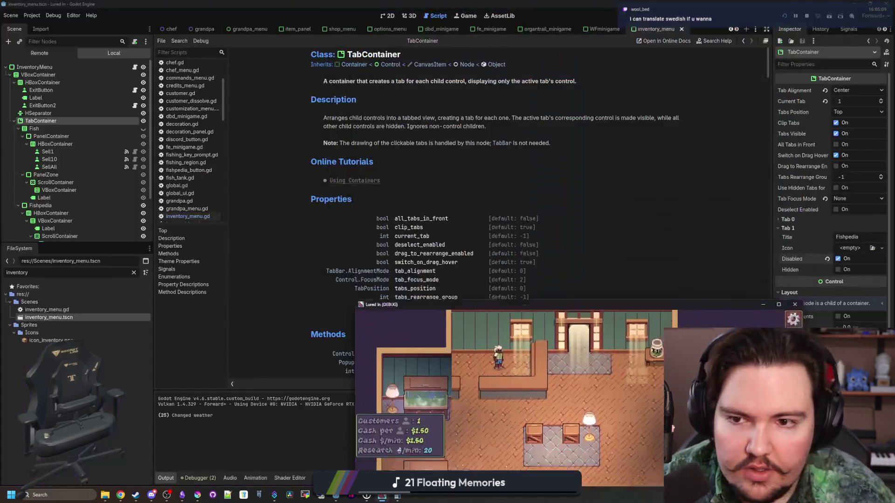
# Move the game window to the top-left and bring the Lured In Translations sheet forward.
pyautogui.moveTo(477, 316); pyautogui.dragTo(200, 33)
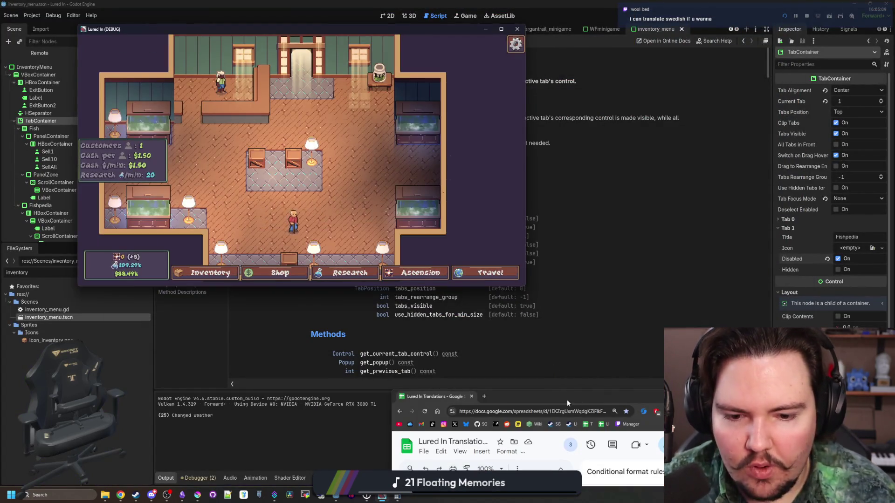
pyautogui.doubleClick(536, 396)
pyautogui.scroll(-20, 295, 302)
pyautogui.scroll(-15, 295, 302)
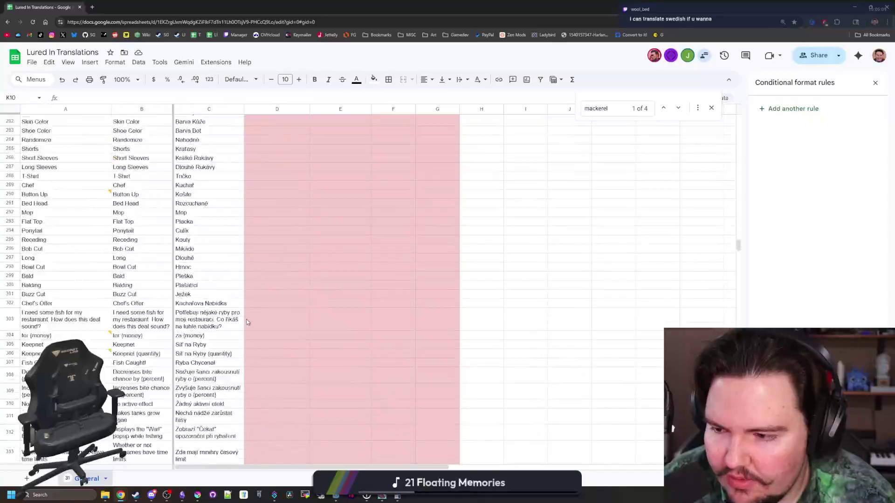
pyautogui.scroll(4, 247, 320)
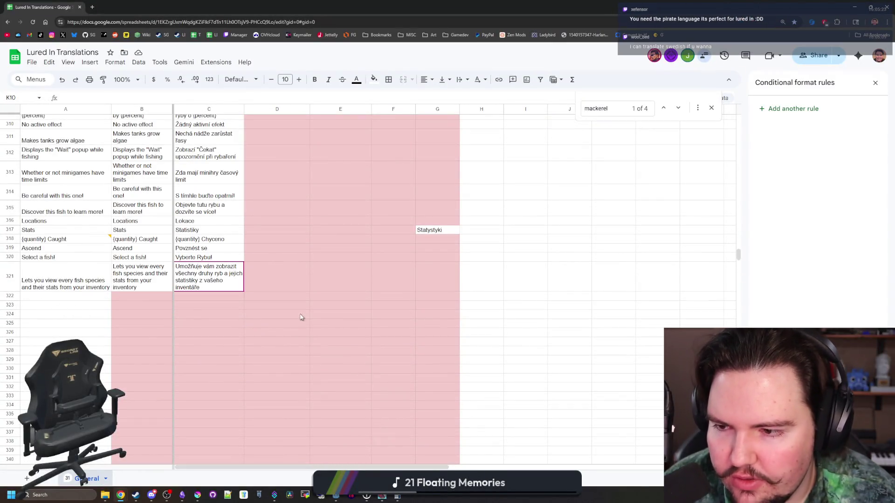
pyautogui.scroll(3, 301, 309)
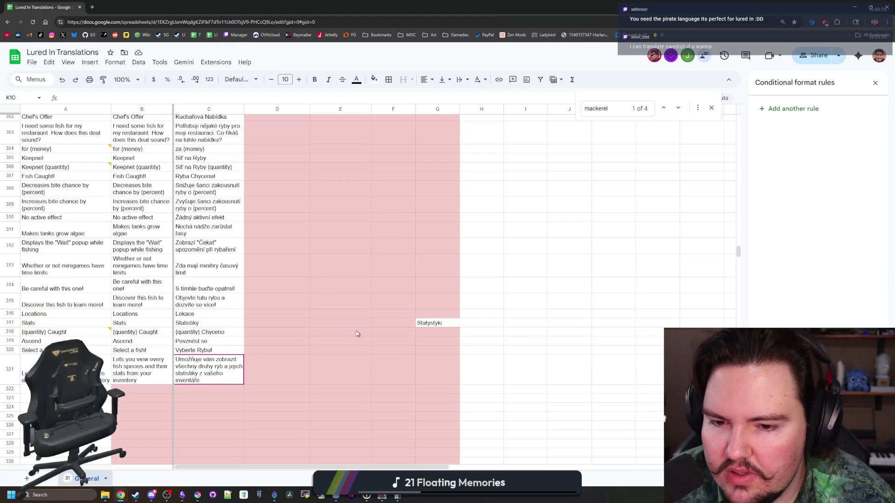
# Inspect G317, I5, F1's German count formula and H1–H2, then maximize the browser and open a new tab.
pyautogui.click(434, 325)
pyautogui.scroll(20, 432, 323)
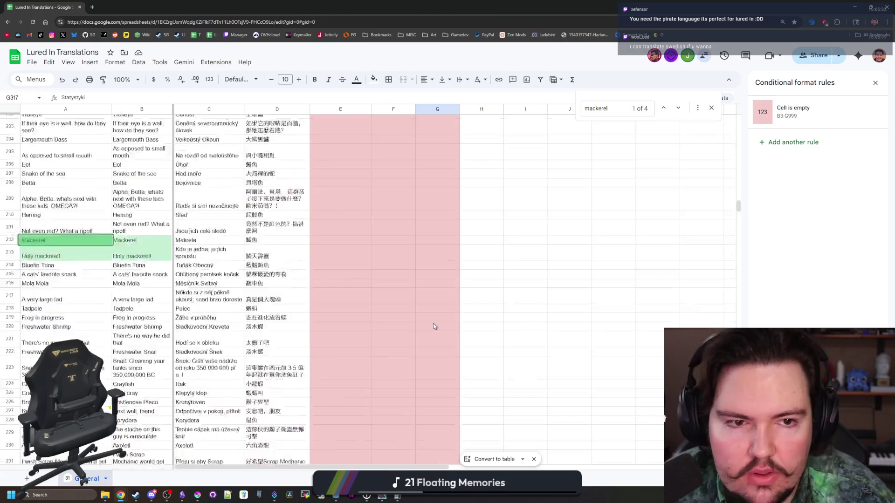
pyautogui.click(530, 156)
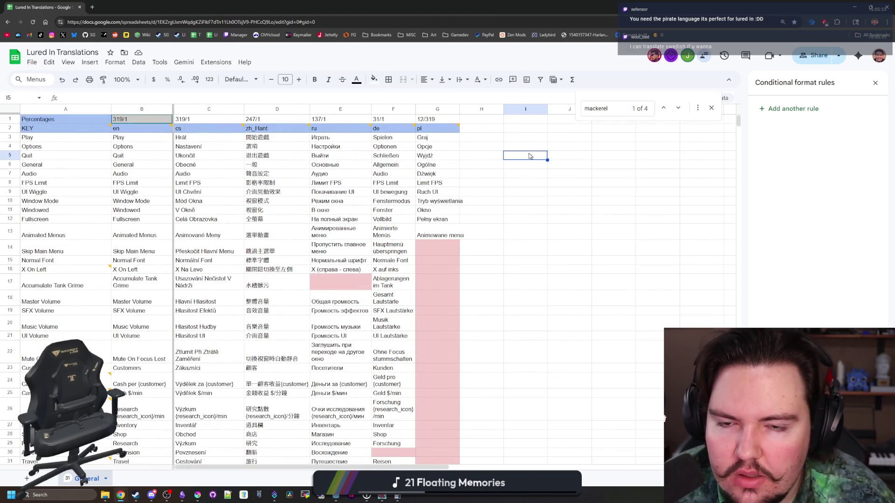
pyautogui.click(394, 119)
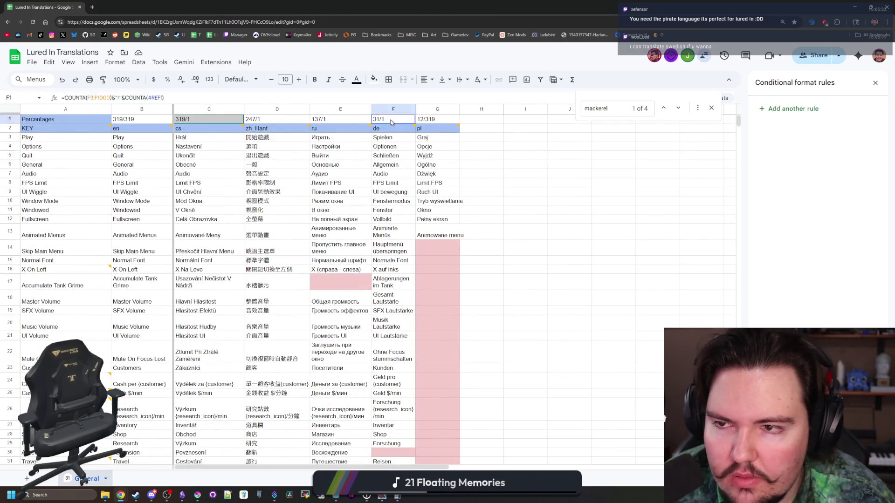
pyautogui.click(474, 120)
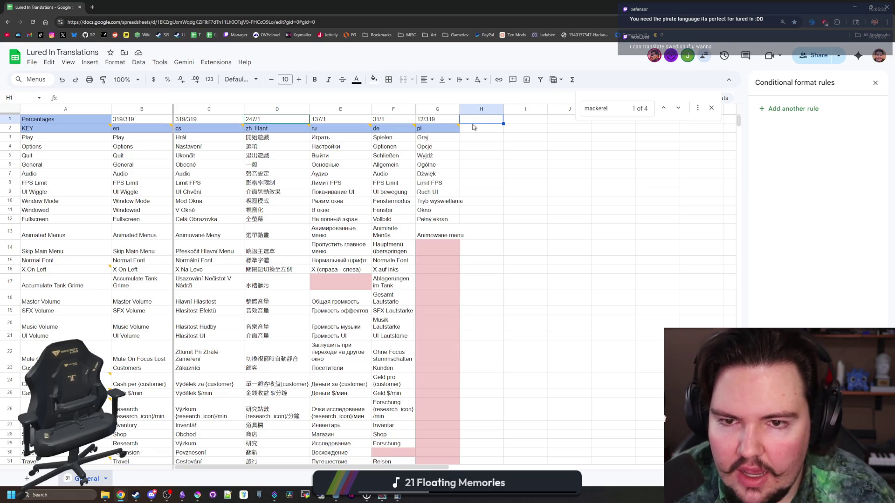
pyautogui.click(473, 127)
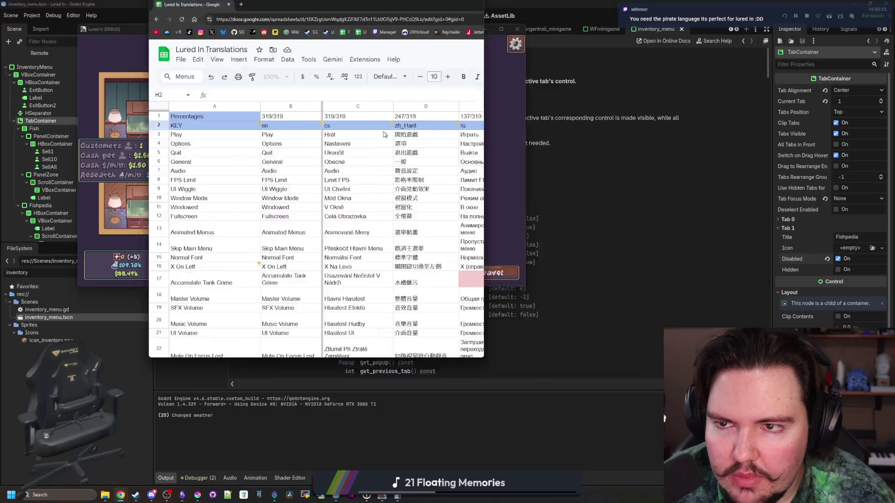
pyautogui.moveTo(262, 14); pyautogui.dragTo(323, 3)
pyautogui.hotkey('ctrl', 't')
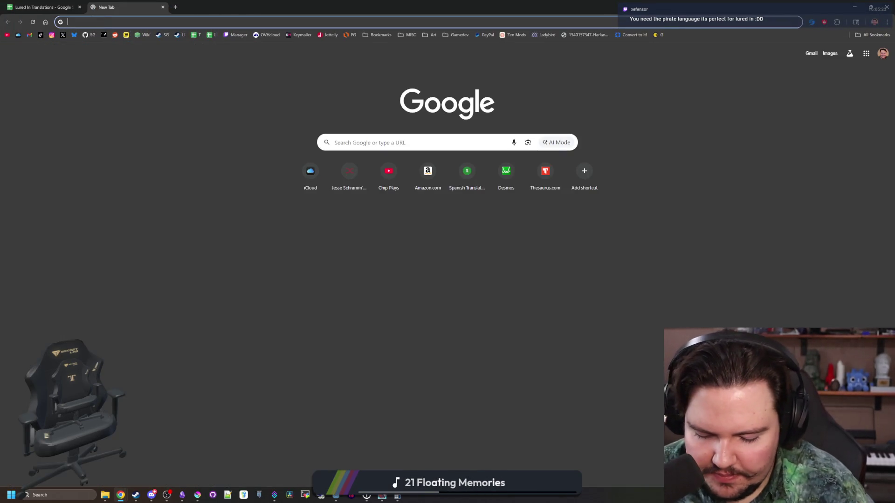
# Search 'godot locales' and open the Godot Docs Locale codes page.
pyautogui.write('godot locales')
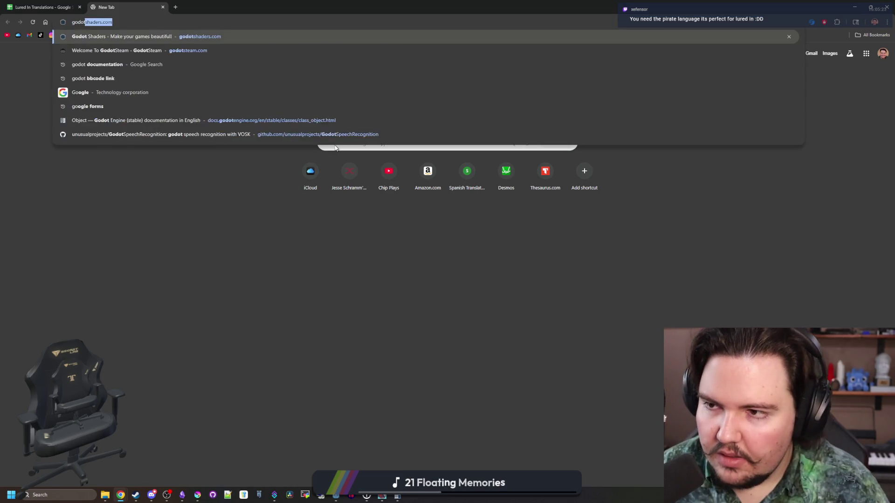
pyautogui.press('Return')
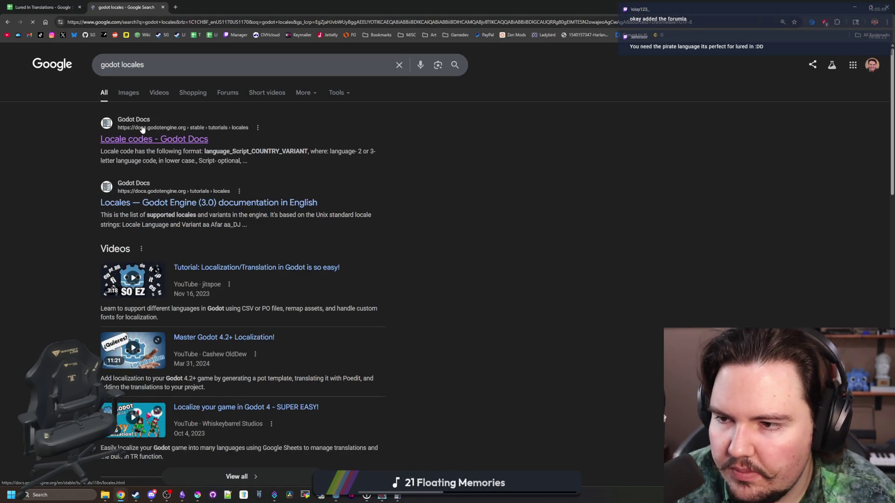
pyautogui.click(142, 127)
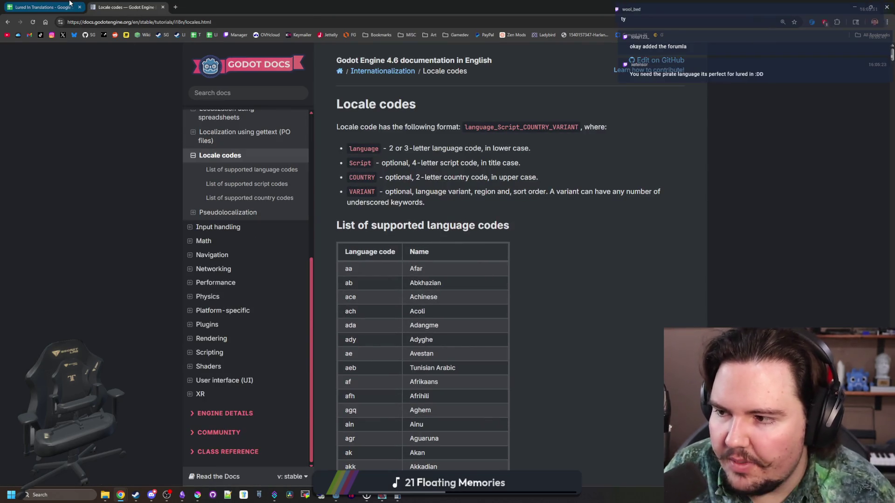
pyautogui.click(42, 7)
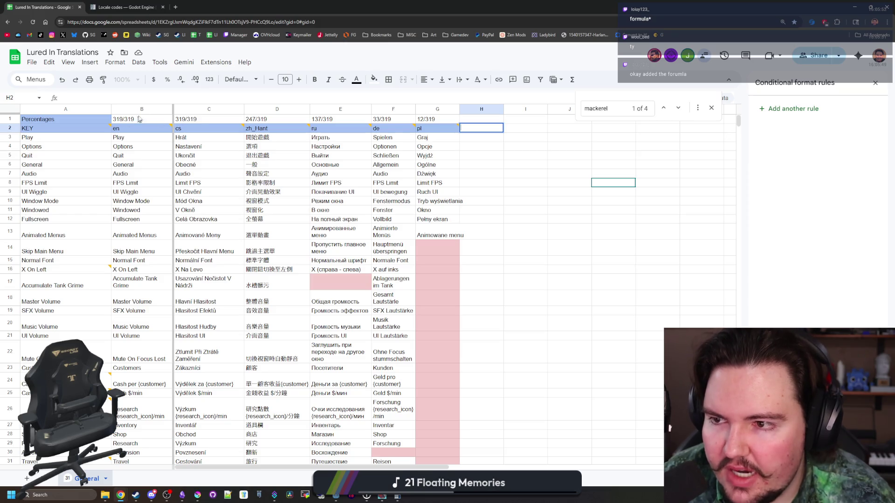
# Look up Swedish's language code on the Godot locale codes page.
pyautogui.scroll(-20, 252, 264)
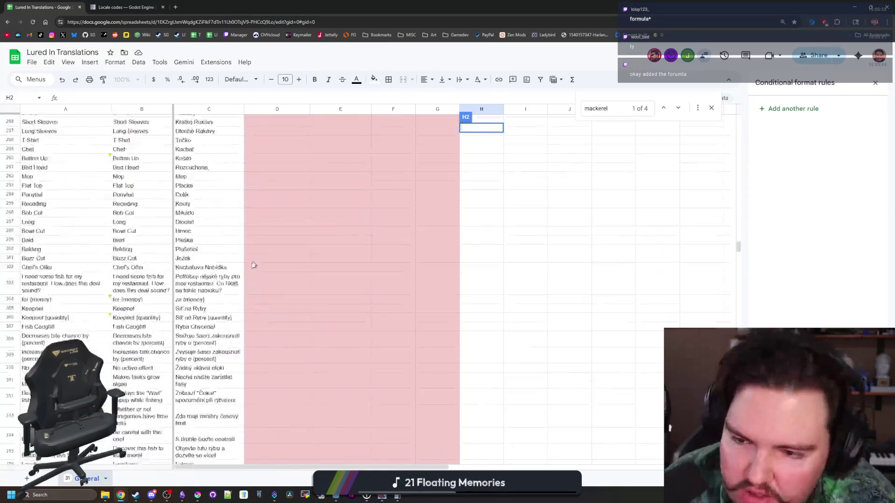
pyautogui.scroll(20, 251, 264)
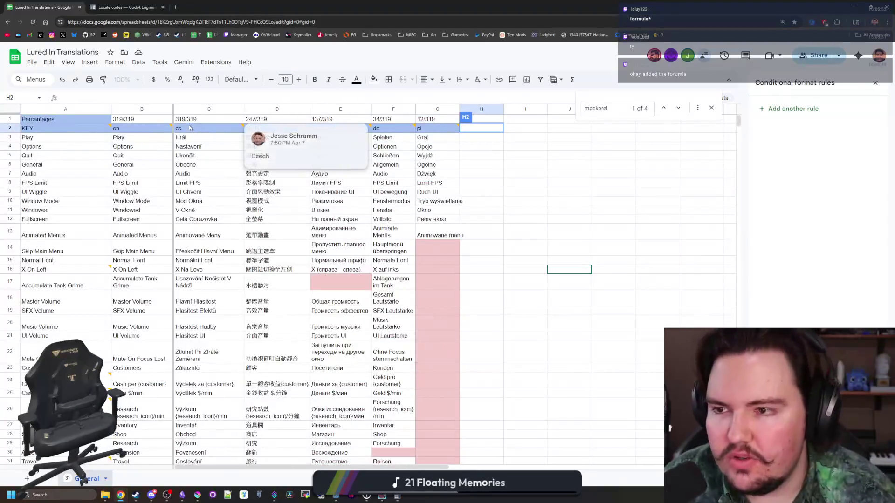
pyautogui.click(124, 7)
pyautogui.click(44, 7)
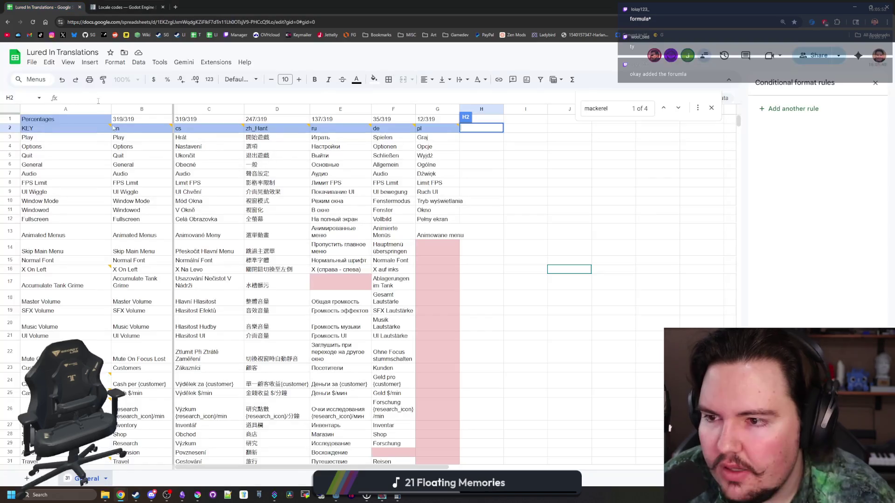
pyautogui.scroll(-10, 132, 160)
pyautogui.scroll(10, 139, 164)
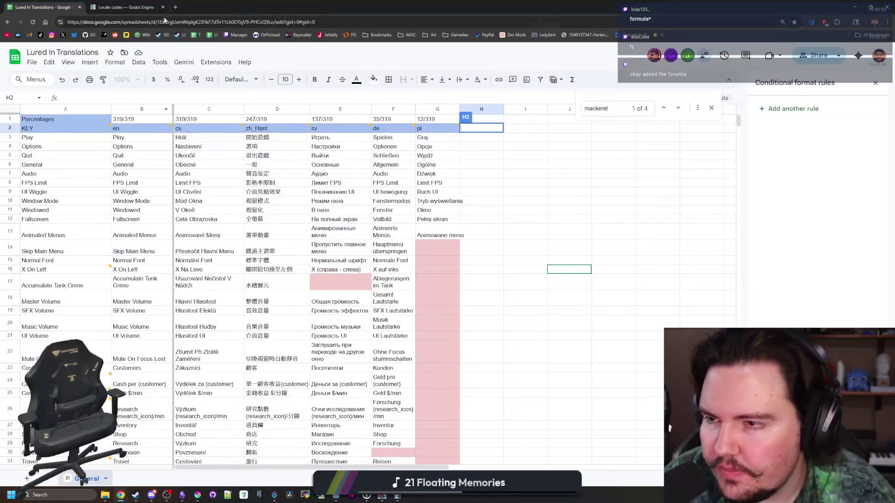
pyautogui.click(139, 7)
pyautogui.hotkey('ctrl', 'f')
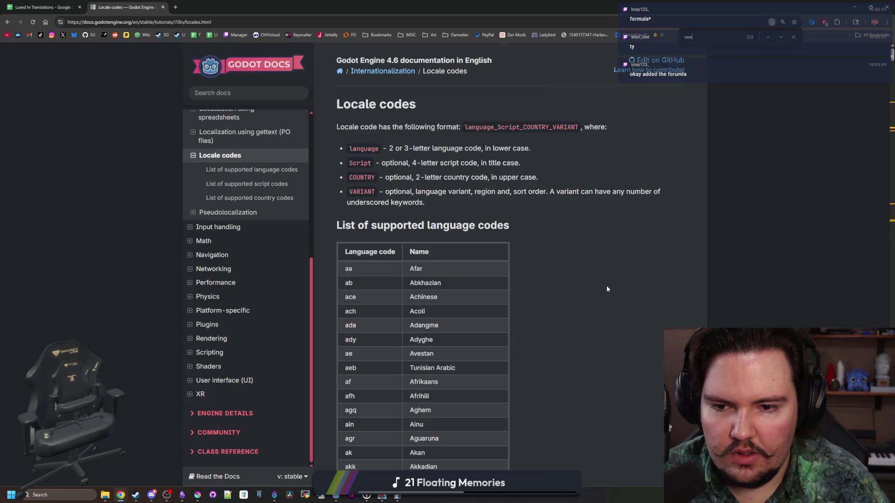
pyautogui.press('Return')
pyautogui.click(44, 7)
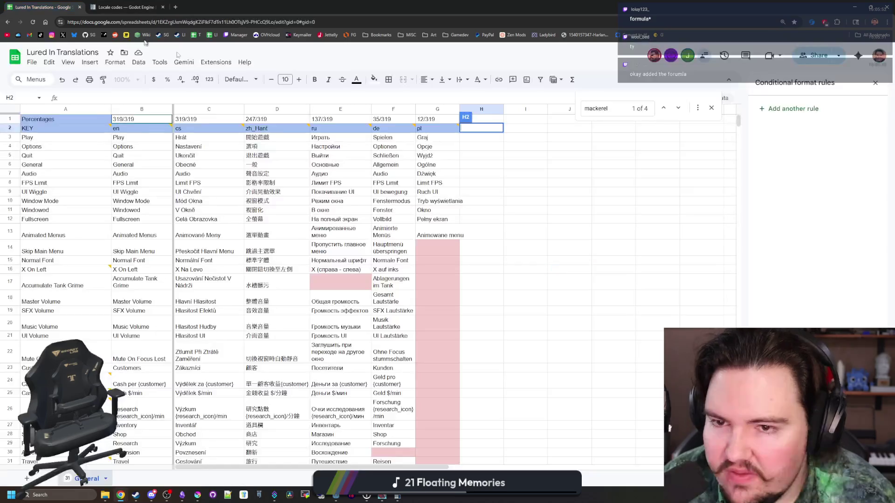
# Enter sv in H2, add the comment 'Swedish', and give H2 a light-blue fill.
pyautogui.write('sv')
pyautogui.press('Return')
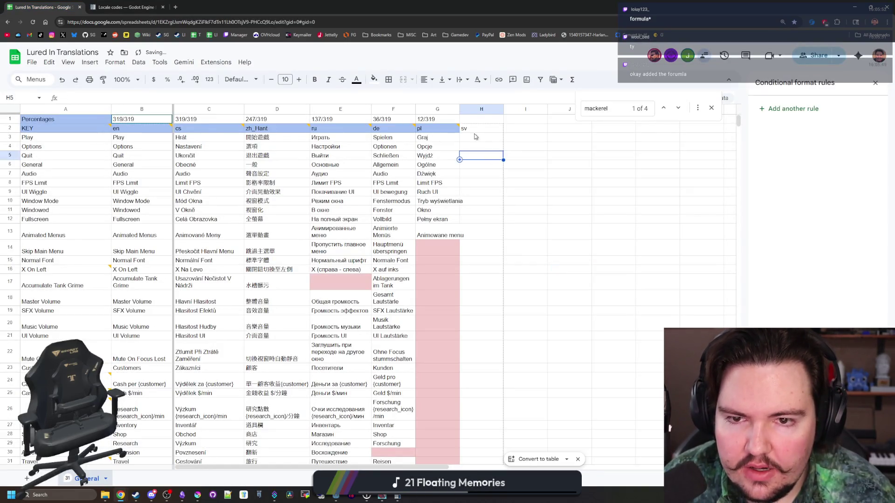
pyautogui.rightClick(476, 129)
pyautogui.click(518, 399)
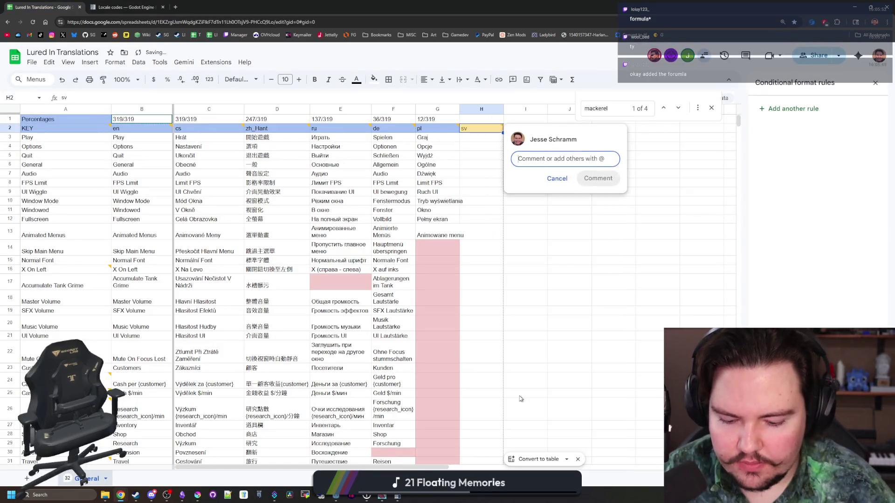
pyautogui.write('Swedish')
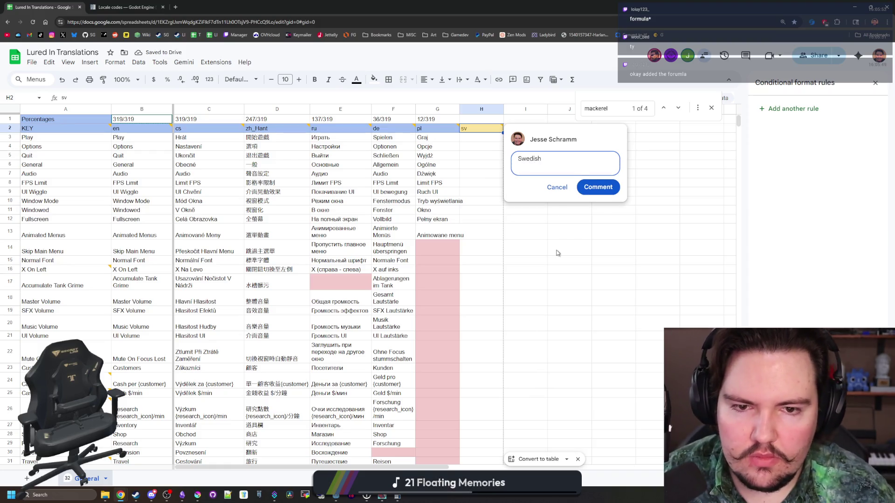
pyautogui.click(606, 180)
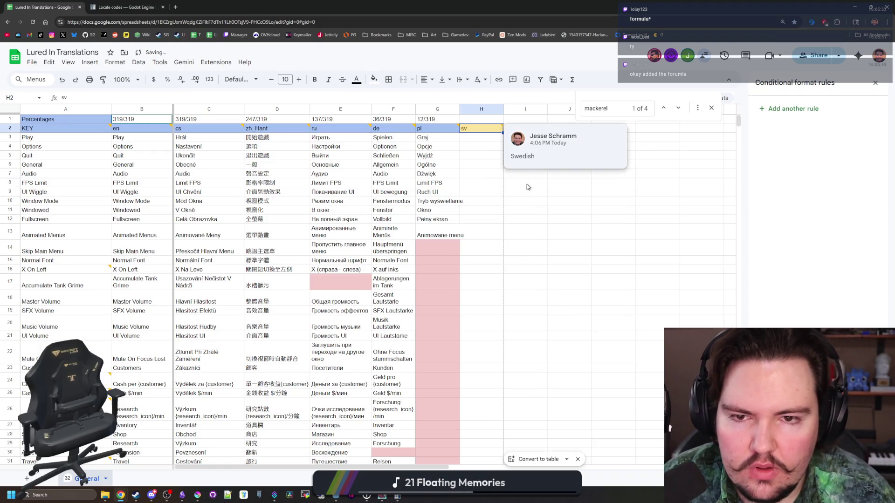
pyautogui.click(374, 79)
pyautogui.click(437, 139)
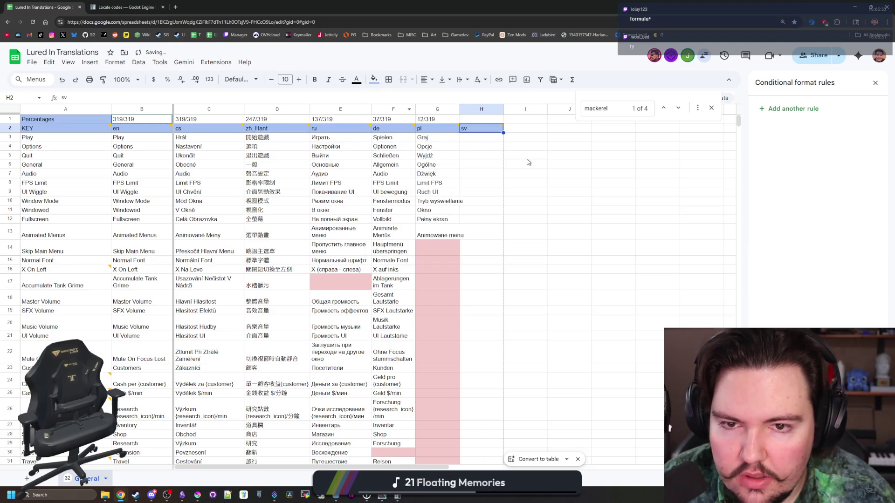
# Copy G1's COUNTA counter formula and paste it into H1.
pyautogui.click(437, 119)
pyautogui.moveTo(86, 97); pyautogui.dragTo(181, 97)
pyautogui.hotkey('ctrl', 'a')
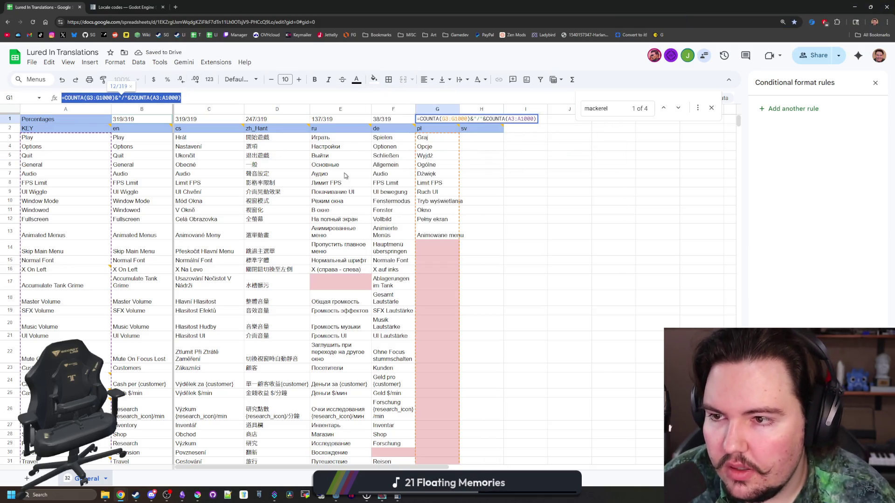
pyautogui.hotkey('ctrl', 'c')
pyautogui.press('Escape')
pyautogui.click(482, 121)
pyautogui.hotkey('ctrl', 'v')
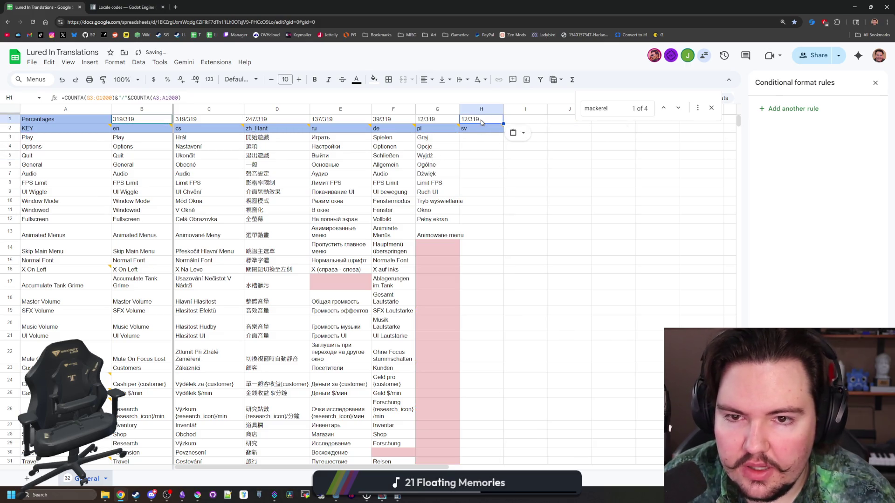
# Change H1's formula range to H3:H so it counts the sv column, showing 0/319.
pyautogui.doubleClick(482, 119)
pyautogui.press('Escape')
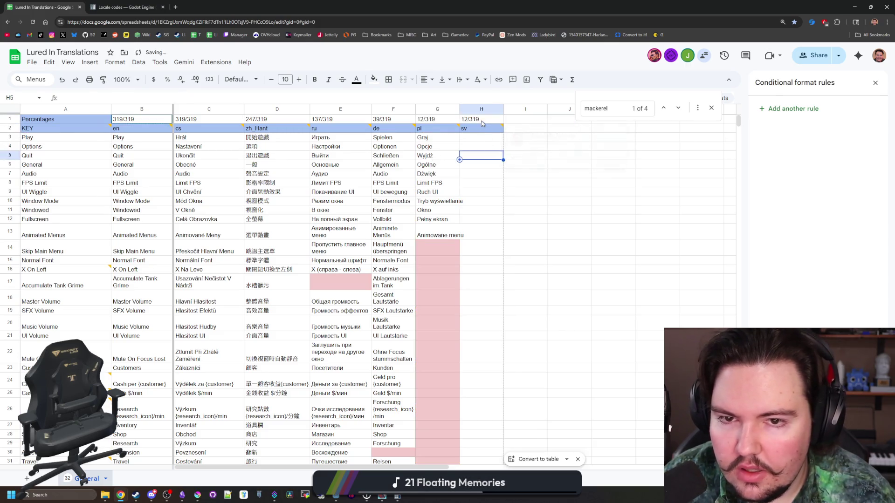
pyautogui.click(90, 98)
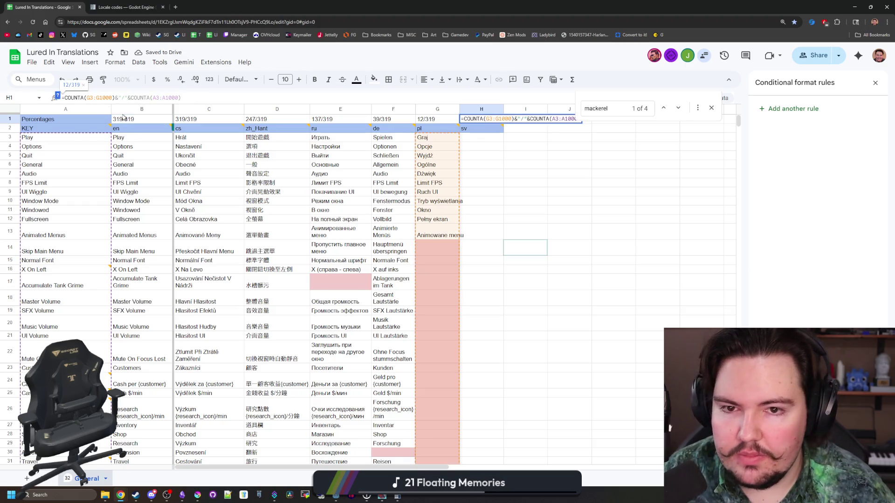
pyautogui.press('BackSpace')
pyautogui.press('BackSpace')
pyautogui.press('BackSpace')
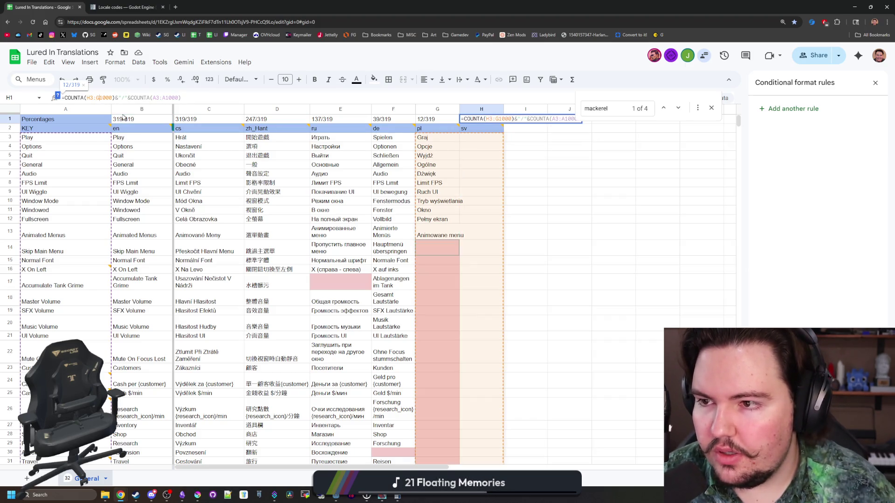
pyautogui.write('H3:H')
pyautogui.click(508, 167)
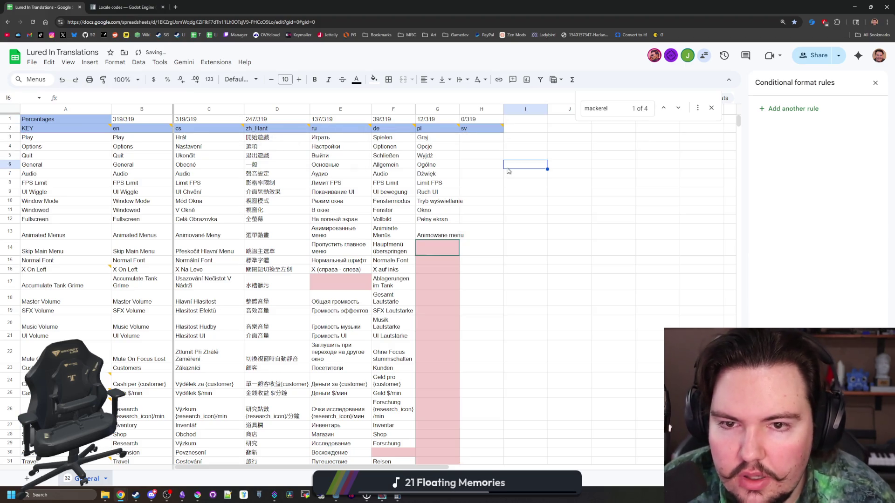
pyautogui.click(478, 123)
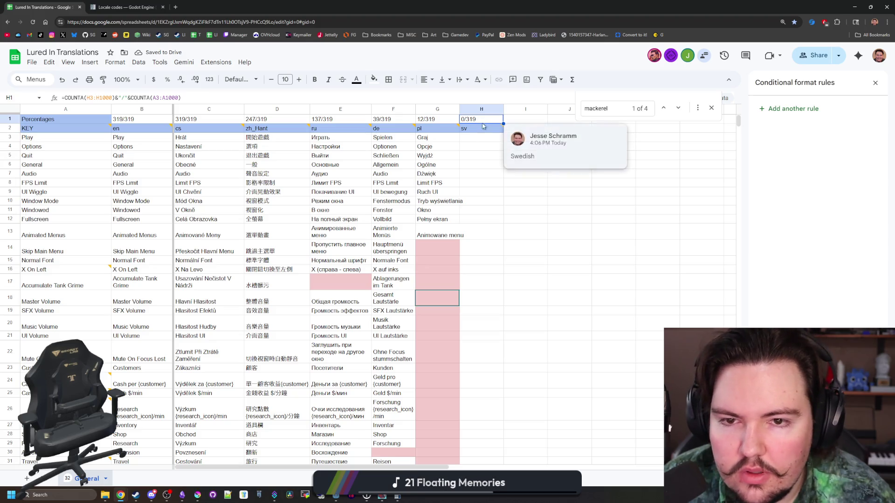
pyautogui.moveTo(488, 133)
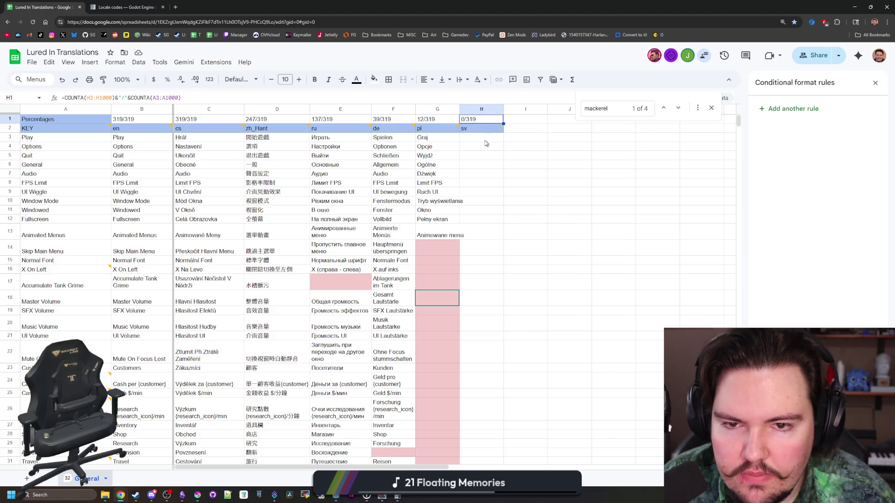
pyautogui.click(442, 256)
# Extend the 'Is empty' highlighting rule's range to B3:H999.
pyautogui.click(810, 125)
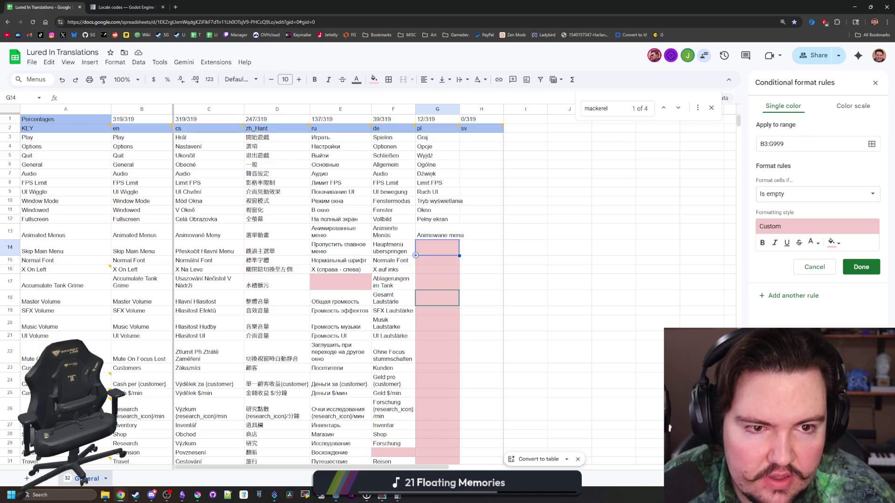
pyautogui.click(770, 144)
pyautogui.write('H')
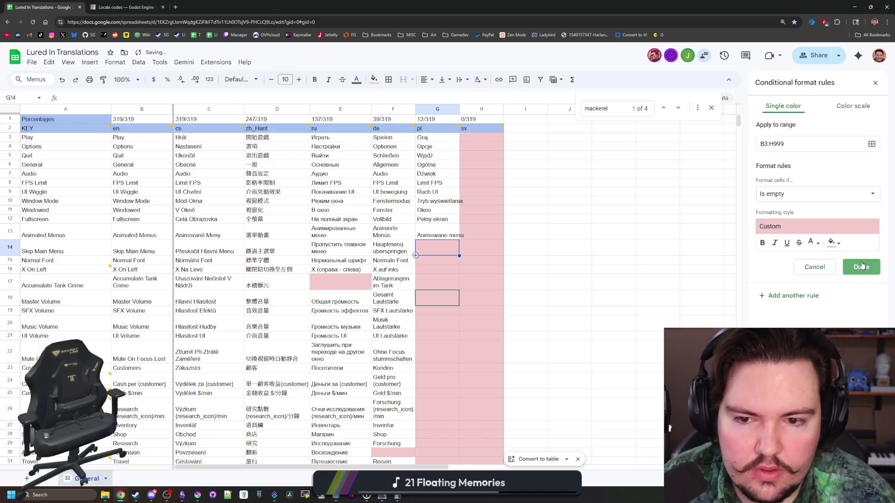
pyautogui.click(861, 267)
pyautogui.click(570, 247)
pyautogui.click(485, 138)
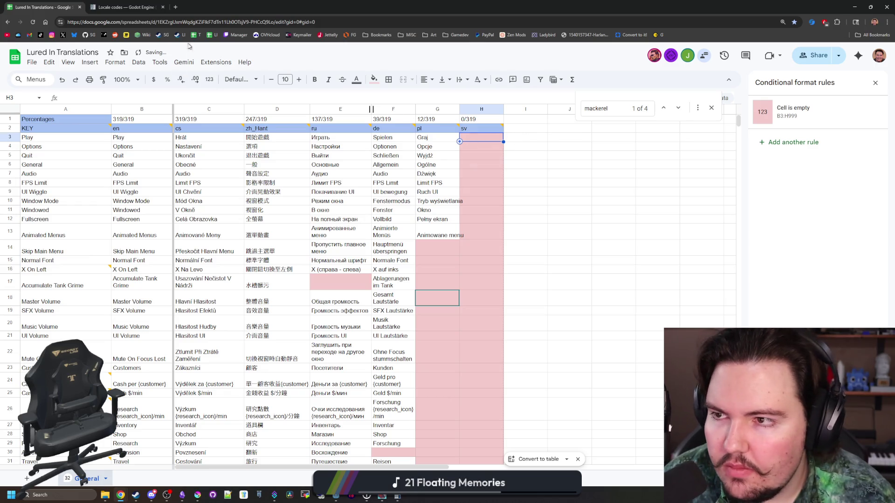
# Paste the Polish Master Volume, SFX Volume and Music Volume translations into G18–G20.
pyautogui.click(222, 22)
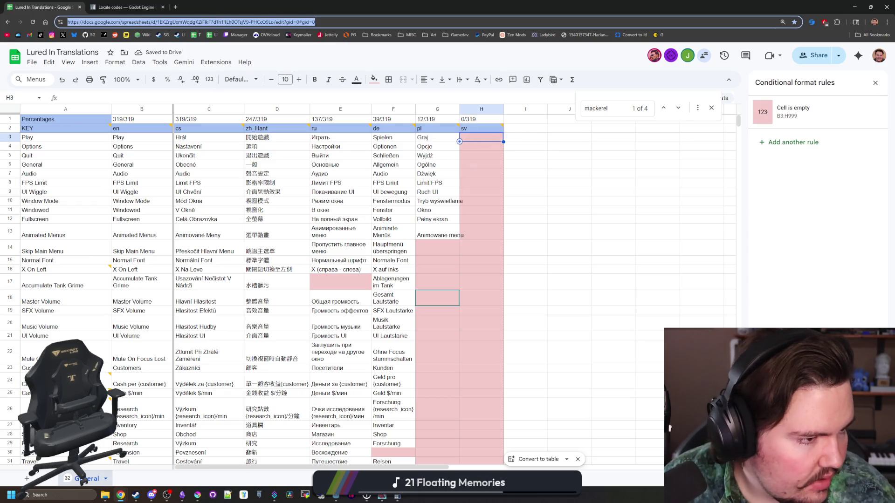
pyautogui.hotkey('alt', 'Tab')
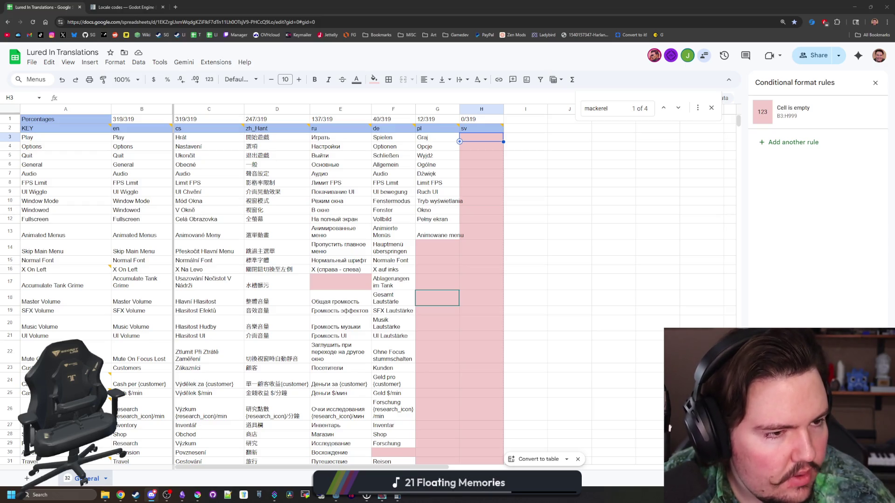
pyautogui.hotkey('ctrl', 'v')
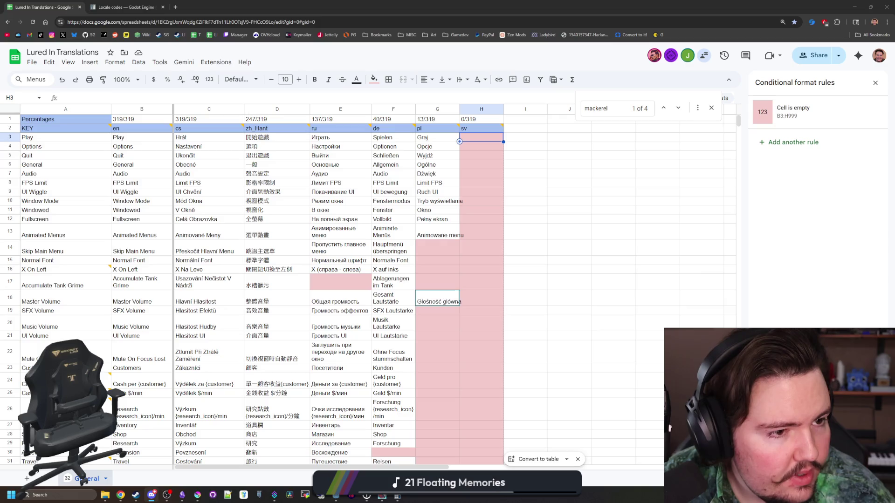
pyautogui.press('Return')
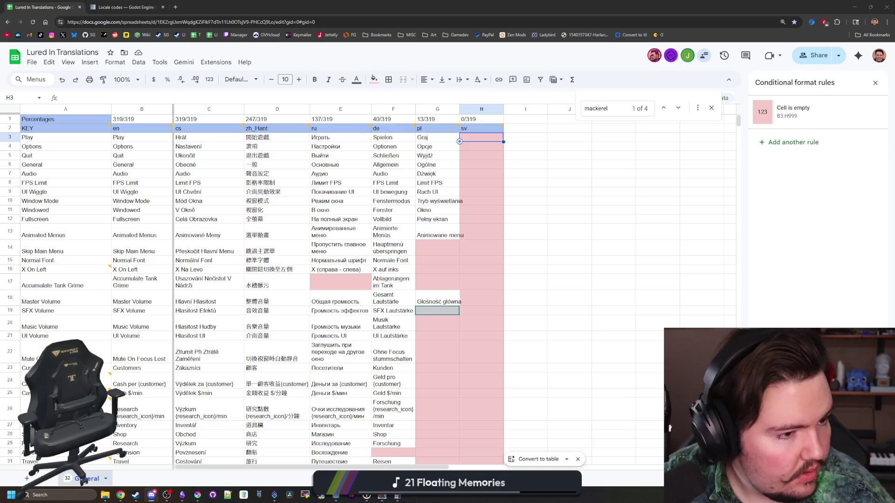
pyautogui.hotkey('ctrl', 'v')
pyautogui.press('Return')
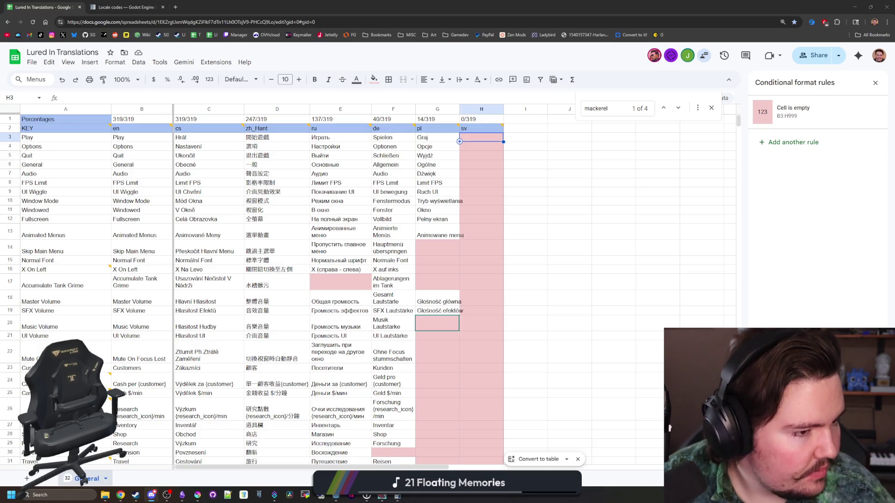
pyautogui.hotkey('ctrl', 'v')
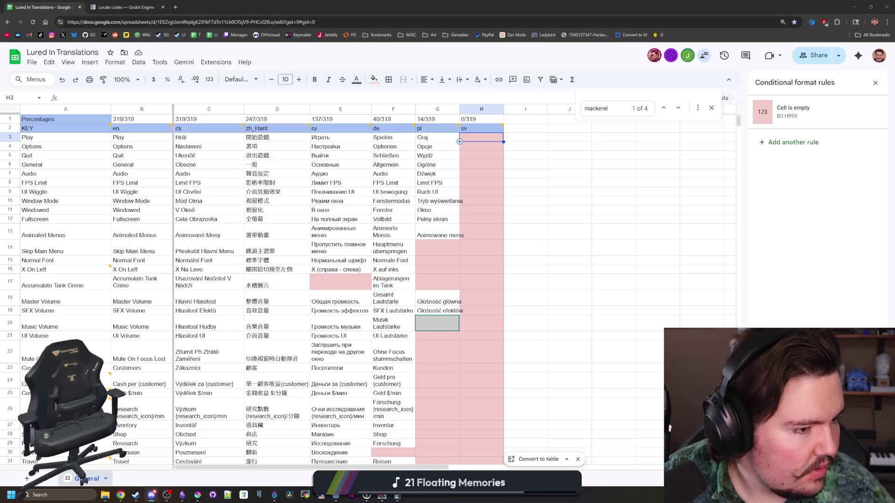
pyautogui.press('Return')
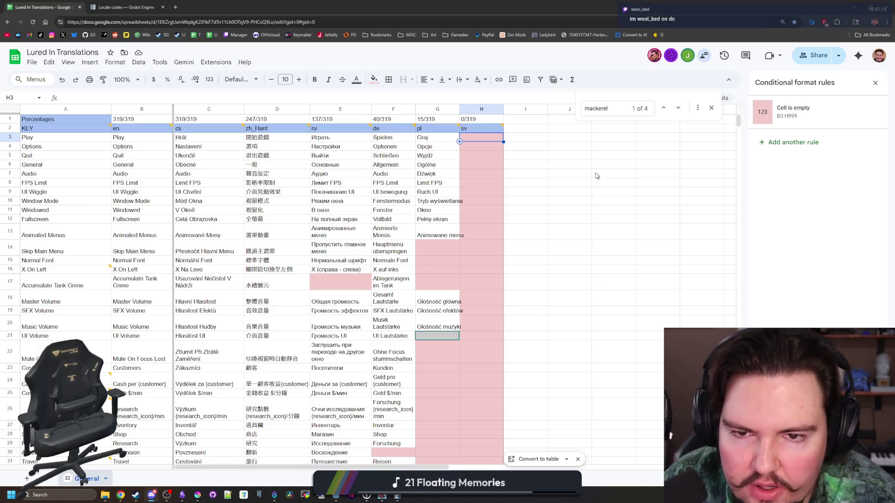
pyautogui.click(571, 139)
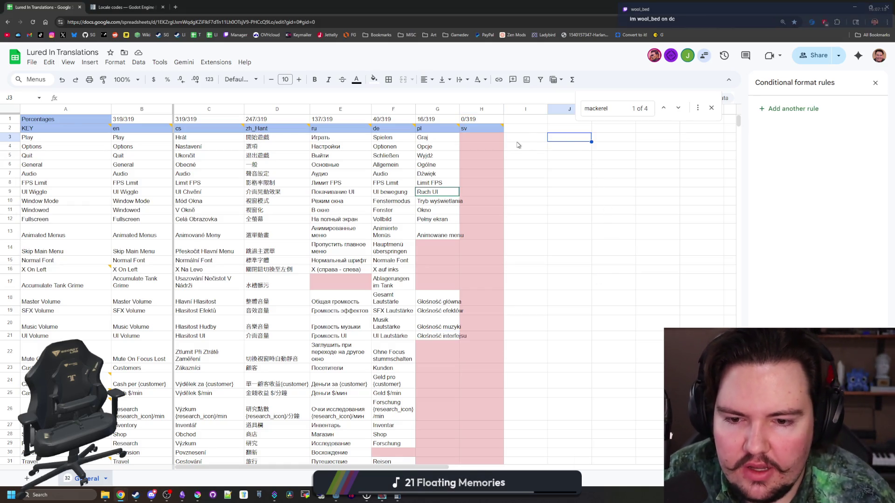
pyautogui.click(478, 139)
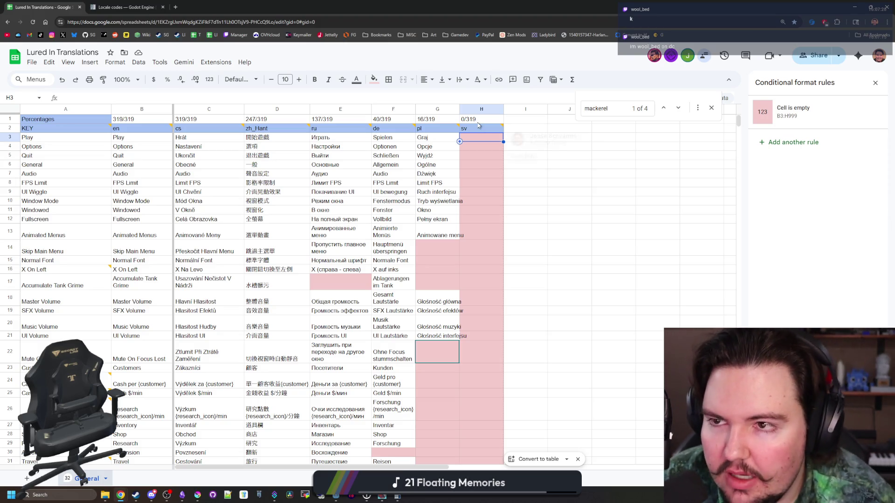
# Shrink the browser to check the running game, toggle its pause menu, then restore the spreadsheet.
pyautogui.moveTo(286, 7)
pyautogui.mouseDown()
pyautogui.moveTo(615, 371)
pyautogui.moveTo(618, 225)
pyautogui.moveTo(554, 53)
pyautogui.mouseUp()
pyautogui.click(339, 191)
pyautogui.press('Escape')
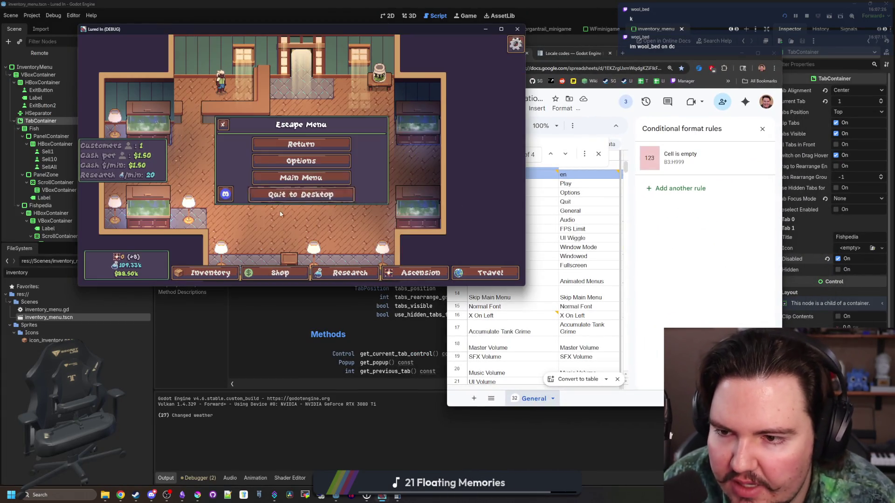
pyautogui.press('Escape')
pyautogui.doubleClick(698, 59)
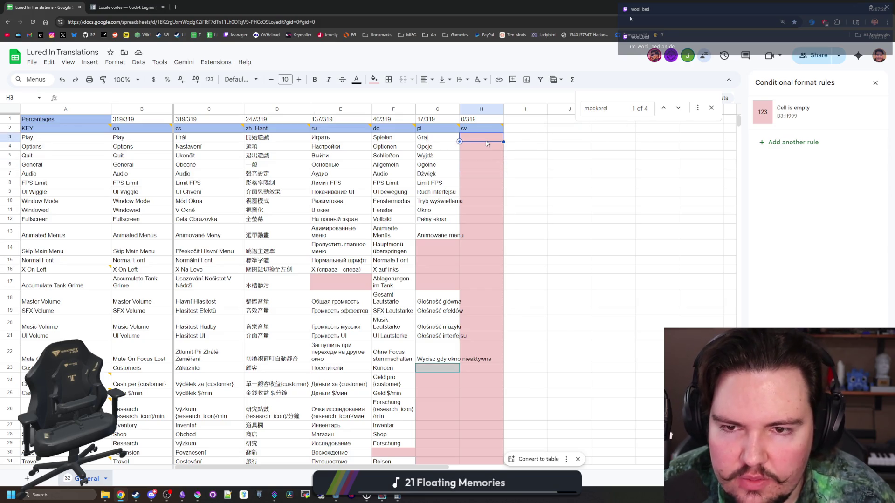
# Enter 'Klienci' as the Polish translation for Customers in G23.
pyautogui.write('Klienci')
pyautogui.press('Return')
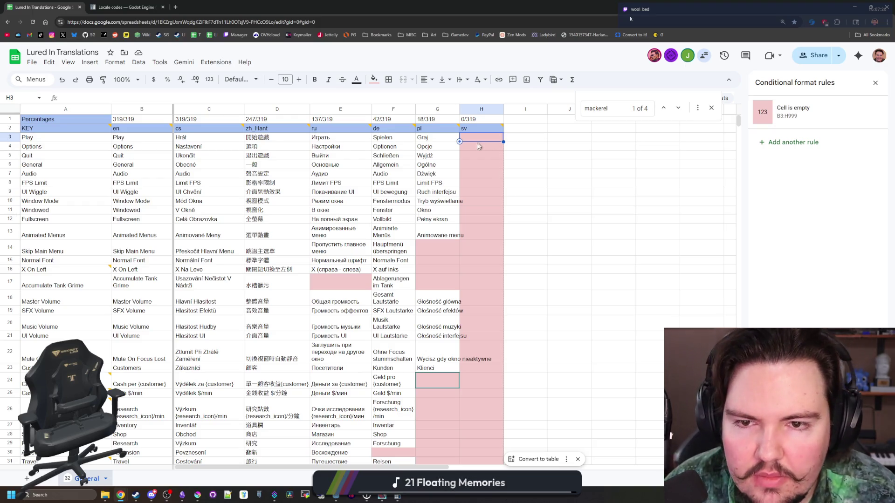
pyautogui.press('Down')
pyautogui.click(495, 140)
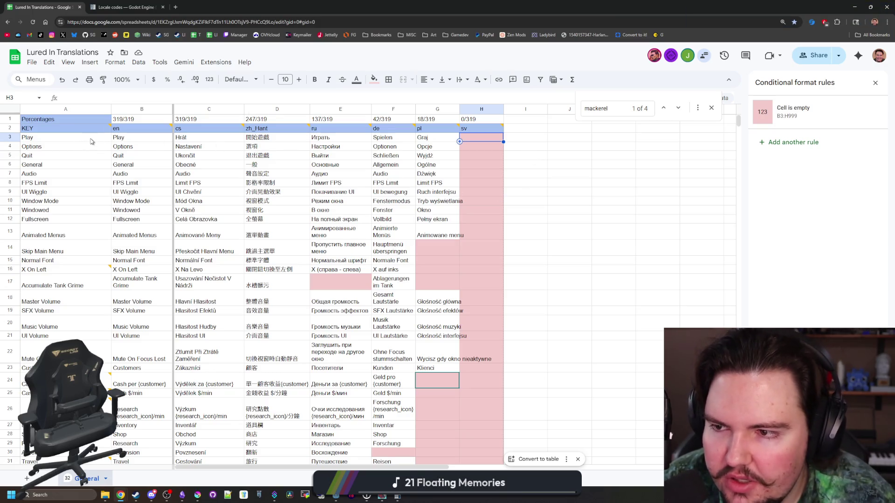
# Reset the background fill of the Percentages cell A1.
pyautogui.click(70, 119)
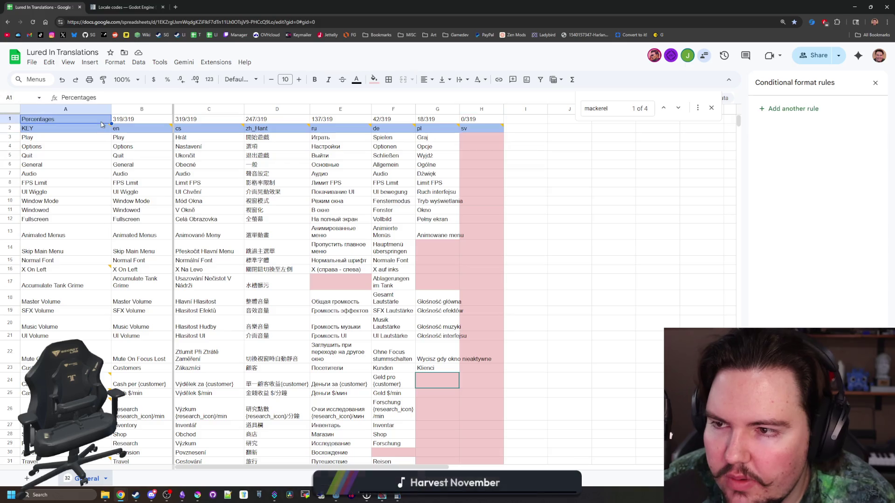
pyautogui.click(374, 79)
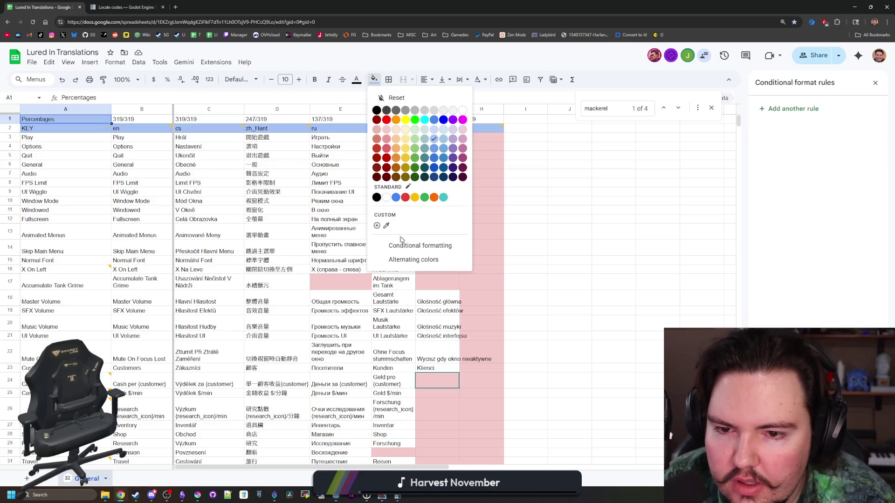
pyautogui.click(384, 98)
pyautogui.click(536, 202)
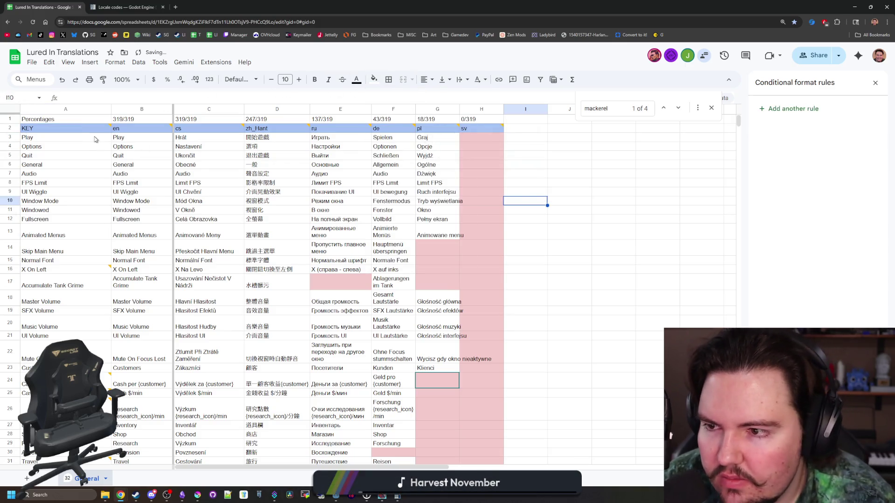
# Click through the empty sv cells in column H and scroll the sheet left.
pyautogui.click(135, 140)
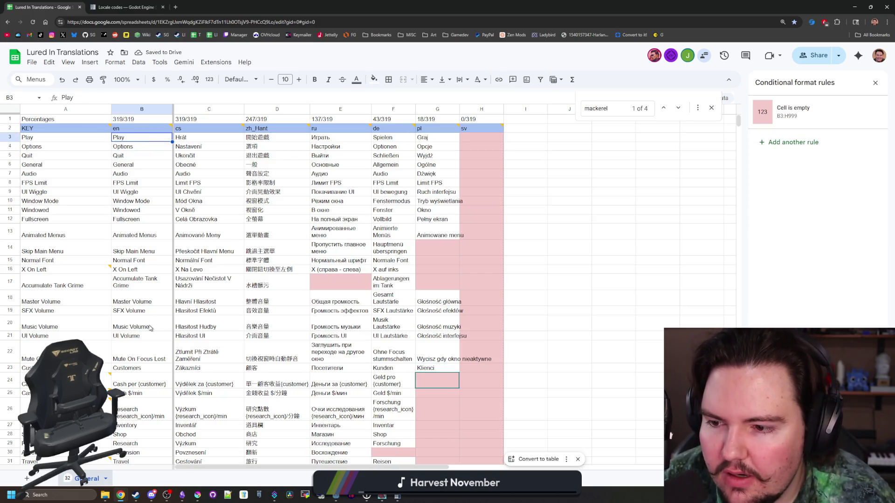
pyautogui.click(482, 148)
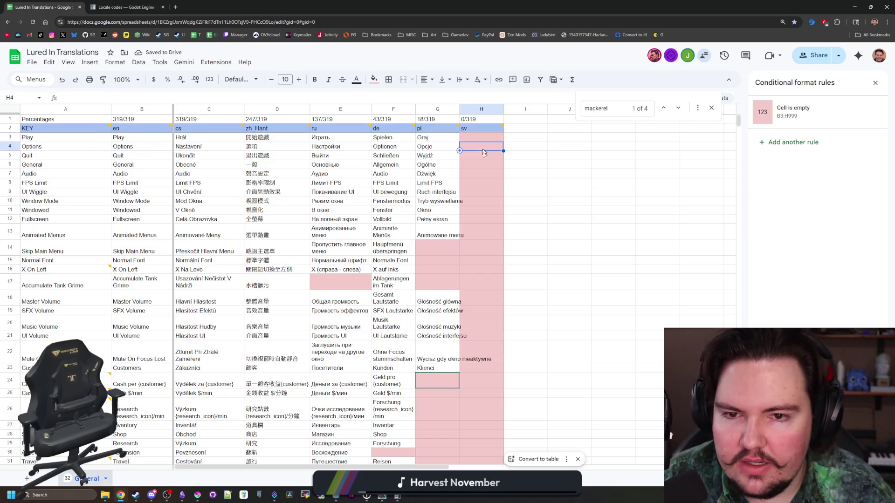
pyautogui.click(484, 210)
pyautogui.click(493, 137)
pyautogui.click(493, 183)
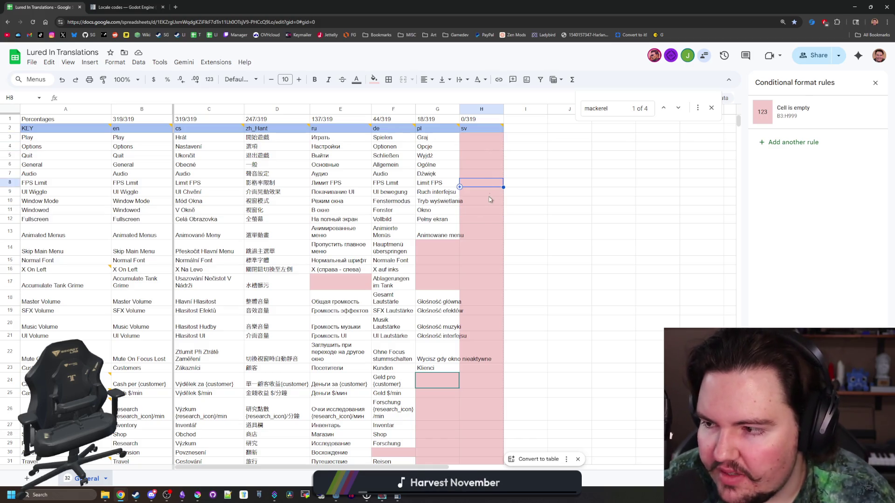
pyautogui.click(490, 211)
pyautogui.click(493, 177)
pyautogui.click(487, 138)
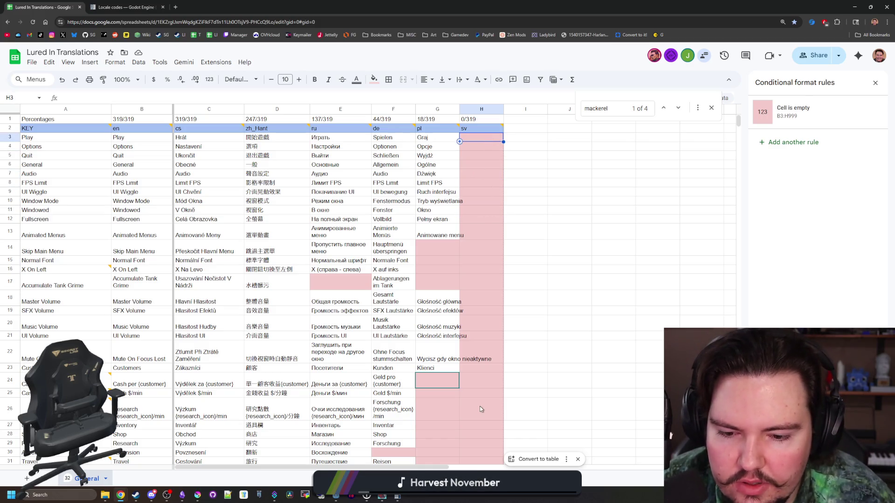
pyautogui.moveTo(451, 466); pyautogui.dragTo(561, 466)
pyautogui.hscroll(-5, 447, 262)
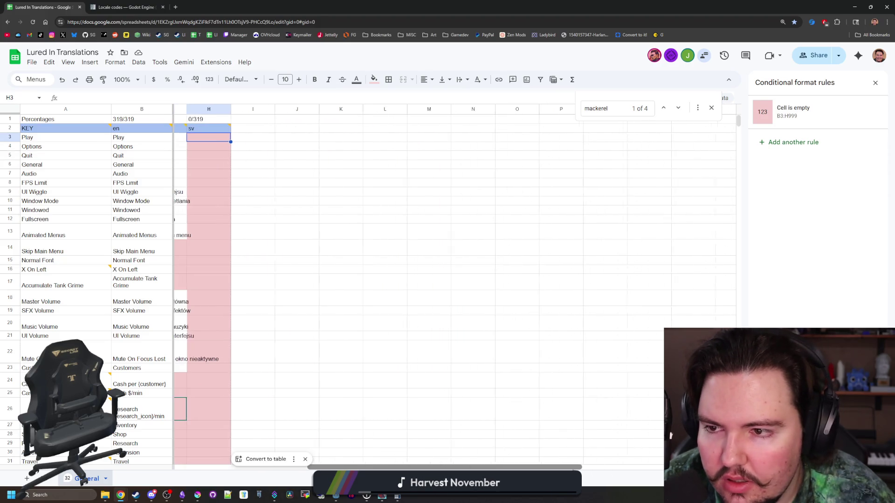
pyautogui.scroll(-20, 447, 262)
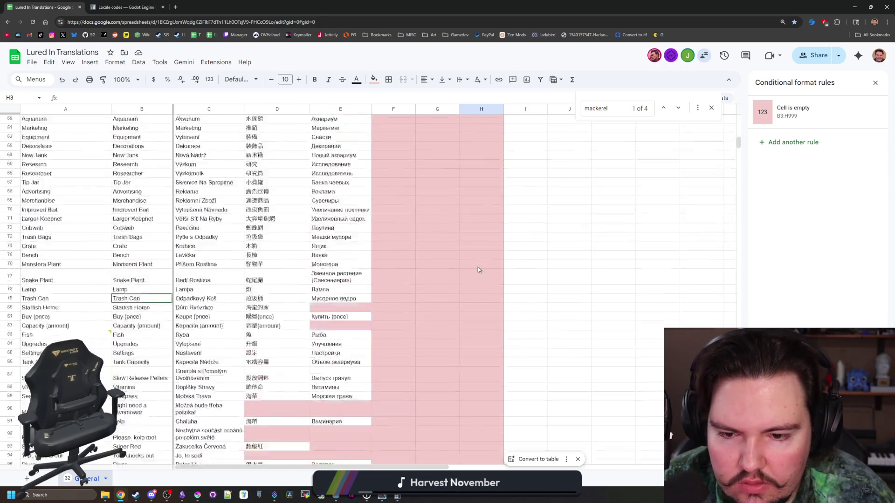
pyautogui.scroll(-15, 69, 243)
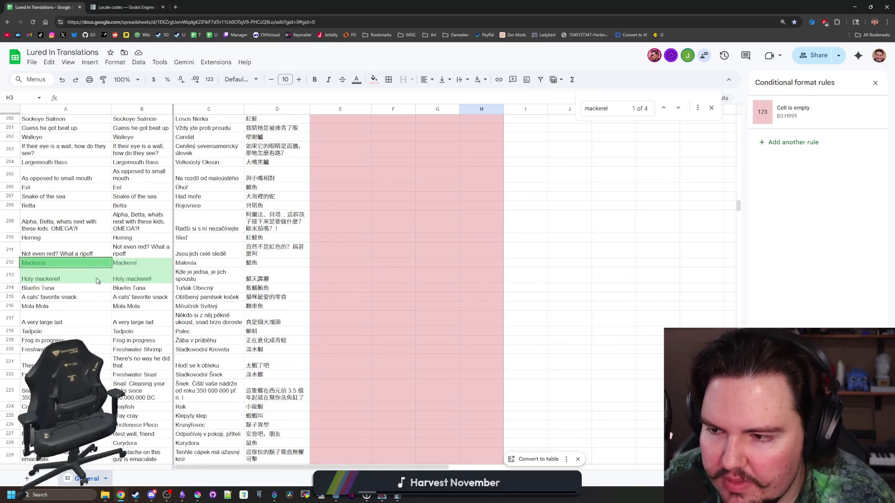
pyautogui.click(67, 290)
pyautogui.click(81, 280)
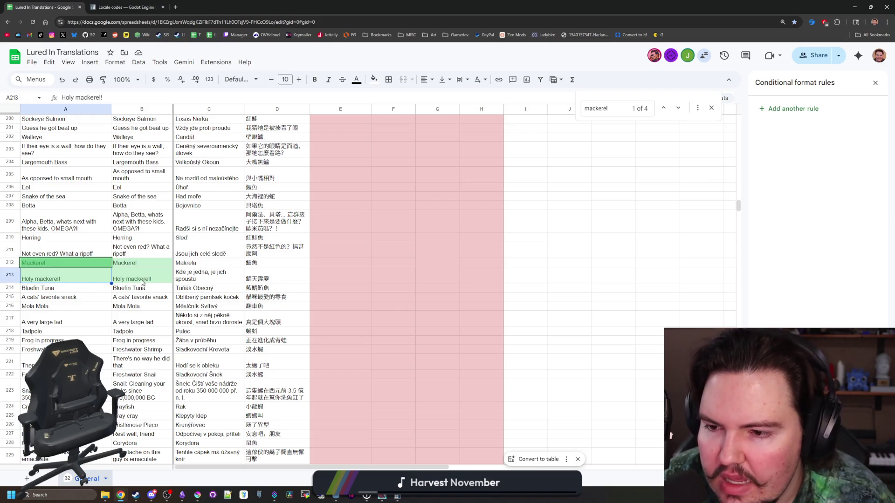
pyautogui.click(80, 289)
pyautogui.click(110, 282)
pyautogui.click(120, 281)
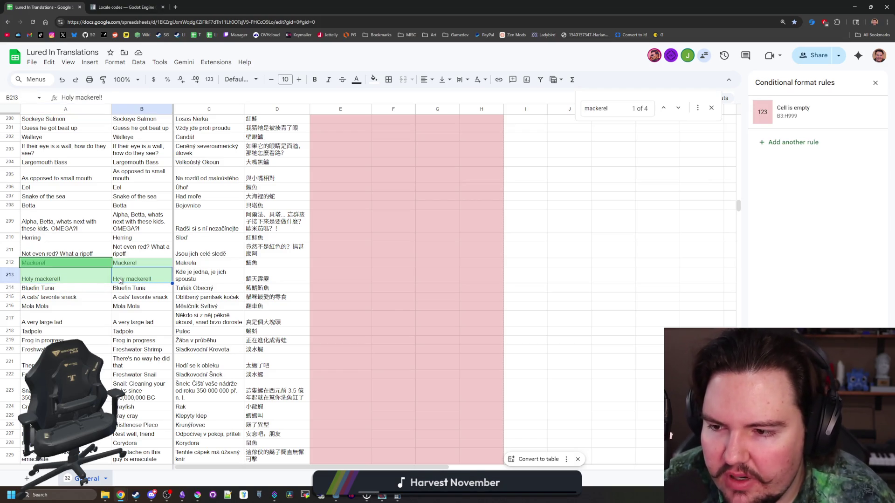
pyautogui.click(108, 282)
pyautogui.click(126, 281)
pyautogui.click(97, 282)
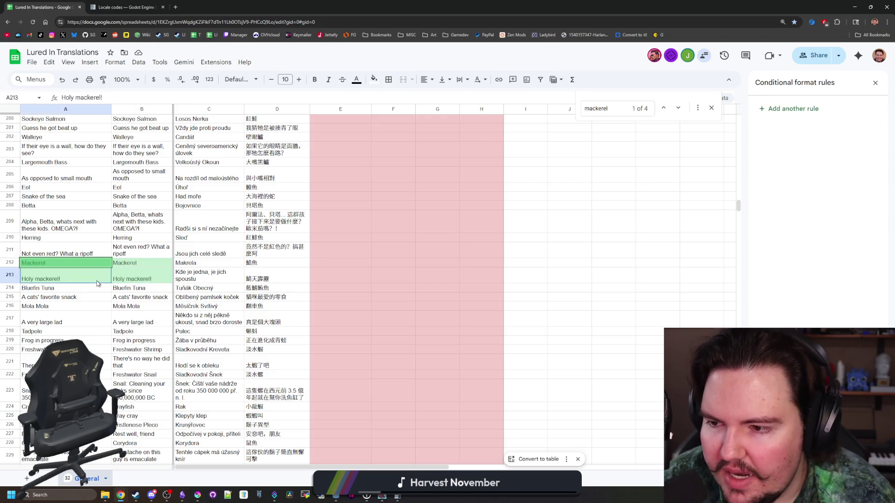
pyautogui.click(129, 279)
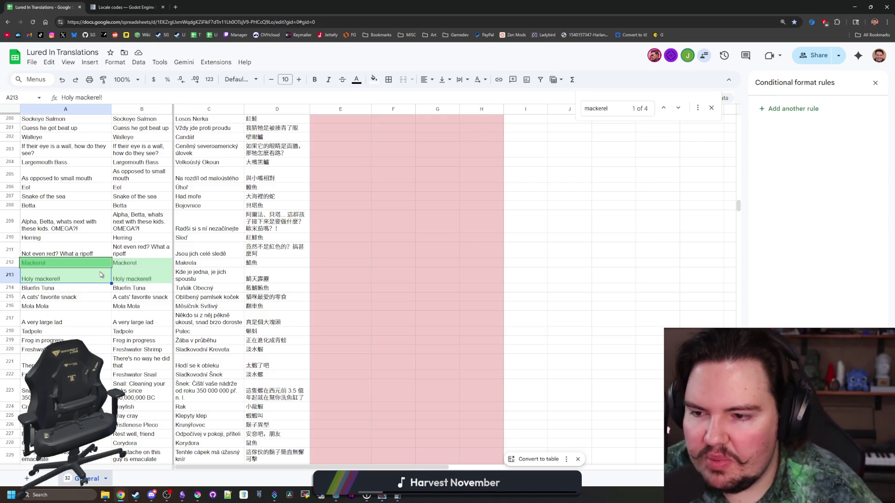
pyautogui.click(131, 281)
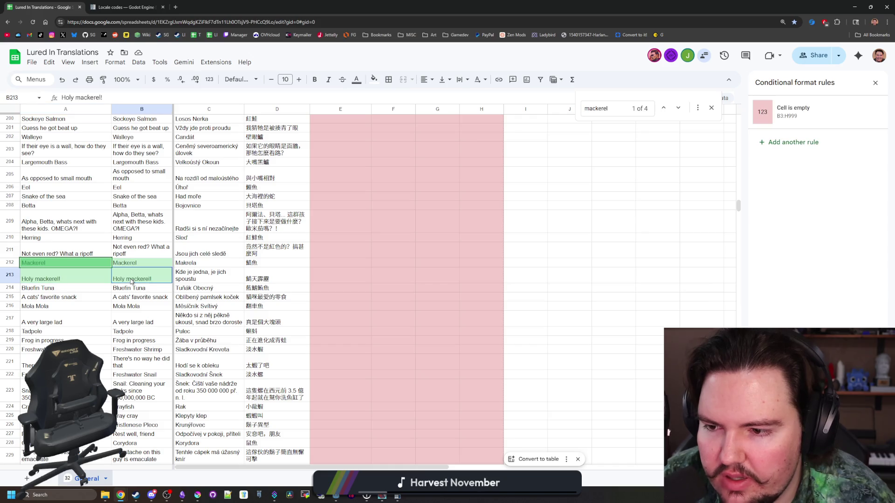
pyautogui.click(89, 281)
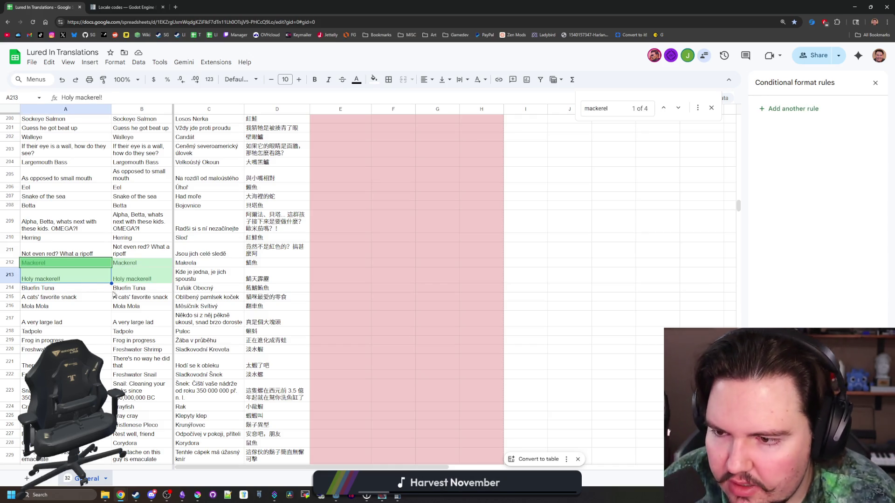
pyautogui.scroll(20, 114, 294)
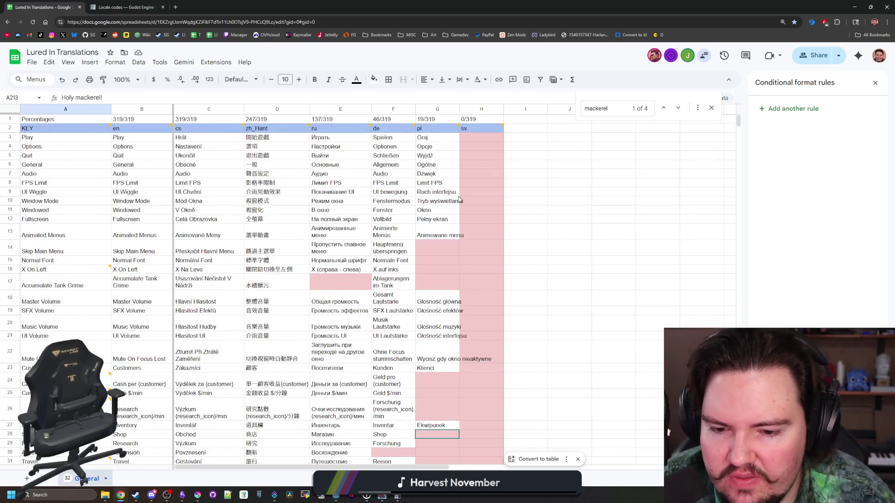
pyautogui.click(492, 140)
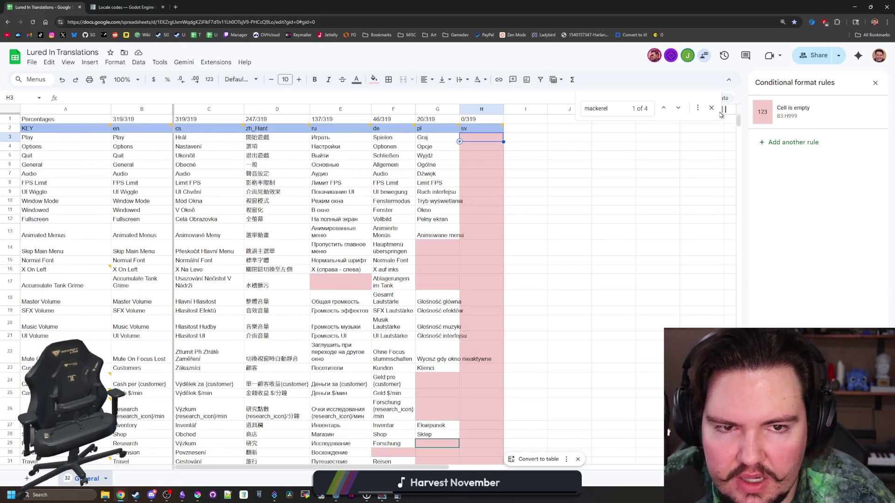
# Close the find bar and approve the pending access request with Editor rights.
pyautogui.click(712, 109)
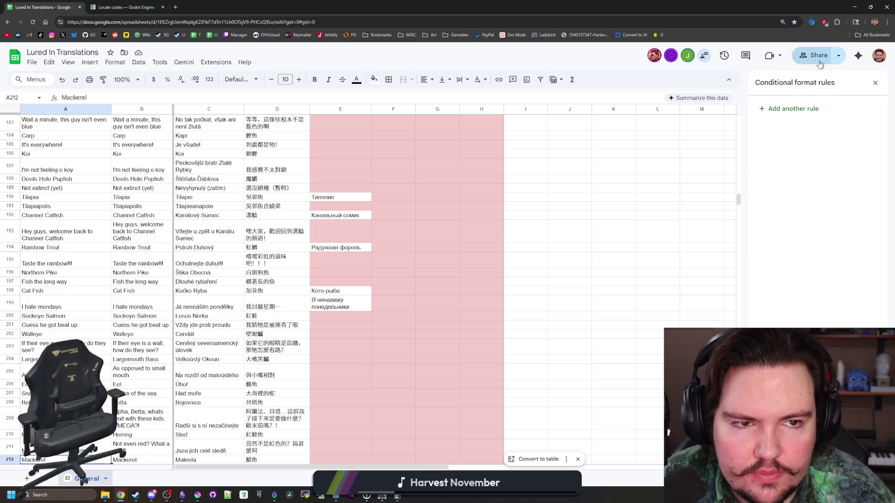
pyautogui.click(816, 56)
pyautogui.click(510, 141)
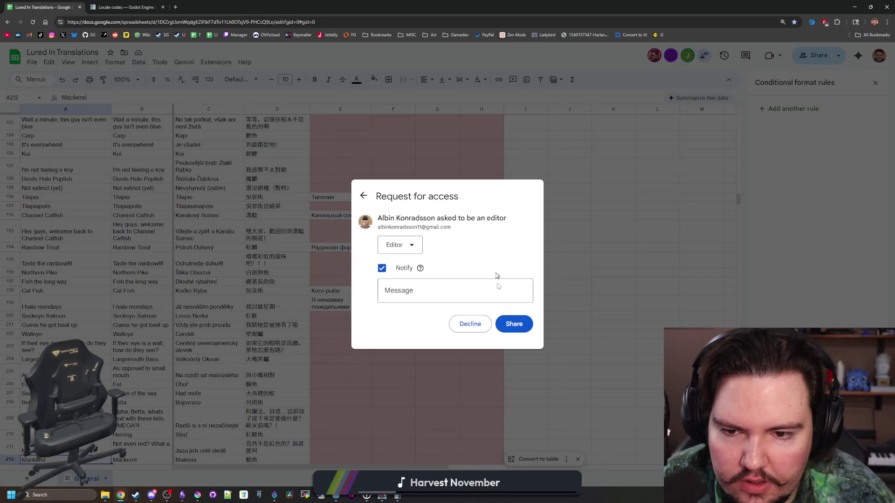
pyautogui.click(518, 327)
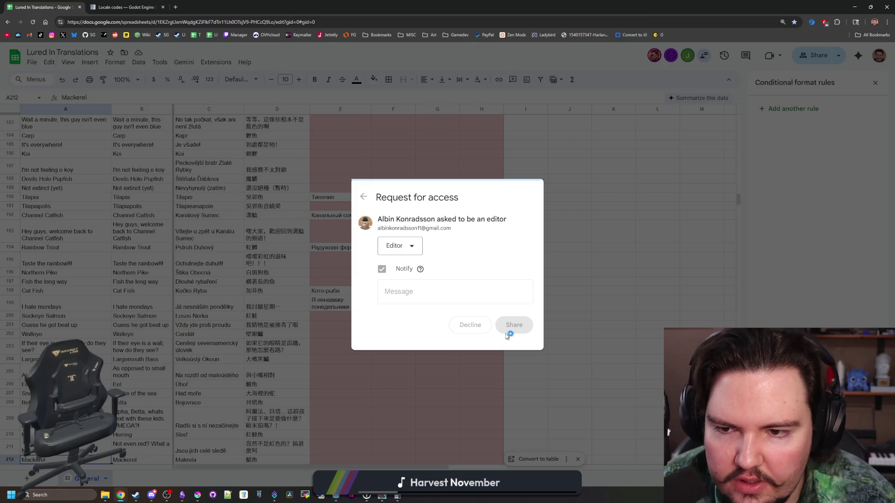
pyautogui.click(583, 136)
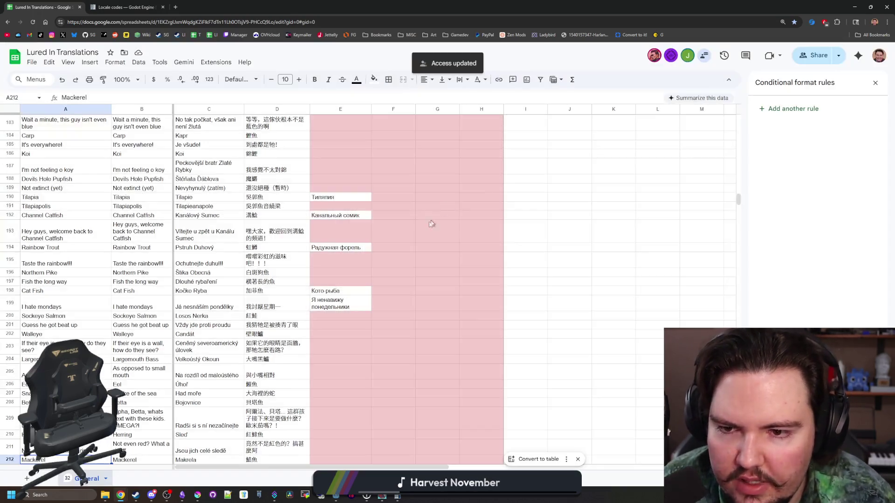
pyautogui.scroll(20, 430, 224)
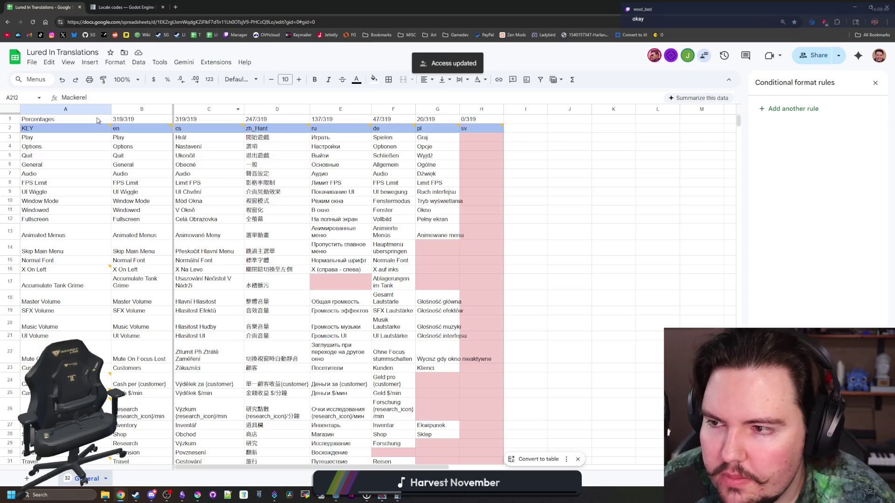
# Fill row 1 (A1:H1) light green and make the percentage counts B1:H1 bold.
pyautogui.moveTo(46, 119); pyautogui.dragTo(492, 124)
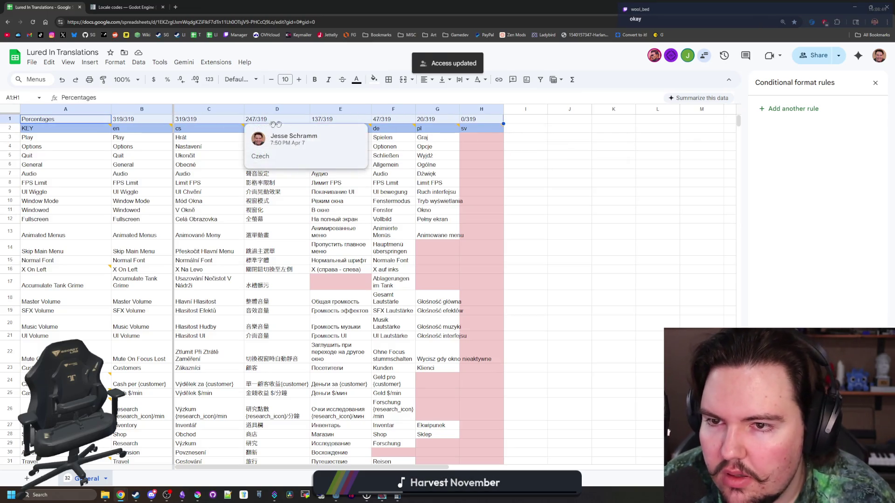
pyautogui.click(374, 79)
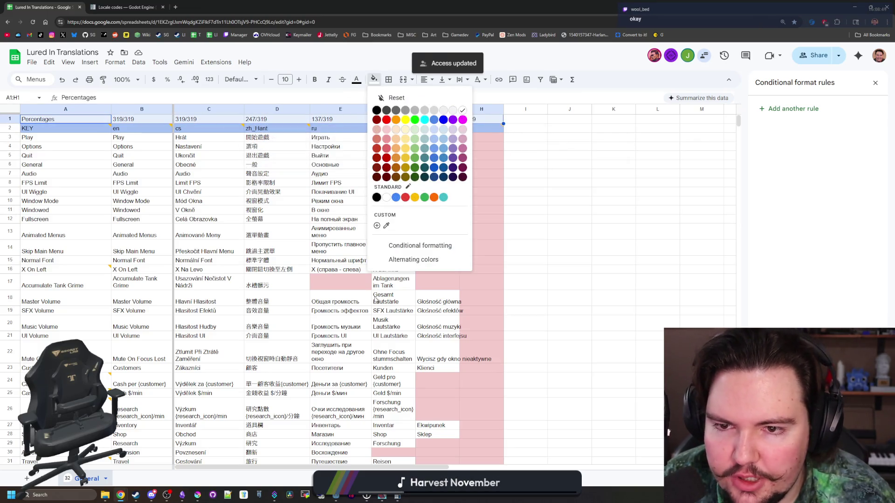
pyautogui.click(416, 140)
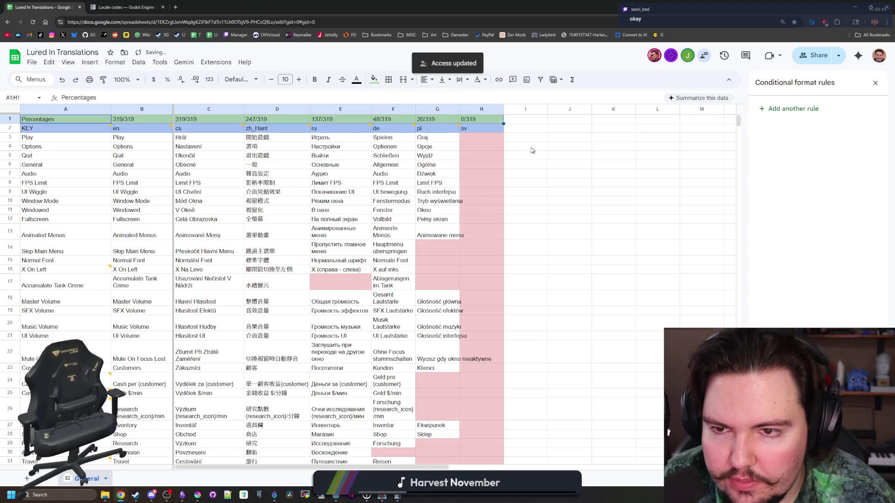
pyautogui.click(535, 149)
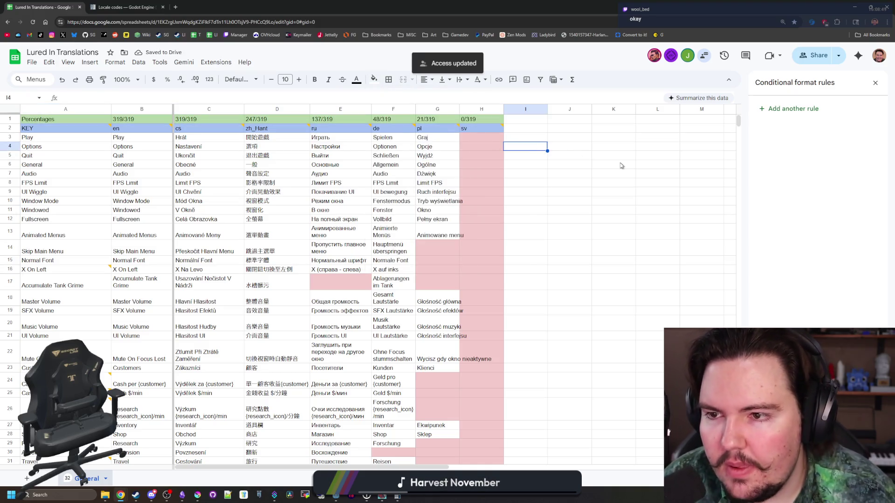
pyautogui.moveTo(116, 119); pyautogui.dragTo(493, 123)
pyautogui.click(315, 79)
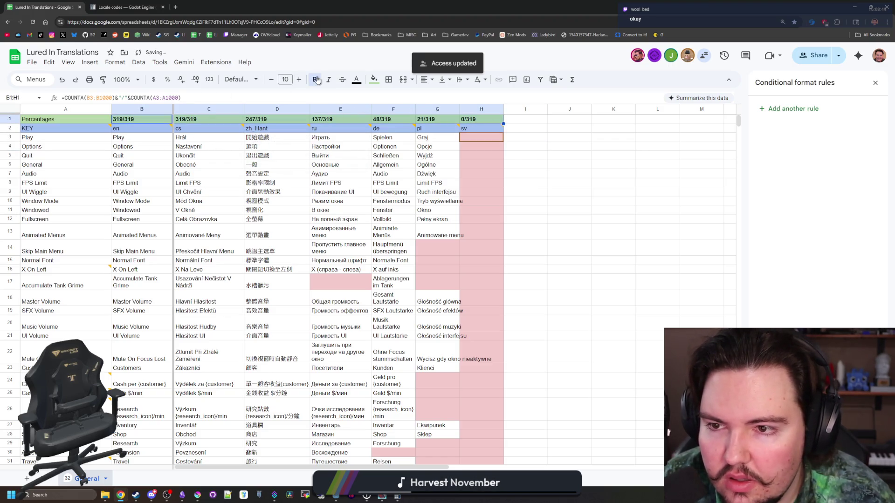
pyautogui.click(629, 212)
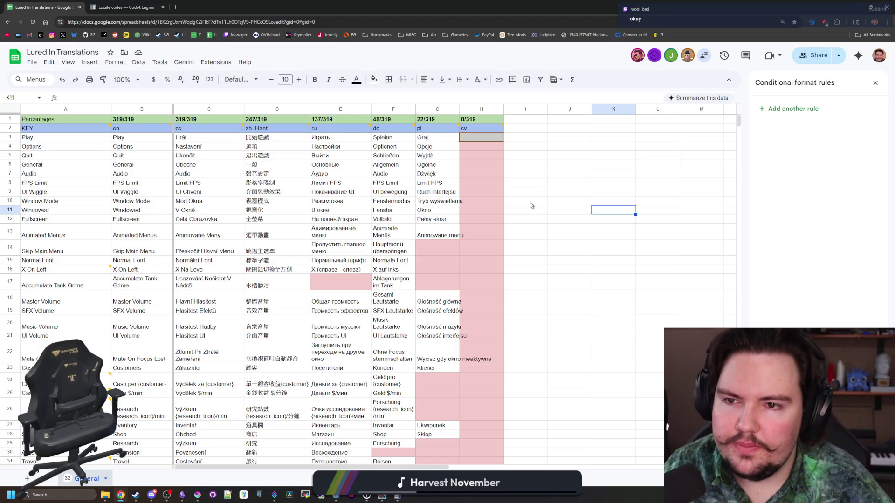
# Inspect the COUNTA and percentage completion formulas across row 1, from H1 back to B1.
pyautogui.click(485, 119)
pyautogui.click(446, 122)
pyautogui.click(395, 121)
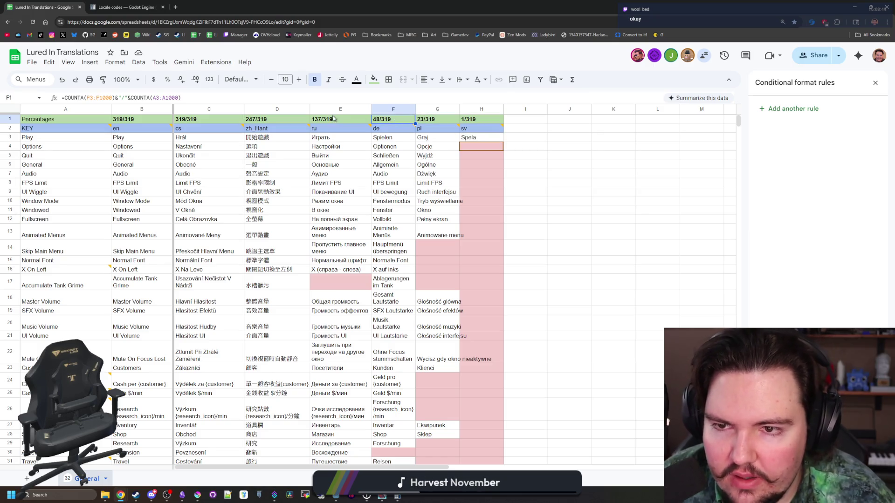
pyautogui.click(324, 123)
pyautogui.click(262, 121)
pyautogui.click(213, 120)
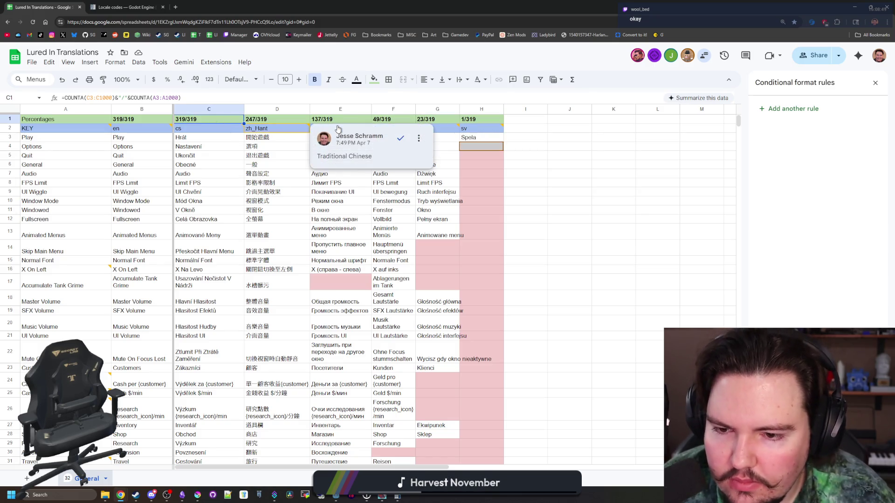
pyautogui.scroll(-20, 372, 186)
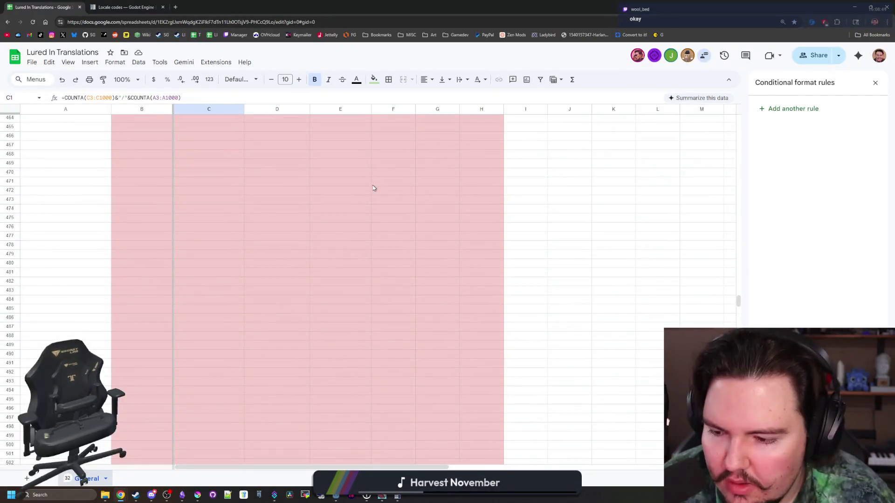
pyautogui.scroll(20, 373, 187)
# Shrink the browser window and bring up flag_polish.png in Krita.
pyautogui.press('super+Down')
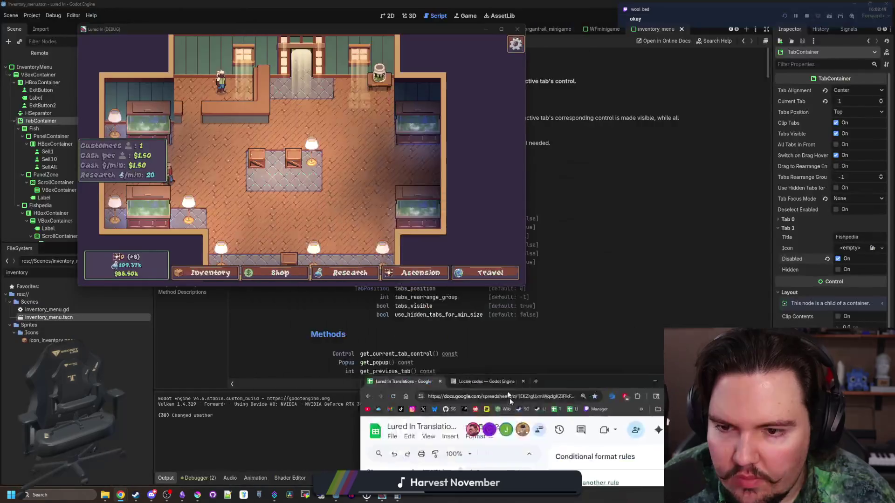
pyautogui.moveTo(202, 498)
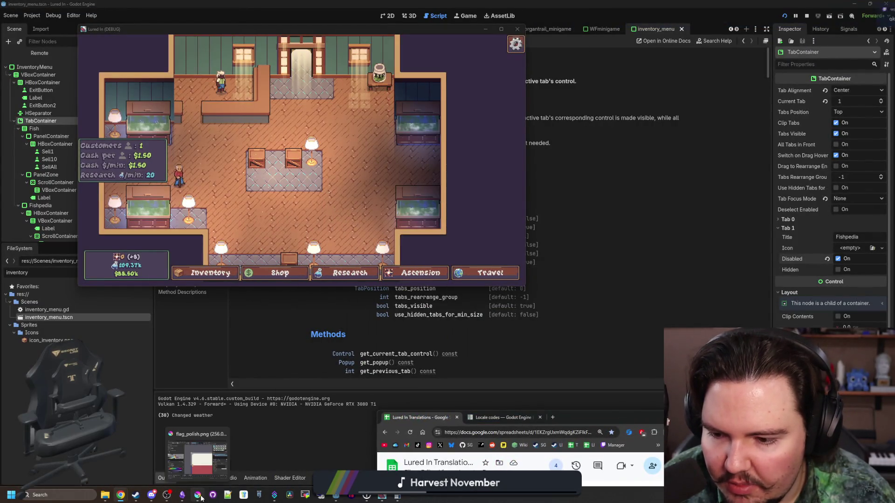
pyautogui.click(201, 461)
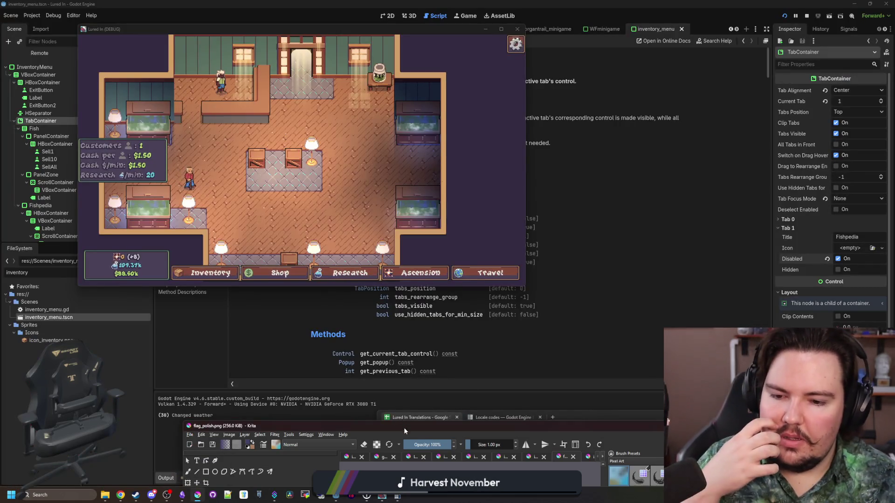
# Maximize Krita and fill both stripes and the two orange pixel blocks with palette blue.
pyautogui.doubleClick(404, 426)
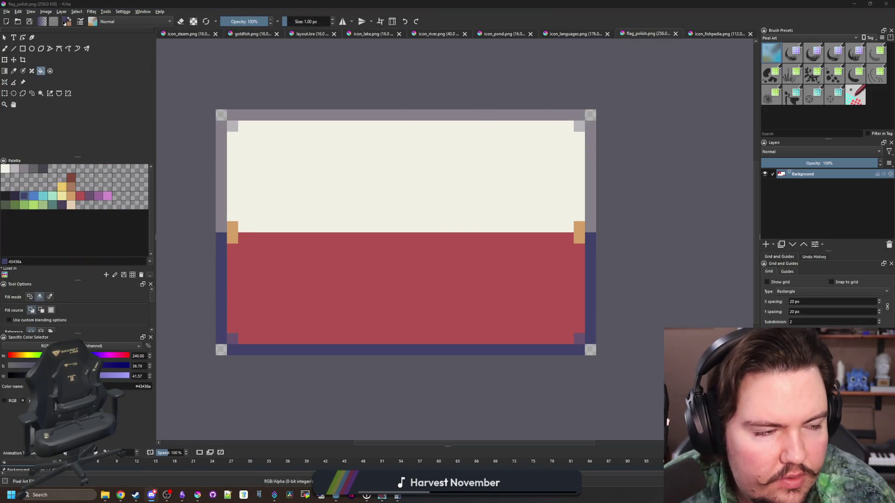
pyautogui.hotkey('alt', 'Tab')
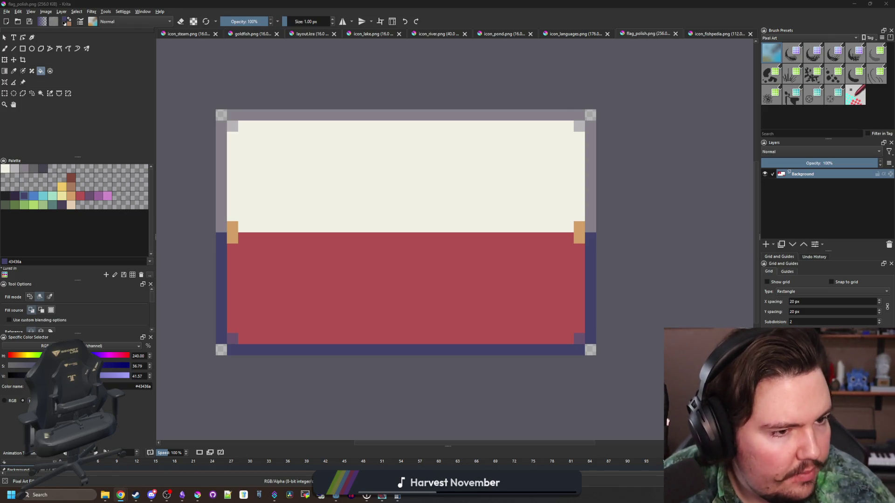
pyautogui.hotkey('alt', 'Tab')
pyautogui.press('p')
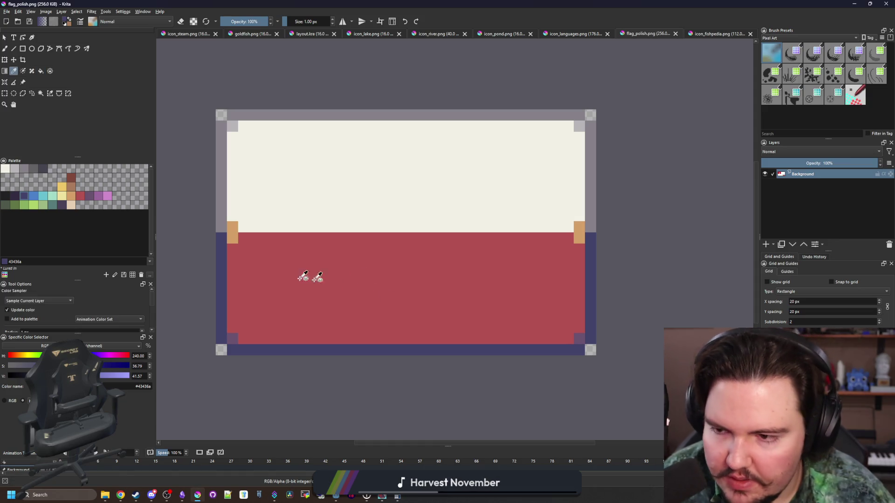
pyautogui.click(37, 197)
pyautogui.press('f')
pyautogui.click(298, 280)
pyautogui.click(299, 198)
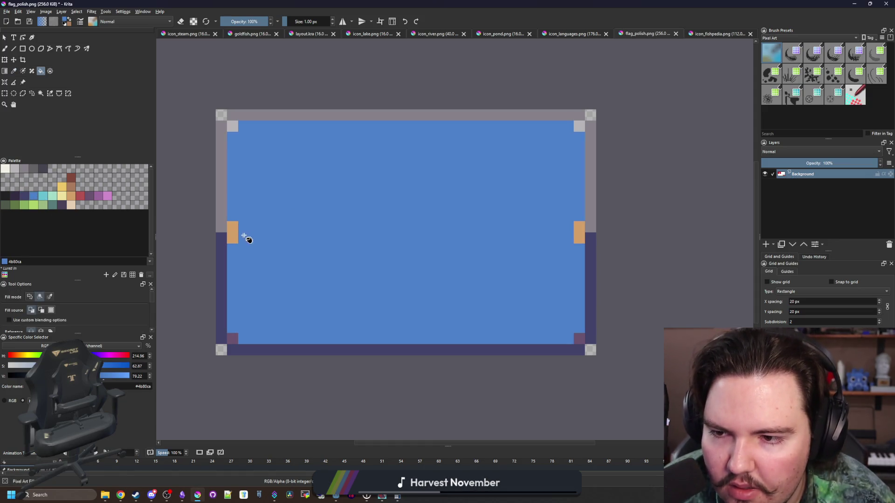
pyautogui.click(232, 233)
pyautogui.click(580, 231)
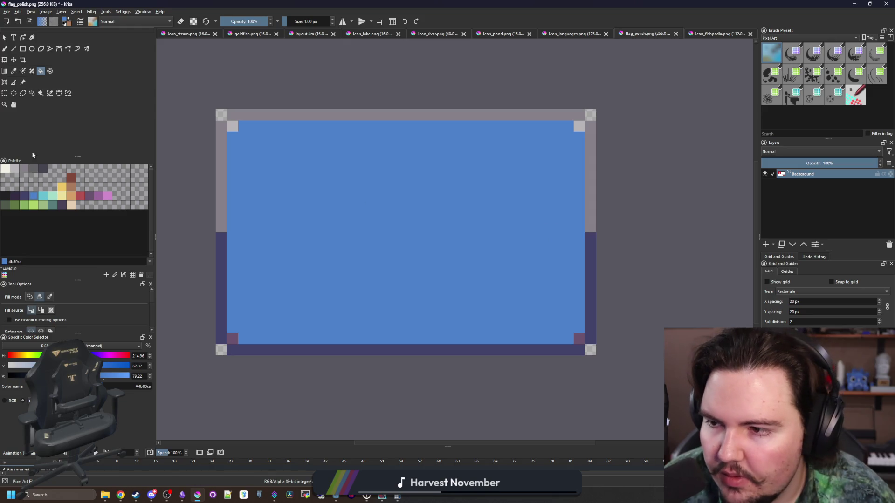
# Draw the yellow cross's horizontal and vertical bars, widening the vertical bar by one column.
pyautogui.click(62, 187)
pyautogui.press('b')
pyautogui.click(23, 48)
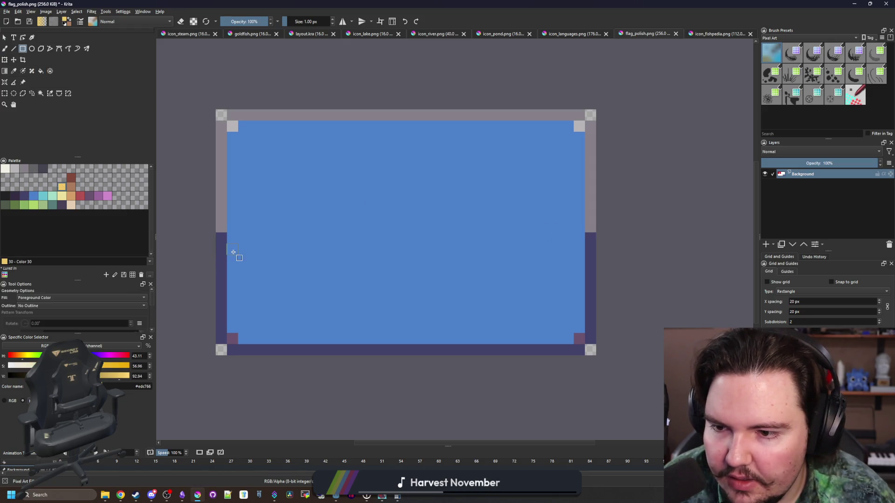
pyautogui.moveTo(232, 256); pyautogui.dragTo(326, 215)
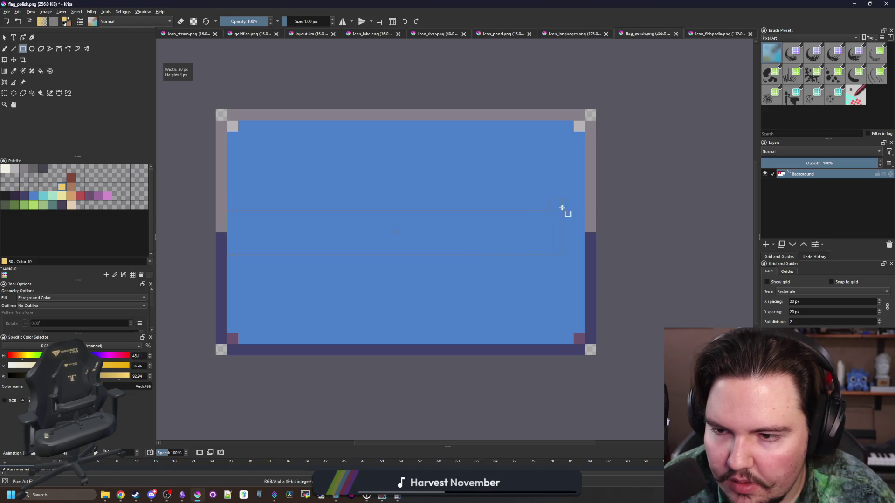
pyautogui.moveTo(583, 210); pyautogui.dragTo(582, 210)
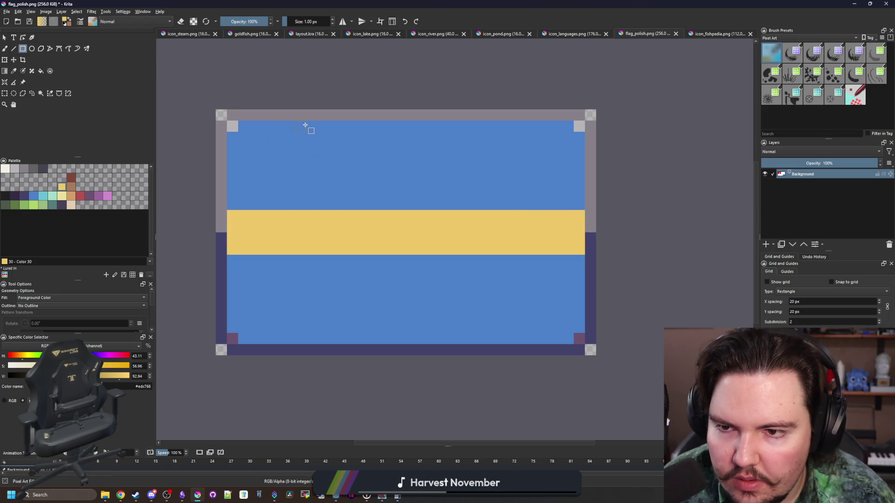
pyautogui.moveTo(305, 122); pyautogui.dragTo(353, 344)
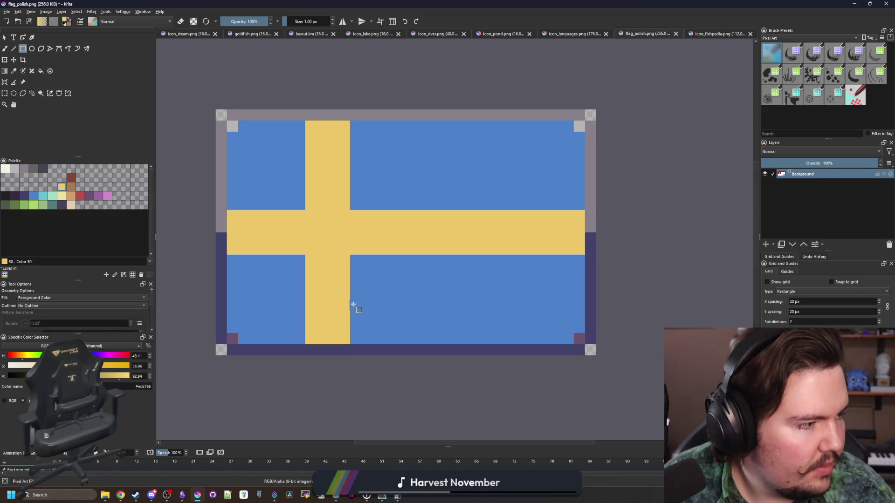
pyautogui.scroll(1, 311, 261)
pyautogui.press('b')
pyautogui.moveTo(371, 259); pyautogui.dragTo(370, 370)
# Extend the vertical bar's new yellow column and repaint its left column in the flag's blue.
pyautogui.moveTo(371, 191); pyautogui.dragTo(371, 95)
pyautogui.keyDown('ctrl'); pyautogui.click(296, 159); pyautogui.keyUp('ctrl')
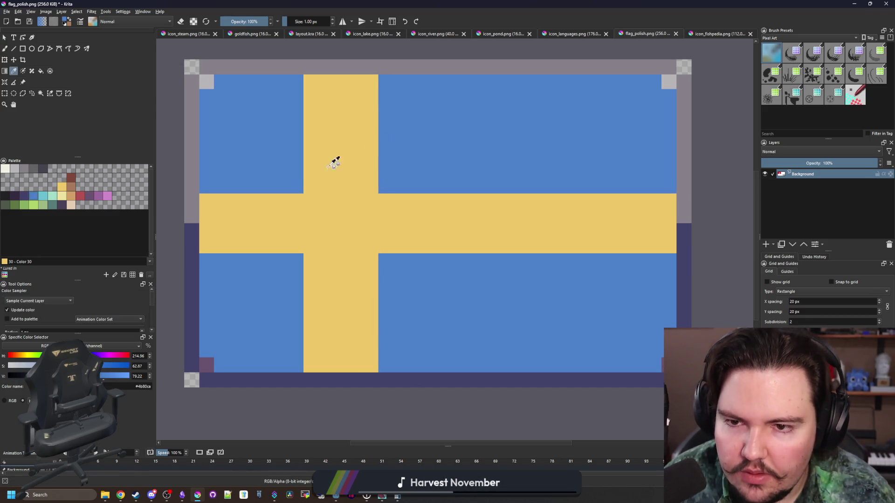
pyautogui.moveTo(311, 194); pyautogui.dragTo(311, 77)
pyautogui.moveTo(313, 260); pyautogui.dragTo(308, 365)
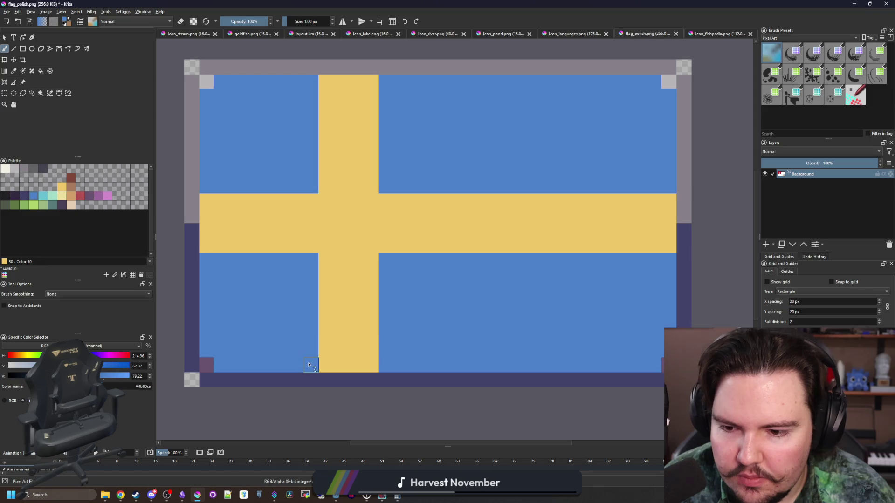
# Paint the bottom-left corner pixel dark purple and fill all border segments near-black (#212123).
pyautogui.press('p')
pyautogui.click(24, 197)
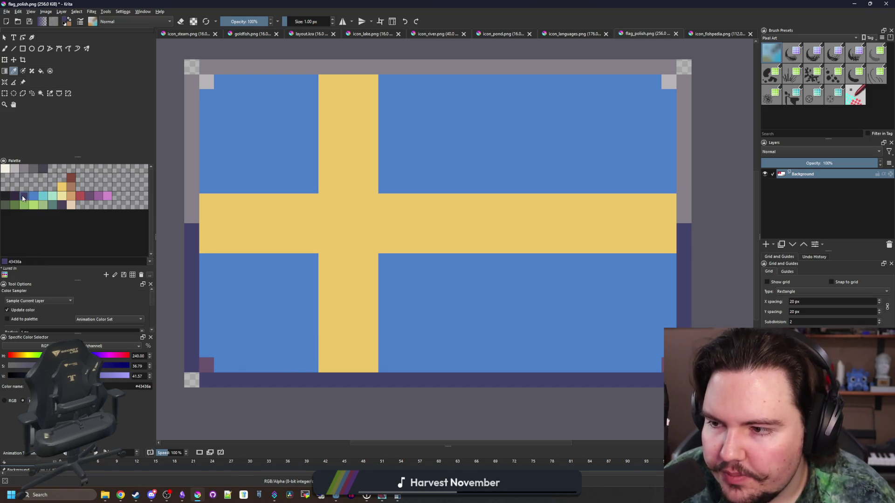
pyautogui.press('b')
pyautogui.click(207, 365)
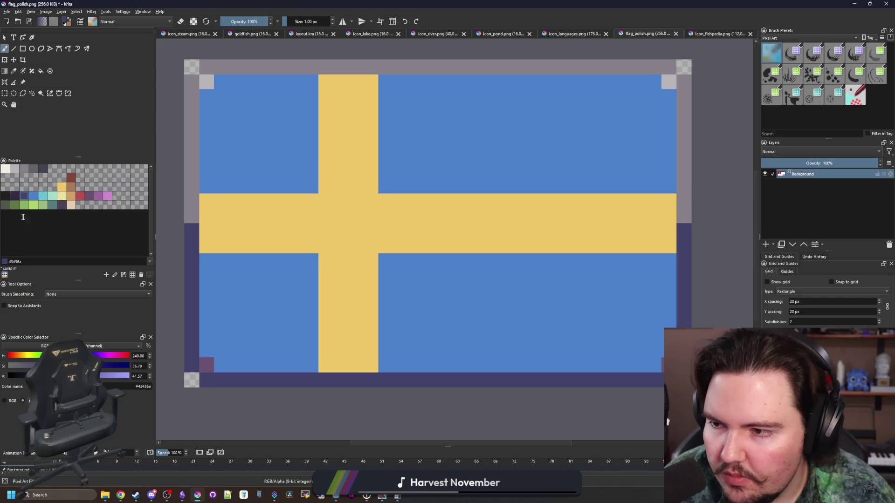
pyautogui.click(5, 197)
pyautogui.press('f')
pyautogui.click(194, 164)
pyautogui.click(192, 256)
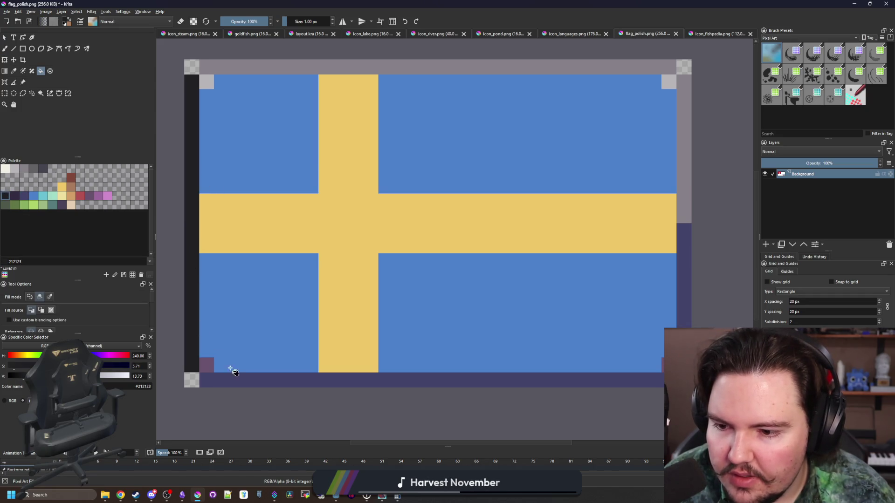
pyautogui.click(232, 382)
pyautogui.click(684, 261)
pyautogui.click(684, 192)
pyautogui.click(664, 67)
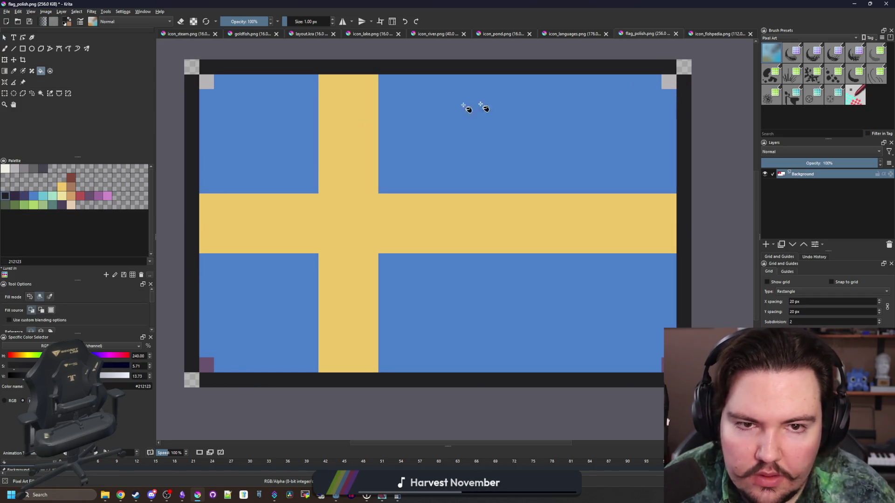
# Paint navy (#43436a) top corner pixels and navy lines along the right and bottom edges.
pyautogui.press('p')
pyautogui.click(235, 299)
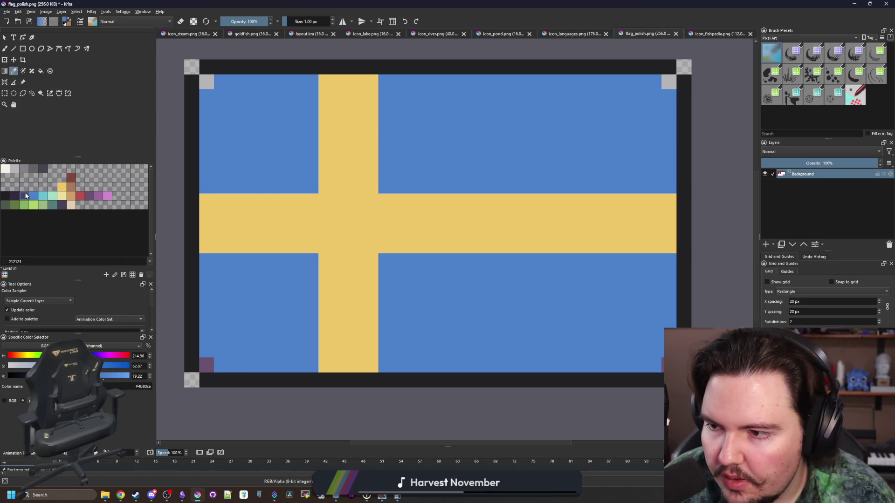
pyautogui.click(26, 196)
pyautogui.press('b')
pyautogui.click(206, 82)
pyautogui.click(668, 82)
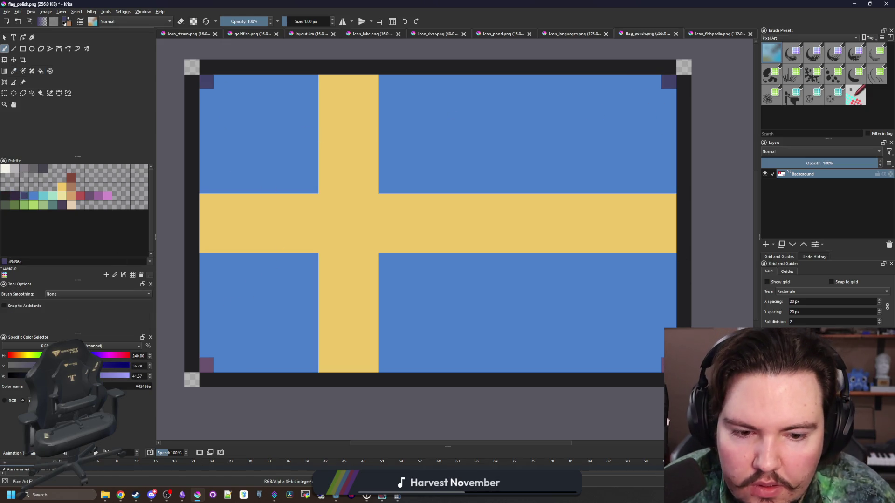
pyautogui.moveTo(687, 314); pyautogui.dragTo(684, 108)
pyautogui.moveTo(237, 379)
pyautogui.mouseDown()
pyautogui.moveTo(627, 386)
pyautogui.moveTo(620, 380)
pyautogui.mouseUp()
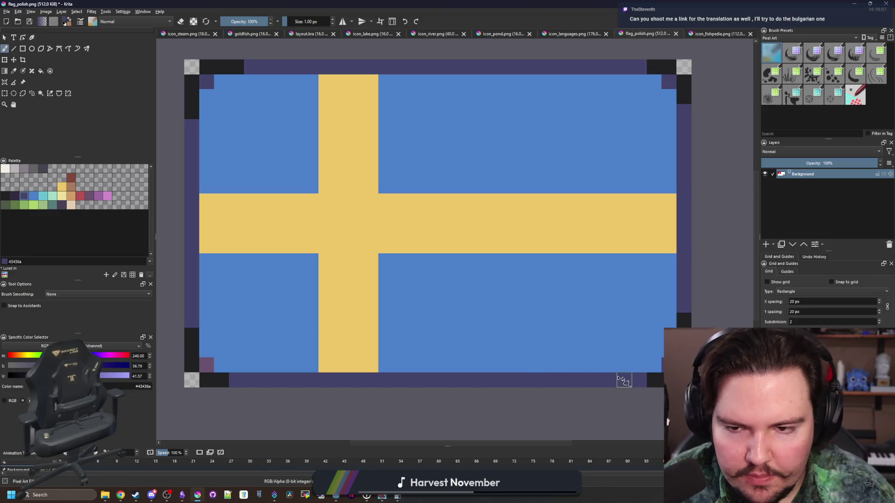
pyautogui.press('p')
pyautogui.click(71, 197)
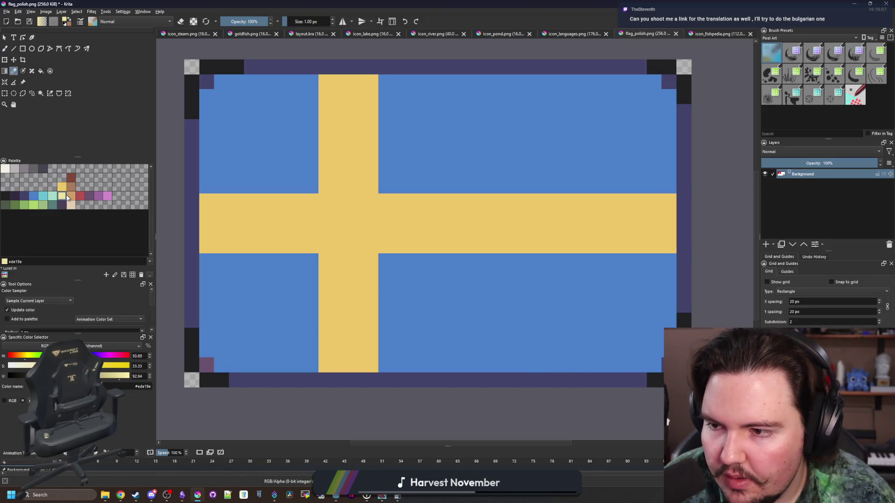
# Try orange pixels at the four corners of the cross centre, then undo them.
pyautogui.press('b')
pyautogui.click(312, 259)
pyautogui.click(310, 186)
pyautogui.click(386, 186)
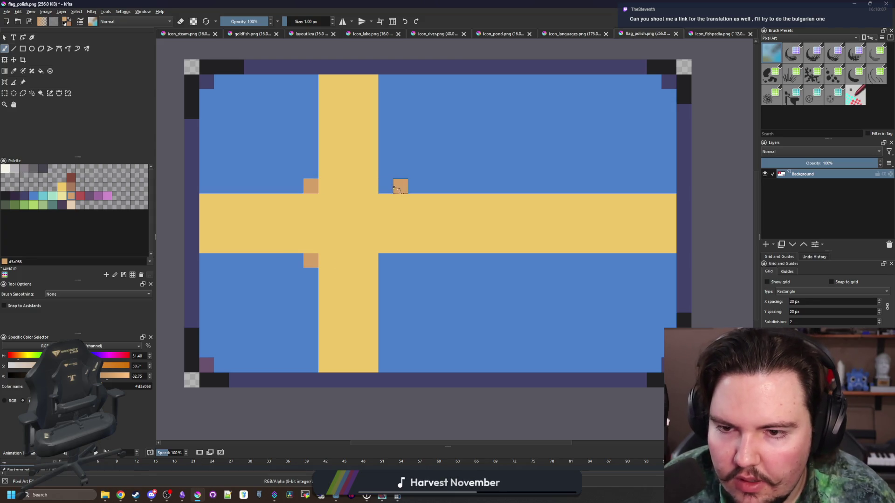
pyautogui.click(393, 265)
pyautogui.scroll(-6, 392, 266)
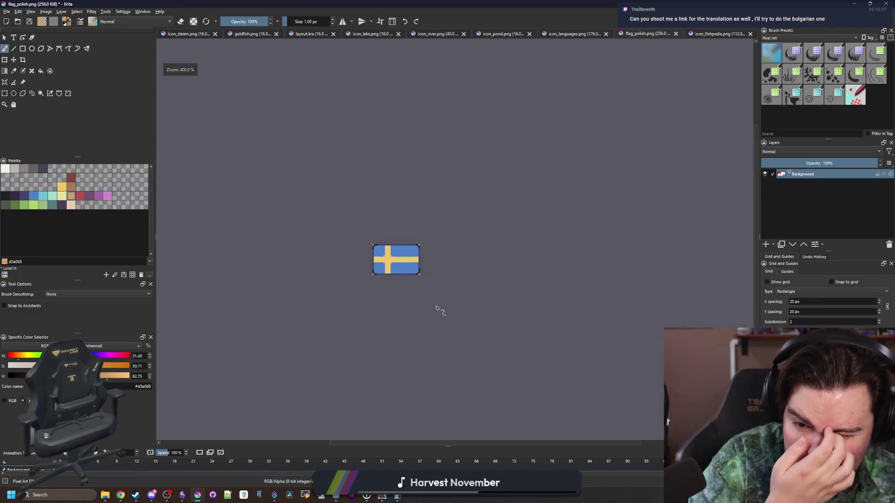
pyautogui.scroll(6, 420, 260)
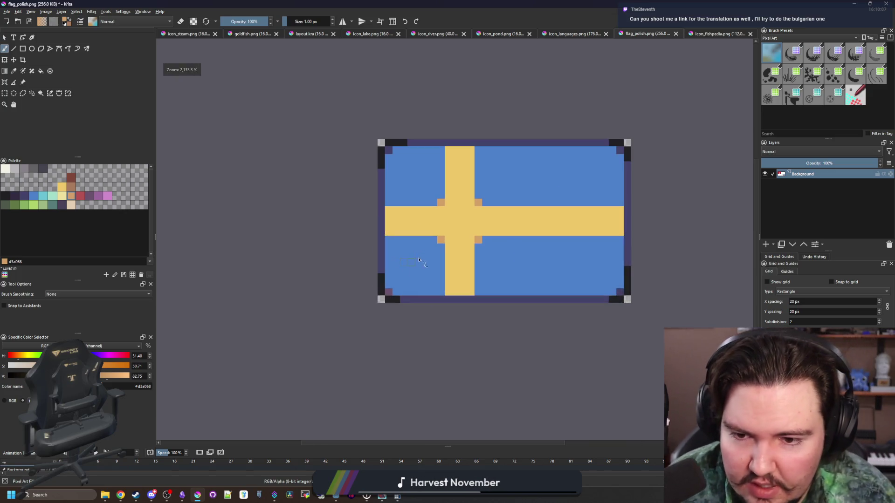
pyautogui.hotkey('ctrl', 'z')
pyautogui.hotkey('ctrl', 'z')
pyautogui.hotkey('ctrl', 'z')
pyautogui.scroll(2, 530, 219)
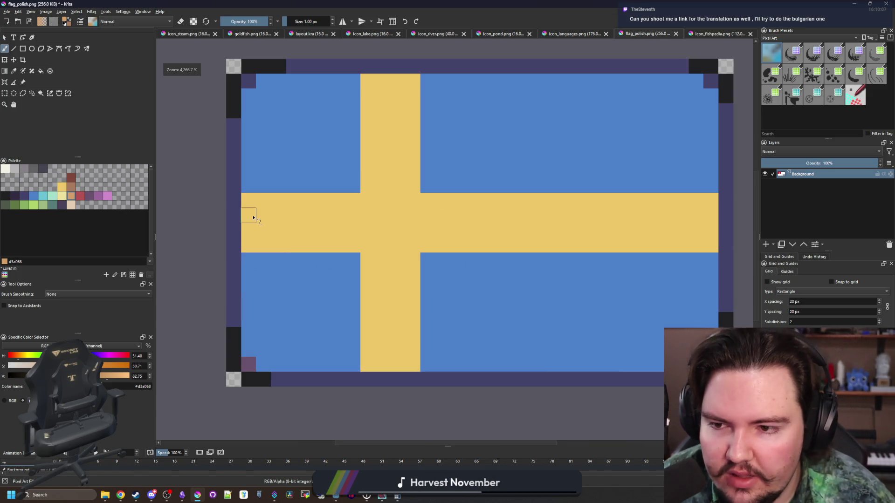
# Place orange accent pixels flanking both ends of the horizontal and vertical bars, undoing the stray one.
pyautogui.click(248, 190)
pyautogui.click(254, 263)
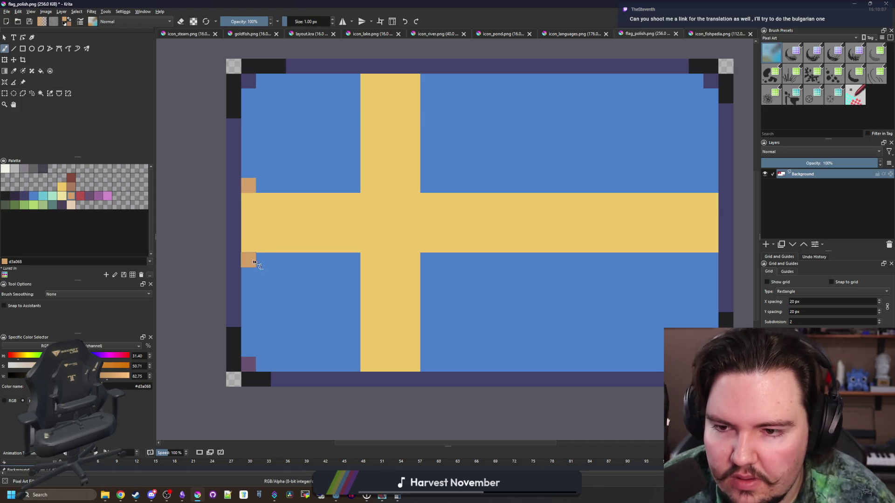
pyautogui.click(710, 260)
pyautogui.click(711, 186)
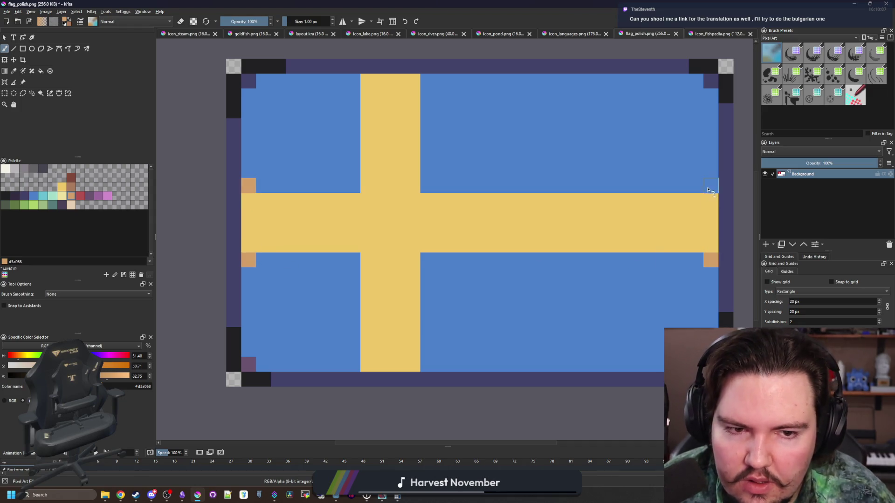
pyautogui.click(427, 365)
pyautogui.click(353, 364)
pyautogui.click(353, 80)
pyautogui.click(428, 80)
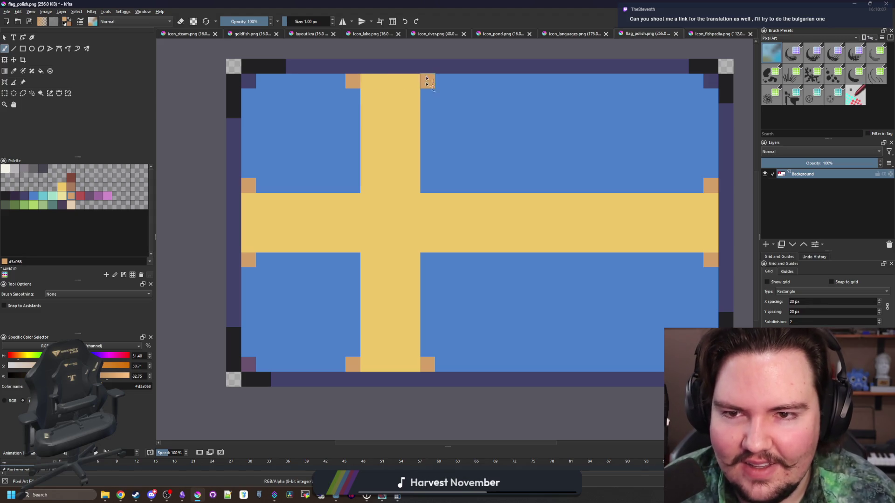
pyautogui.scroll(-9, 380, 267)
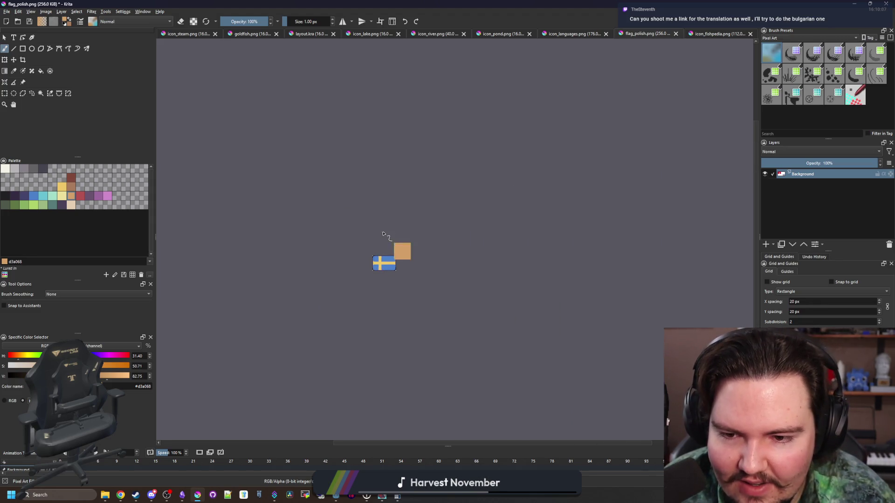
pyautogui.scroll(9, 382, 261)
pyautogui.hotkey('ctrl', 'z')
pyautogui.hotkey('ctrl', 'z')
pyautogui.hotkey('ctrl', 'z')
pyautogui.scroll(-4, 380, 252)
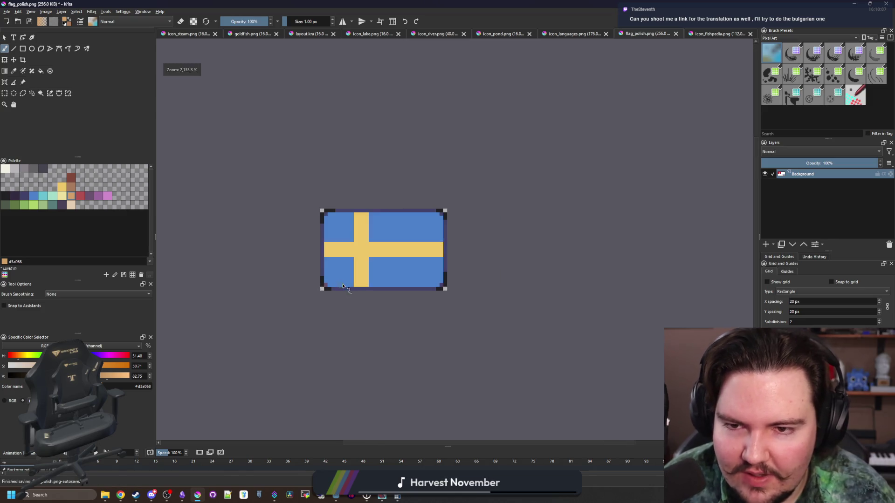
pyautogui.scroll(2, 380, 254)
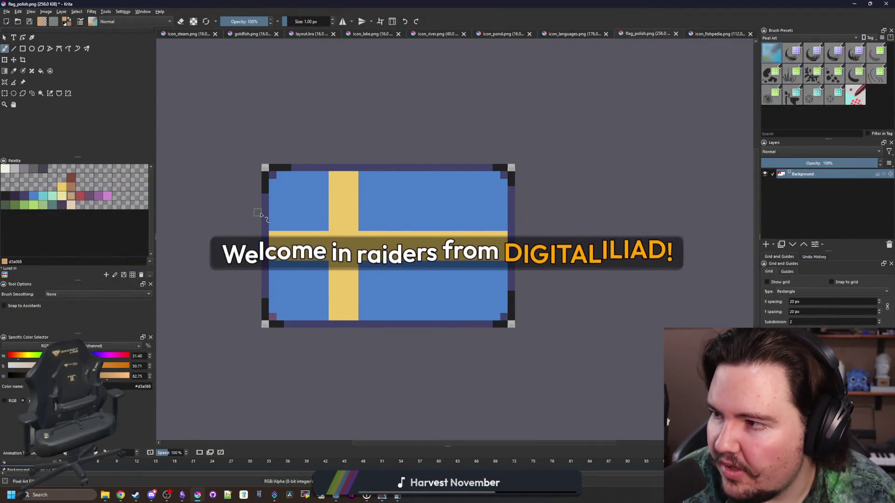
# Sample the cross's yellow and paint a new yellow column along the vertical bar's right side.
pyautogui.press('p')
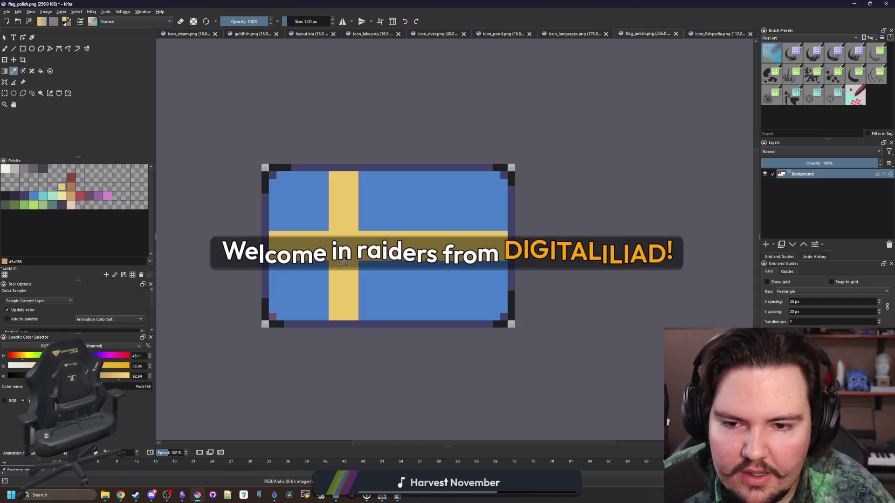
pyautogui.click(349, 270)
pyautogui.scroll(1, 351, 278)
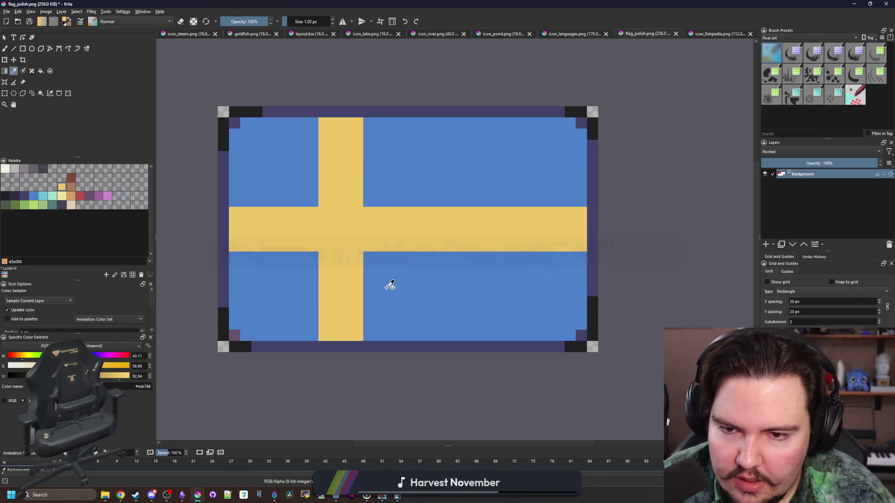
pyautogui.scroll(1, 389, 286)
pyautogui.press('b')
pyautogui.moveTo(363, 245); pyautogui.dragTo(363, 355)
pyautogui.moveTo(363, 178); pyautogui.dragTo(359, 66)
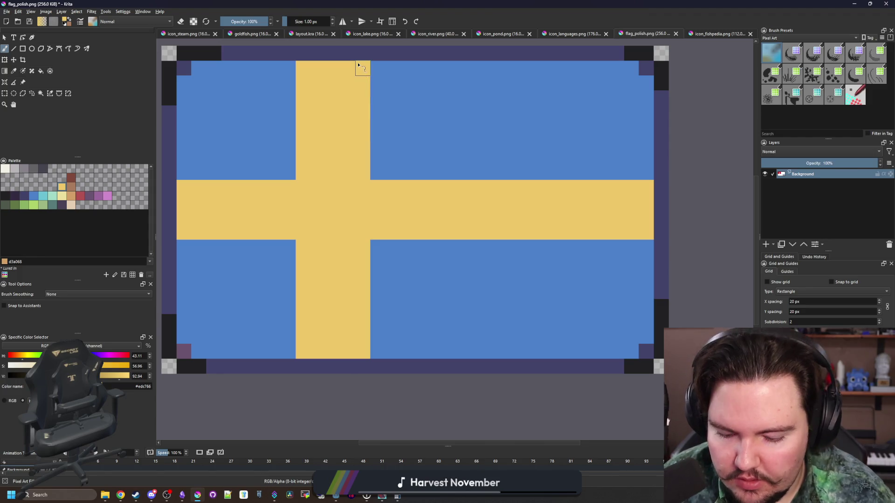
# Repaint the vertical bar's old left edge, above and below the horizontal bar, in the flag's blue.
pyautogui.press('p')
pyautogui.click(444, 100)
pyautogui.press('b')
pyautogui.moveTo(303, 177); pyautogui.dragTo(303, 68)
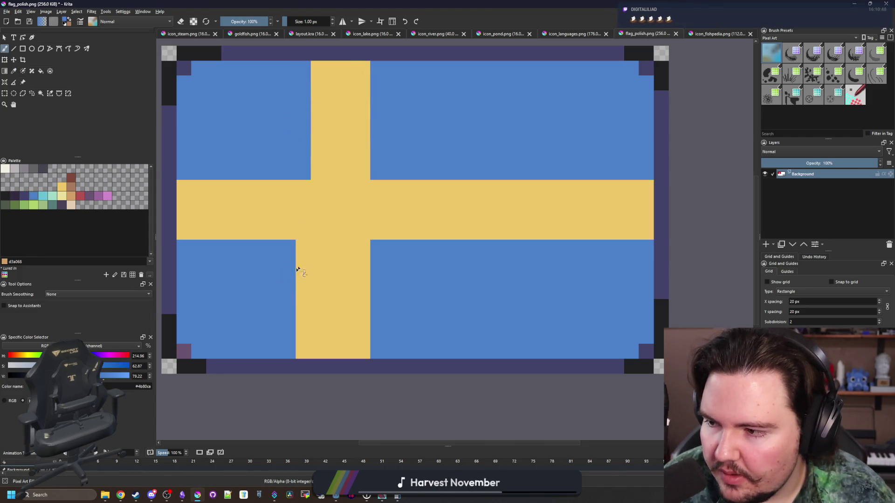
pyautogui.moveTo(297, 270)
pyautogui.mouseDown()
pyautogui.moveTo(303, 243)
pyautogui.moveTo(299, 349)
pyautogui.mouseUp()
pyautogui.scroll(-4, 305, 345)
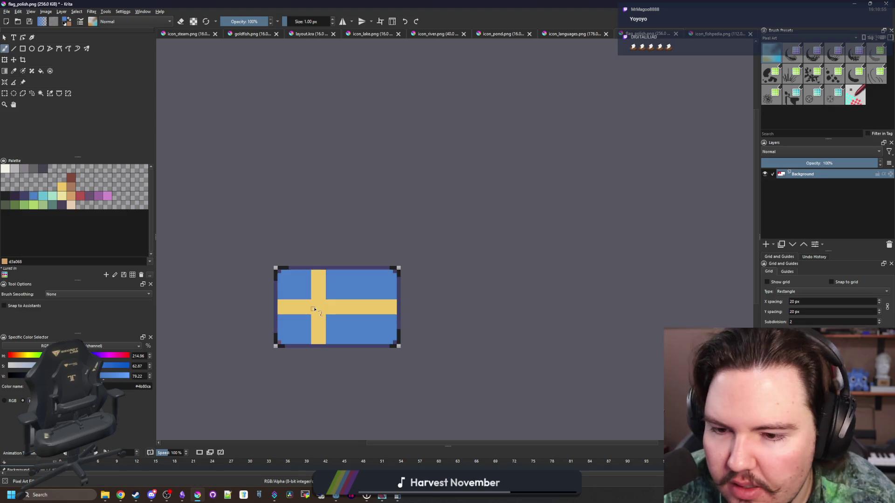
pyautogui.scroll(2, 314, 309)
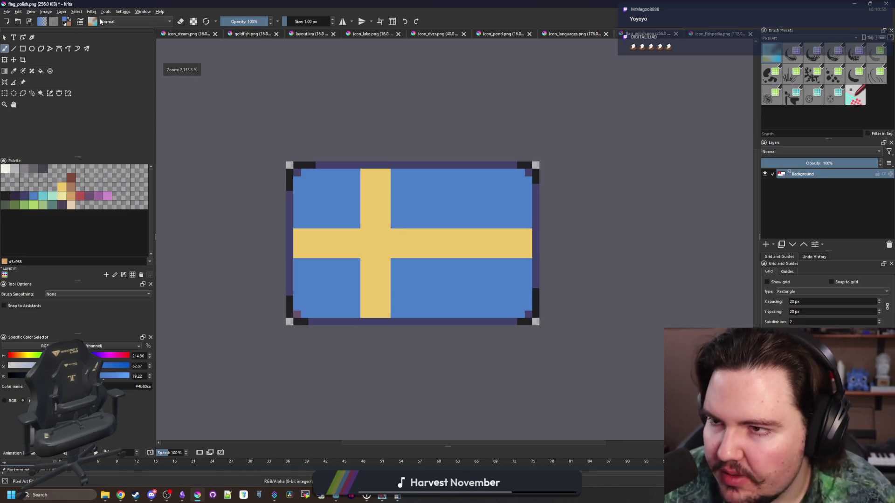
pyautogui.click(7, 11)
# Save the flag as a new PNG, flag_swedish.png, accepting the PNG export settings.
pyautogui.click(27, 50)
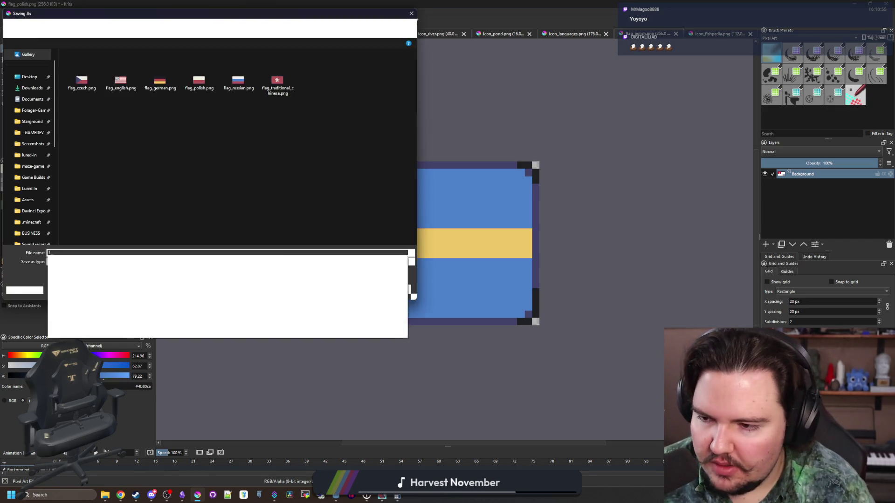
pyautogui.write('flag_sweedish')
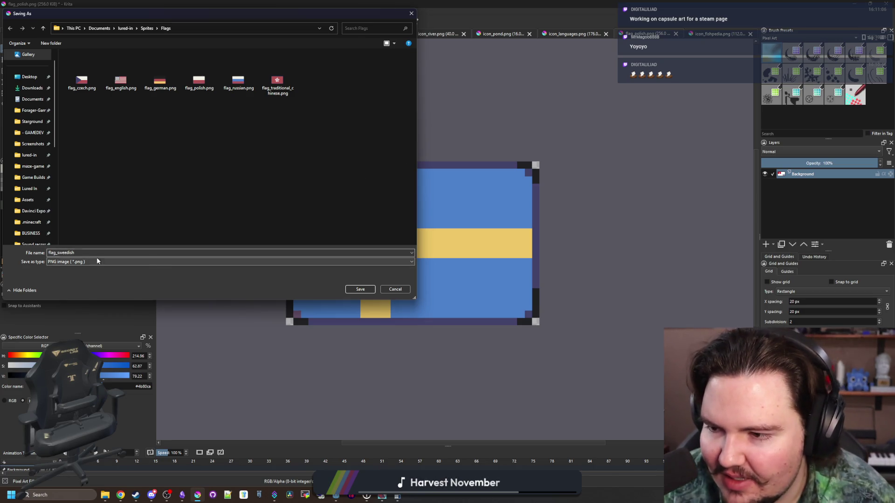
pyautogui.click(373, 289)
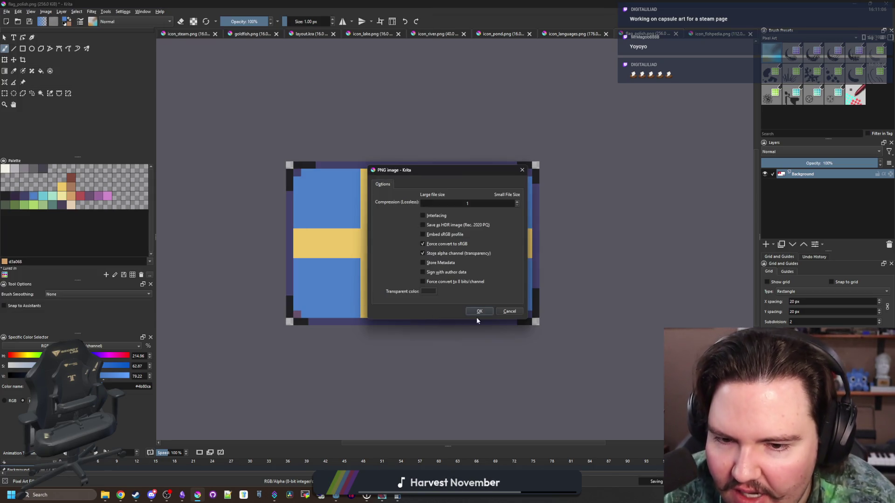
pyautogui.click(480, 312)
# Extend the dark border corners with dark pixels at the top border's right end and bottom border.
pyautogui.scroll(1, 530, 326)
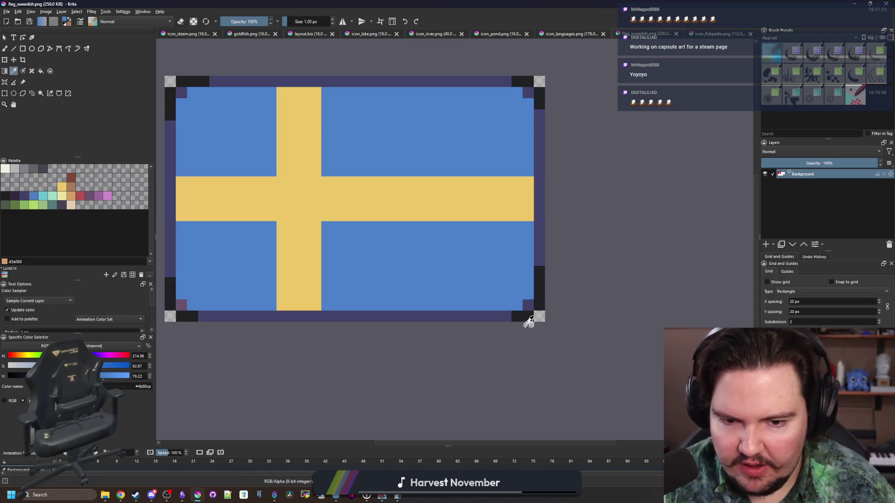
pyautogui.keyDown('ctrl'); pyautogui.click(513, 315); pyautogui.keyUp('ctrl')
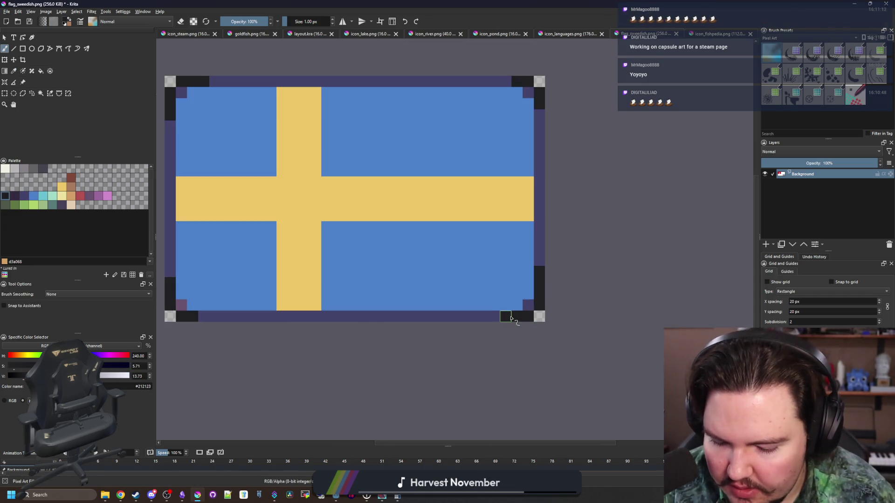
pyautogui.keyDown('ctrl'); pyautogui.click(489, 315); pyautogui.keyUp('ctrl')
pyautogui.scroll(-1, 541, 277)
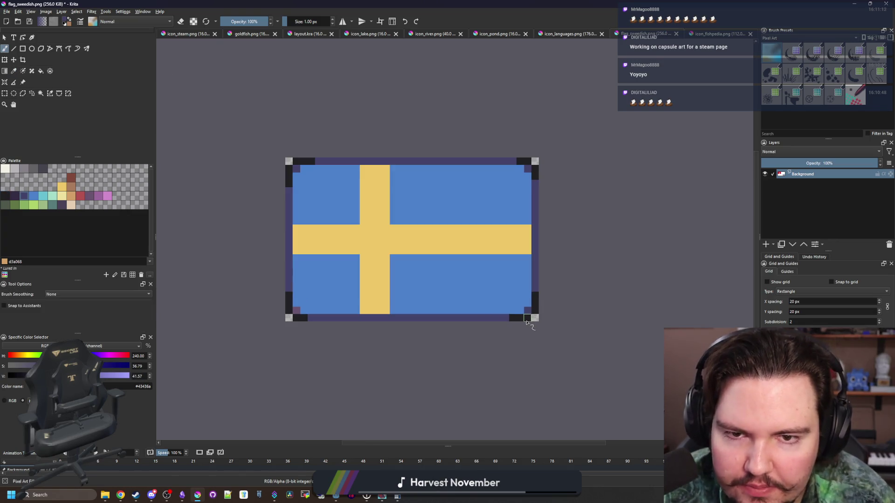
pyautogui.scroll(1, 467, 243)
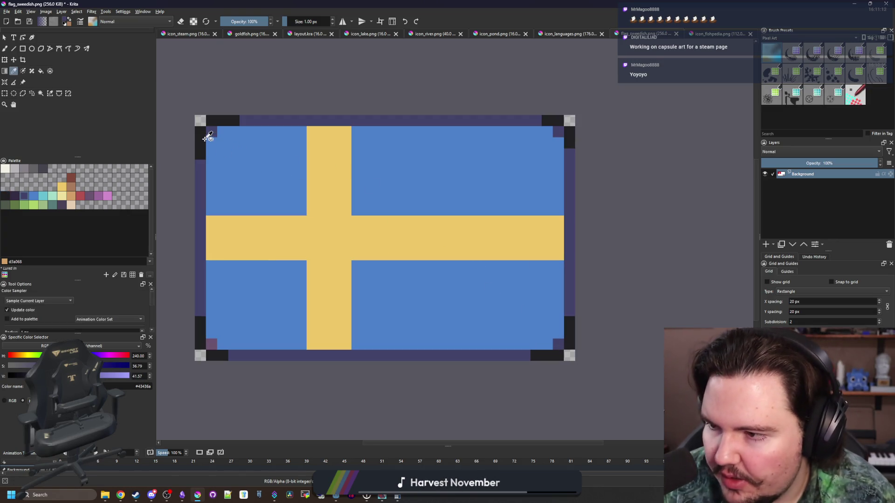
pyautogui.keyDown('ctrl'); pyautogui.click(219, 116); pyautogui.keyUp('ctrl')
pyautogui.click(536, 121)
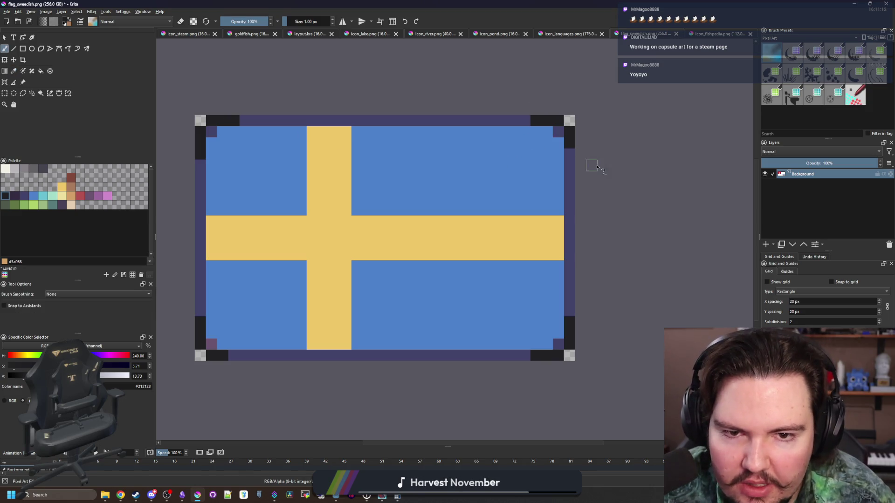
pyautogui.click(236, 358)
pyautogui.scroll(-3, 394, 281)
pyautogui.scroll(3, 411, 290)
# Resave the touched-up flag PNG and shrink Krita to a smaller window over Godot.
pyautogui.hotkey('ctrl', 's')
pyautogui.press('Return')
pyautogui.scroll(-2, 504, 322)
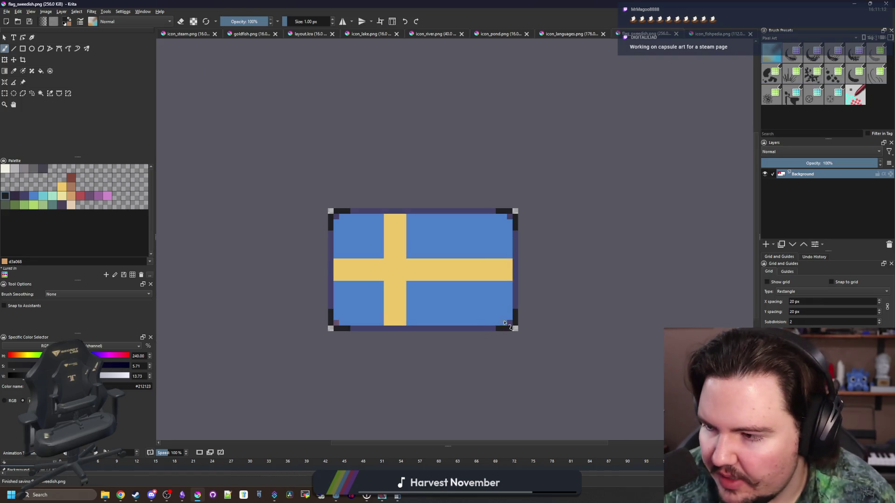
pyautogui.scroll(2, 398, 317)
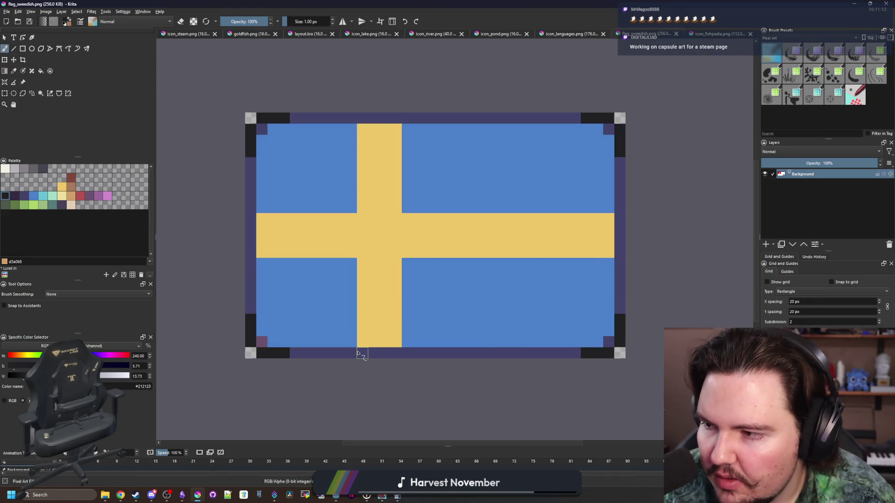
pyautogui.scroll(-2, 361, 354)
pyautogui.scroll(2, 363, 353)
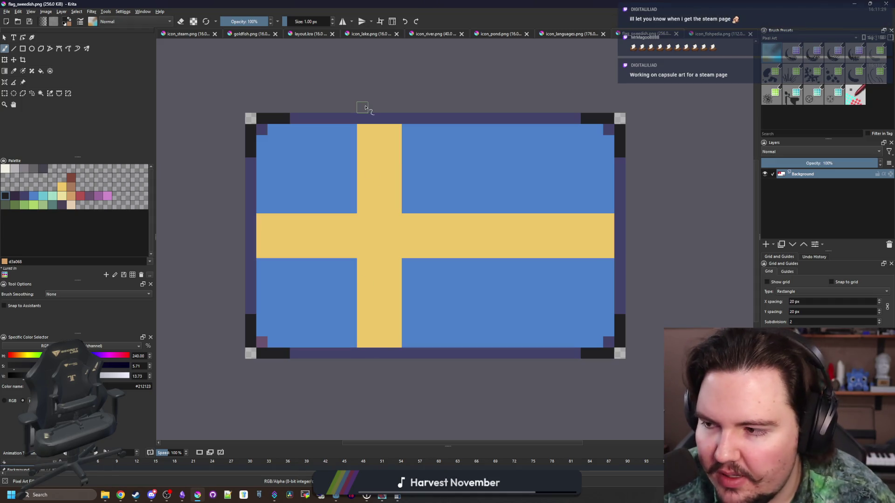
pyautogui.press('super+Down')
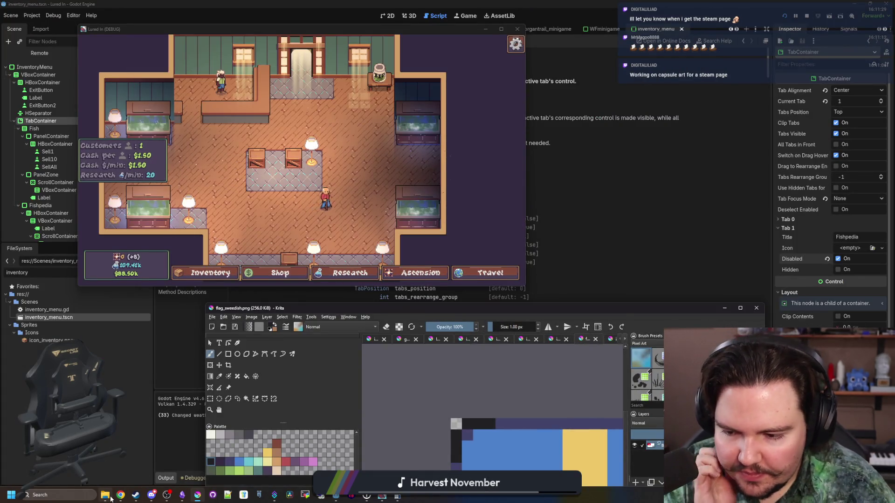
# Browse to lured-in > Sprites > Flags in File Explorer and move the window down to uncover the game.
pyautogui.click(105, 495)
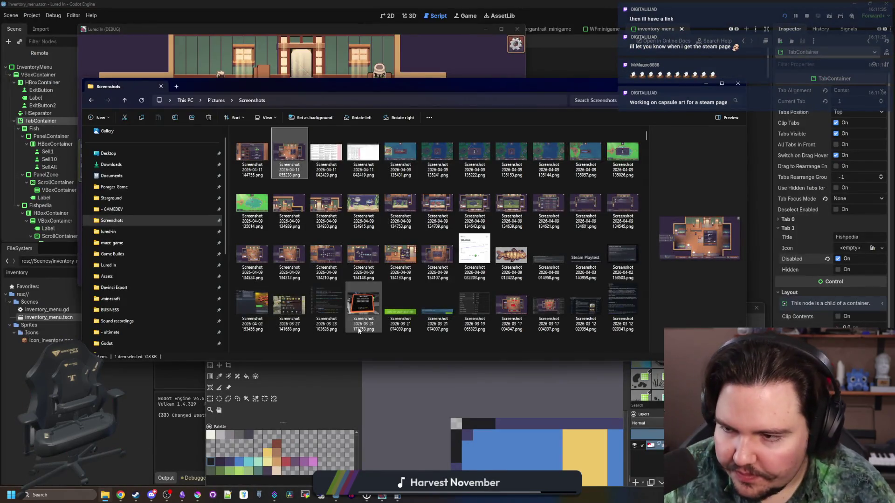
pyautogui.scroll(1, 117, 168)
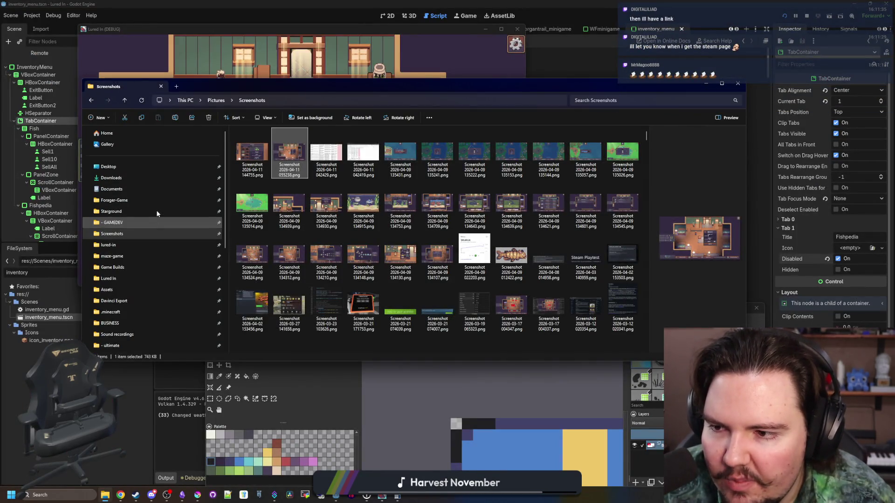
pyautogui.click(110, 245)
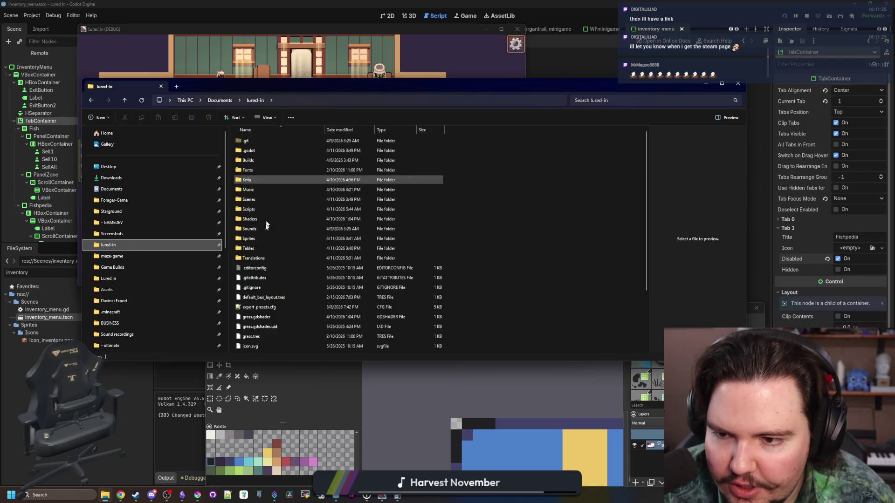
pyautogui.doubleClick(256, 258)
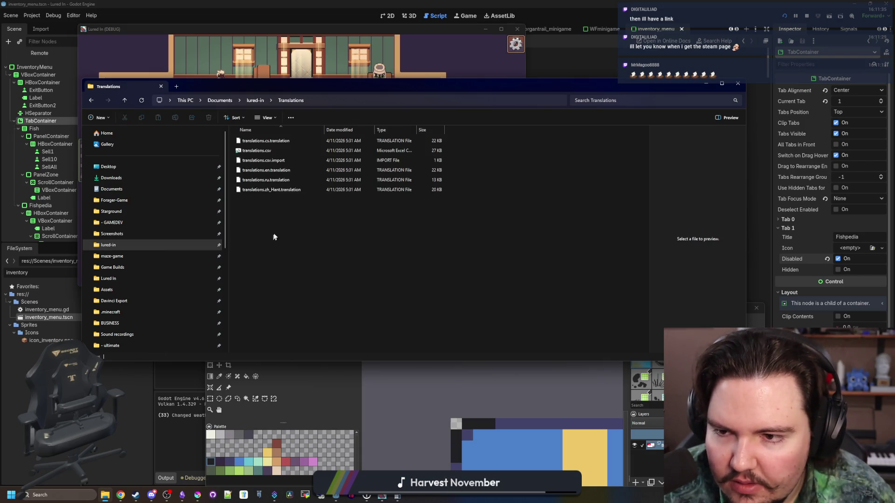
pyautogui.click(256, 101)
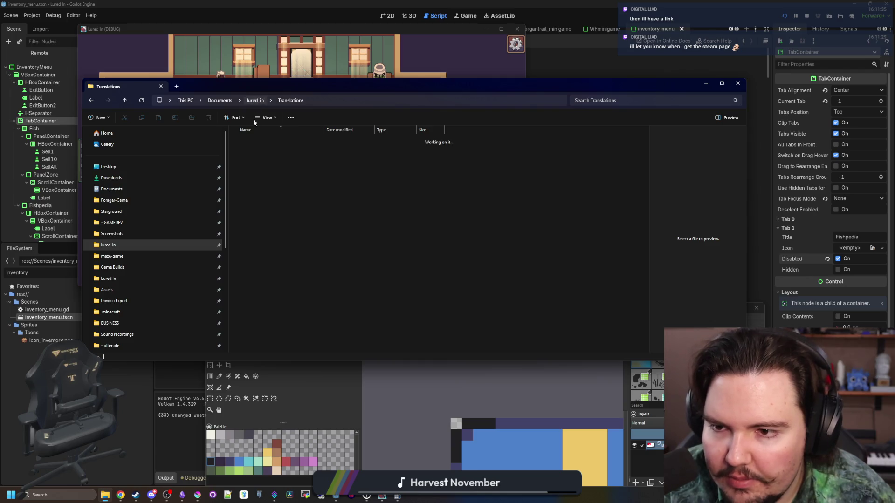
pyautogui.click(252, 239)
pyautogui.doubleClick(252, 239)
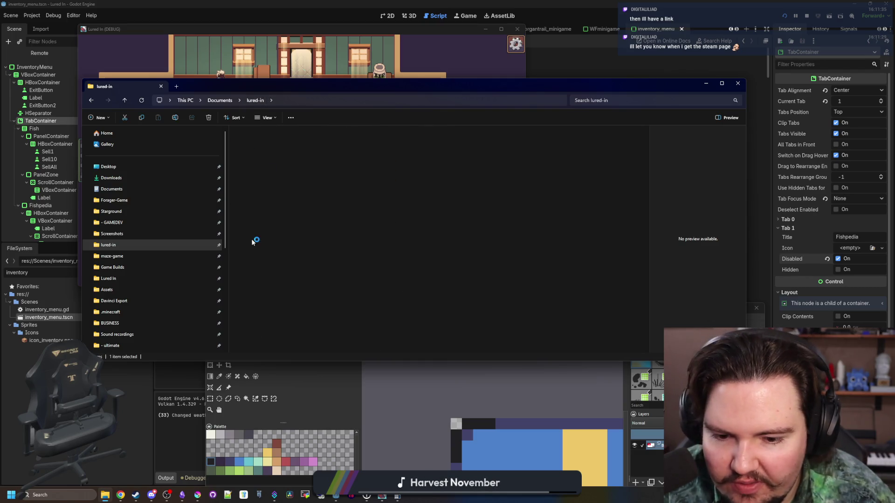
pyautogui.click(351, 156)
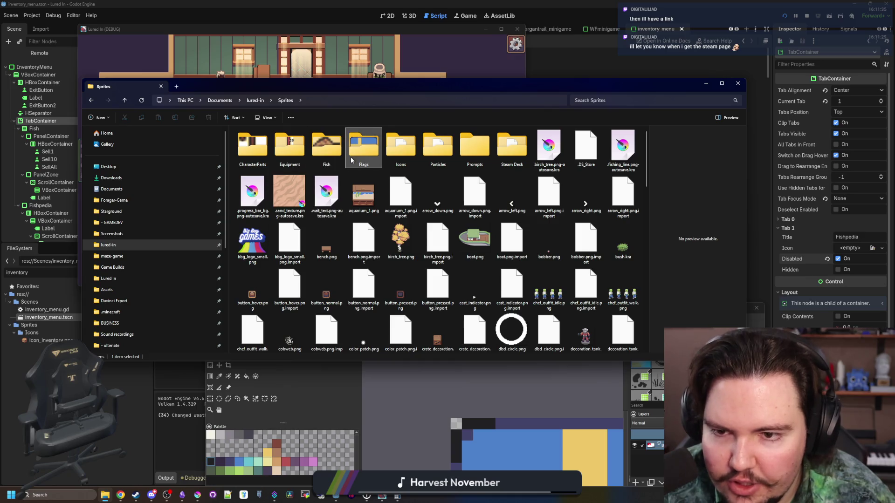
pyautogui.doubleClick(350, 156)
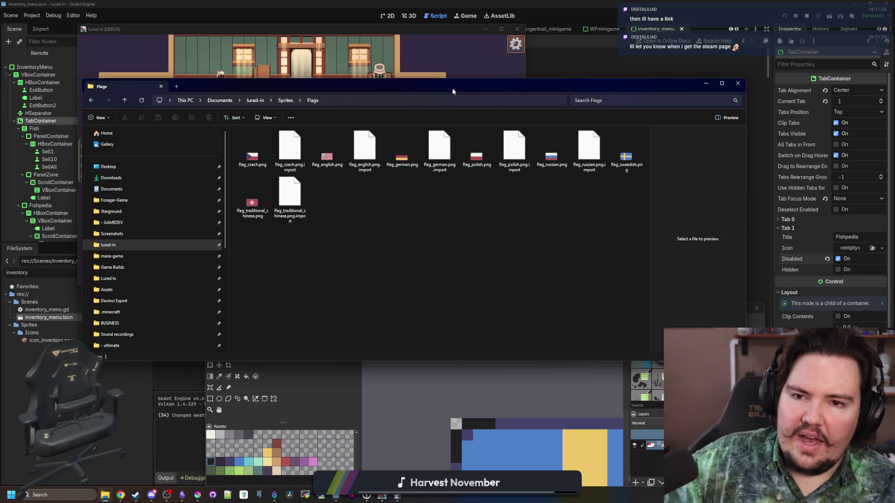
pyautogui.moveTo(452, 87); pyautogui.dragTo(506, 344)
pyautogui.click(325, 176)
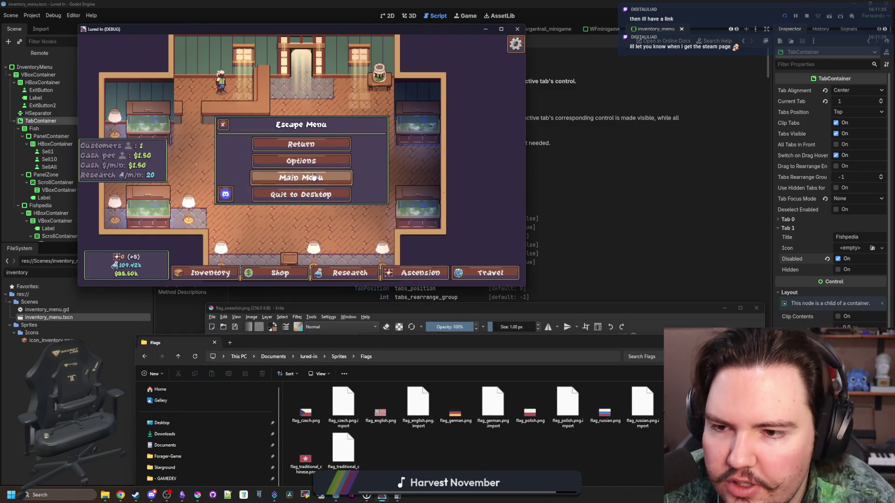
# Open the game's Languages selection, close it, and reopen it.
pyautogui.click(96, 235)
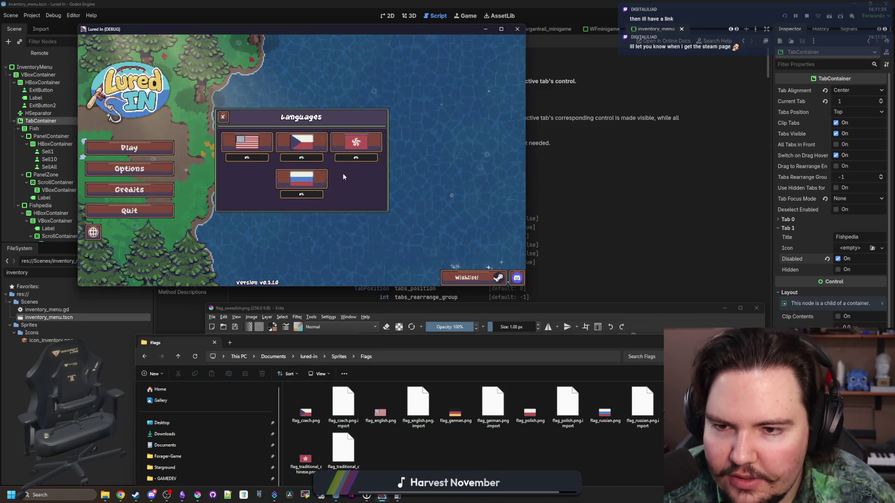
pyautogui.press('Escape')
pyautogui.click(93, 233)
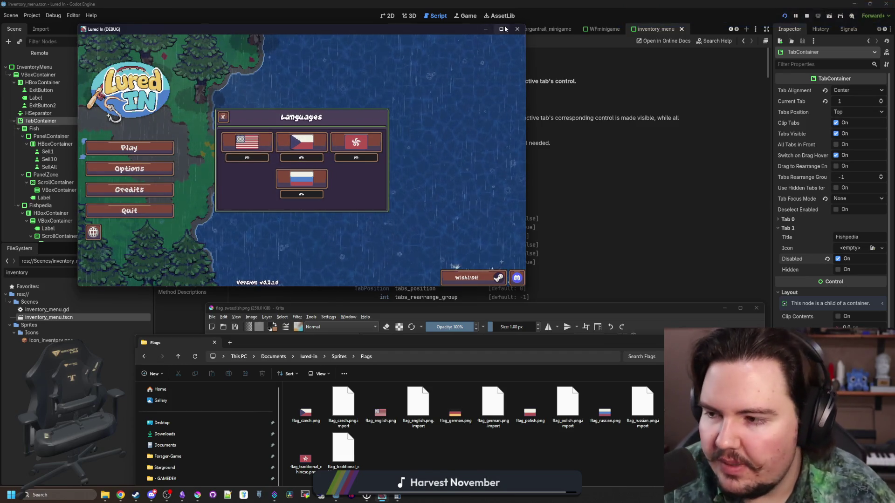
# Move the Flags window up, glance at the spreadsheet, then raise and maximize the game window.
pyautogui.moveTo(505, 29)
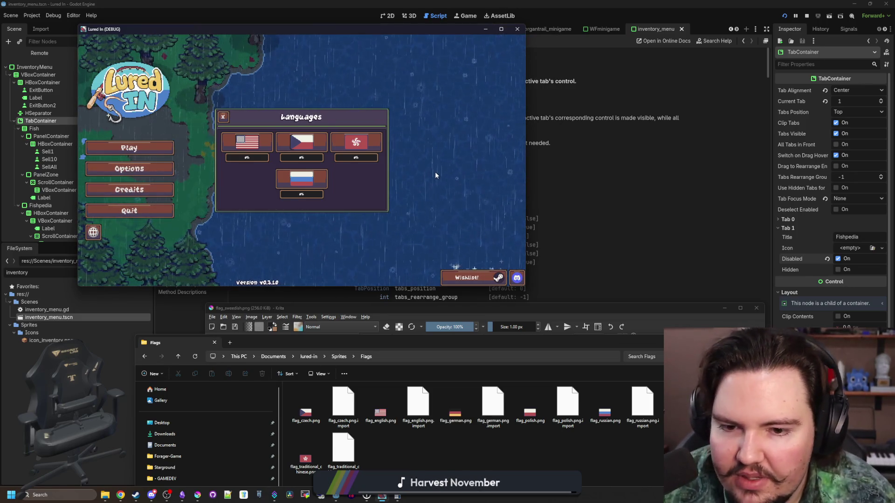
pyautogui.moveTo(656, 342)
pyautogui.mouseDown()
pyautogui.moveTo(657, 219)
pyautogui.moveTo(688, 323)
pyautogui.mouseUp()
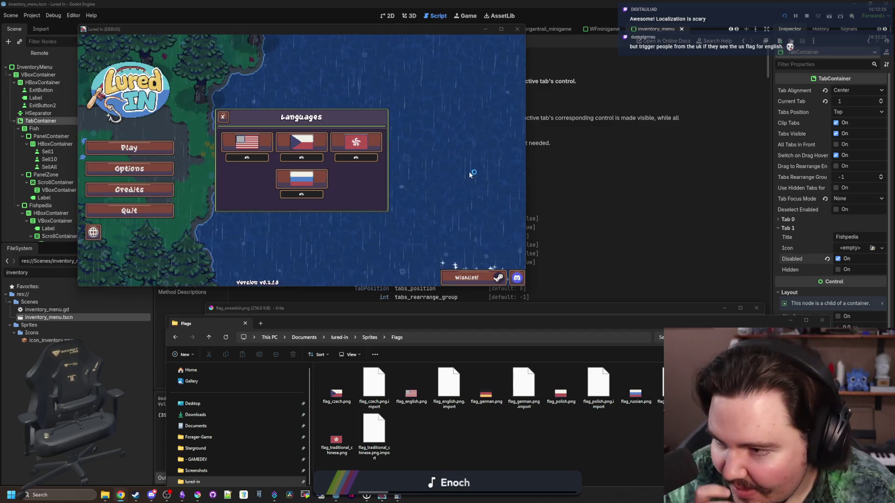
pyautogui.hotkey('alt', 'Tab')
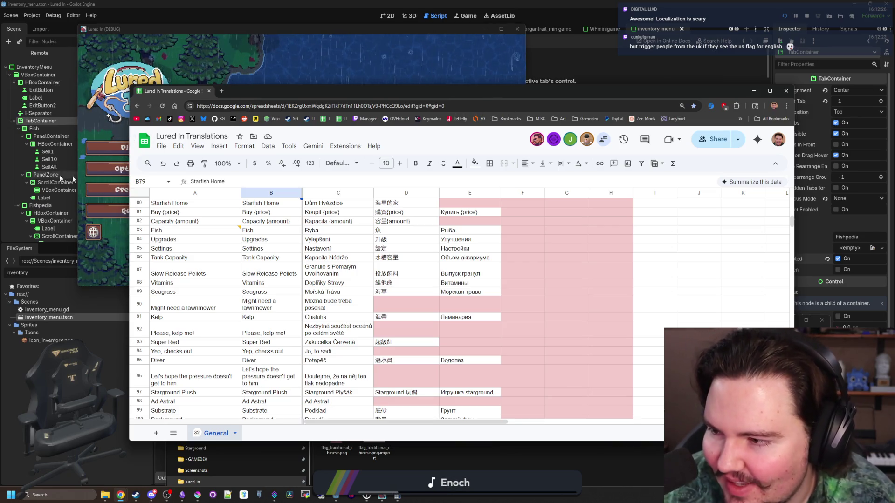
pyautogui.click(241, 107)
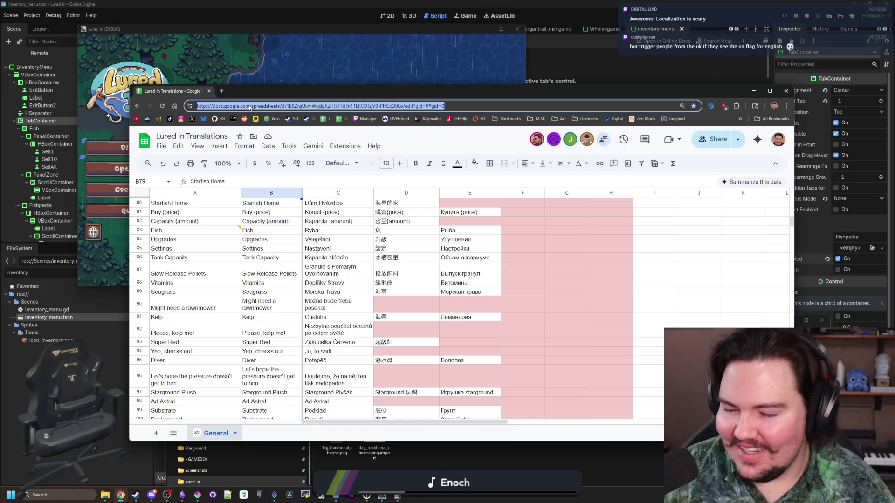
pyautogui.click(429, 56)
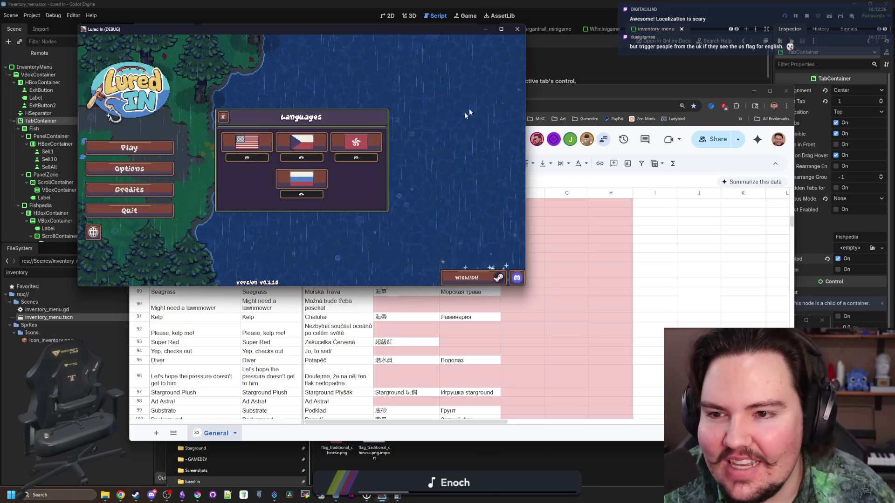
pyautogui.click(500, 29)
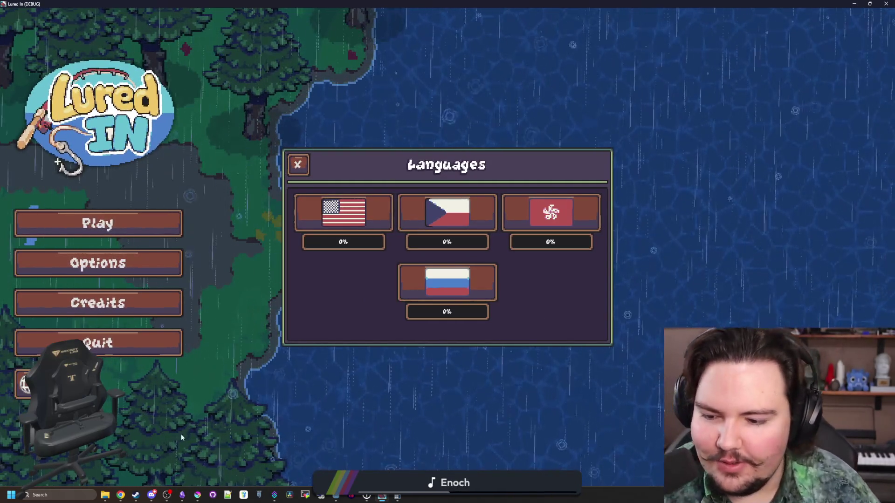
# Switch from the game to the Discord server window.
pyautogui.moveTo(159, 485)
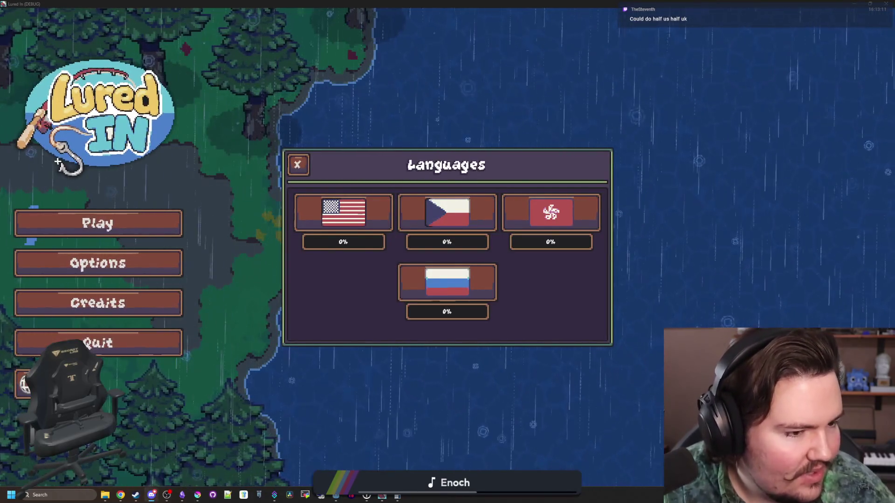
pyautogui.hotkey('alt', 'Tab')
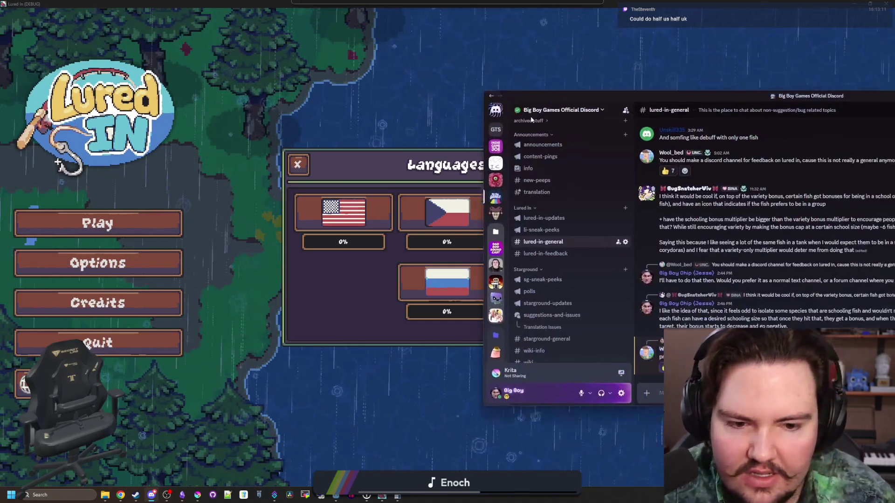
# Maximize Discord and check a chat member's options menu, then dismiss it.
pyautogui.press('super+Up')
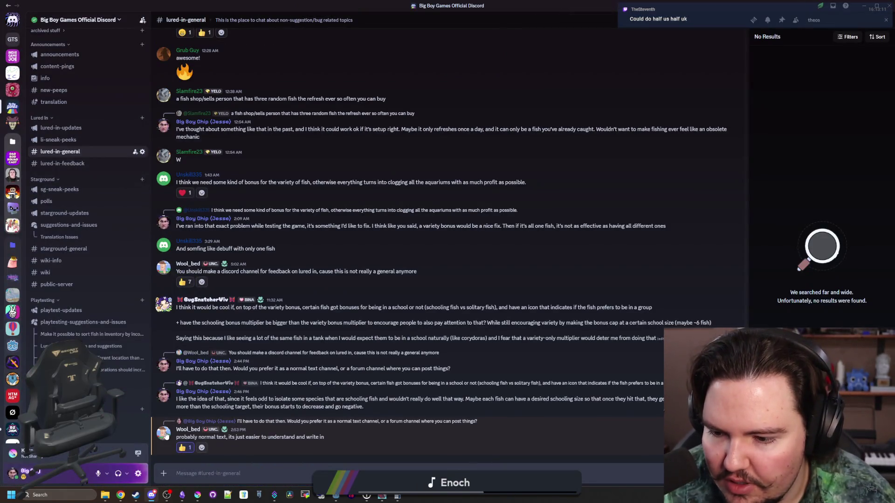
pyautogui.rightClick(166, 435)
pyautogui.moveTo(202, 409)
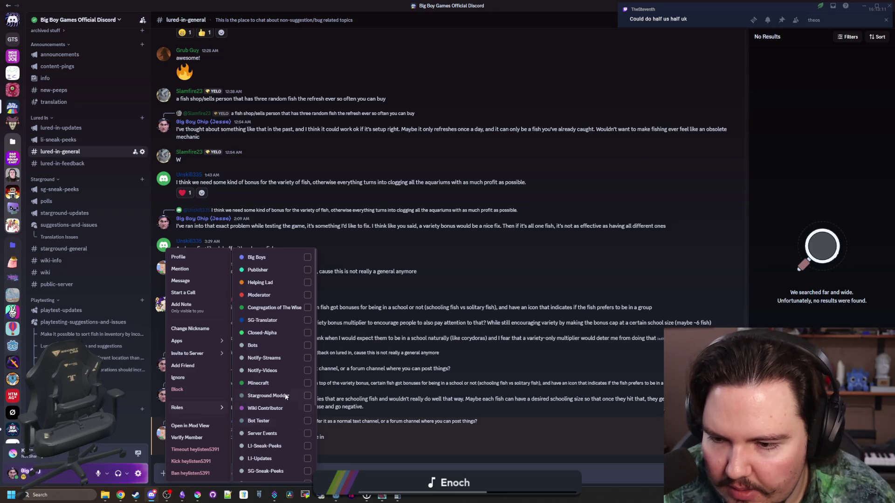
pyautogui.scroll(-3, 286, 397)
pyautogui.click(493, 242)
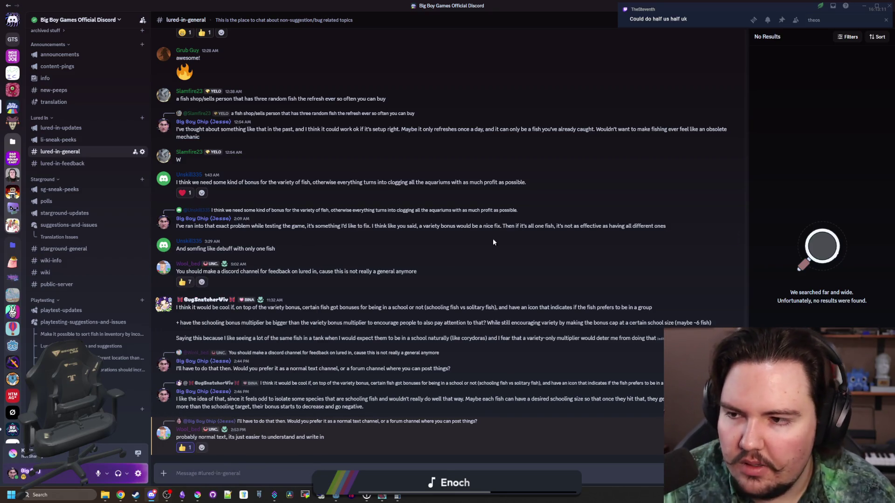
# Search the Discord server for messages from the tester's account.
pyautogui.click(885, 20)
pyautogui.write('thest')
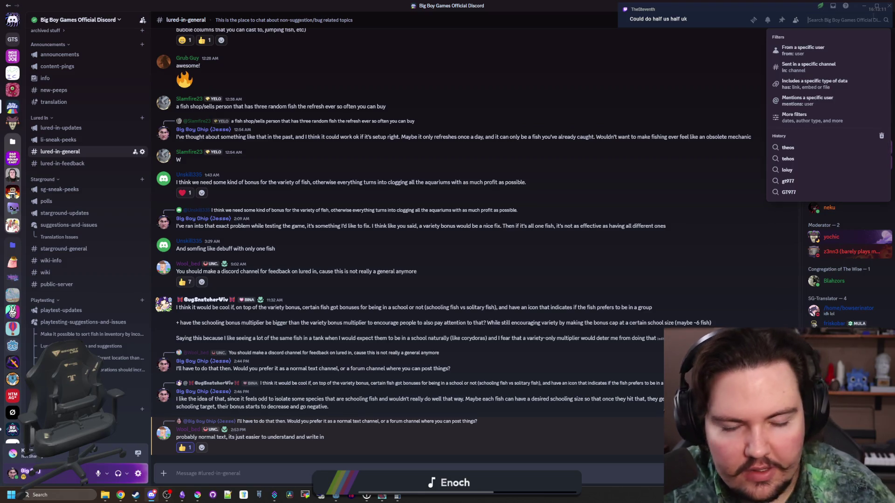
pyautogui.write('even')
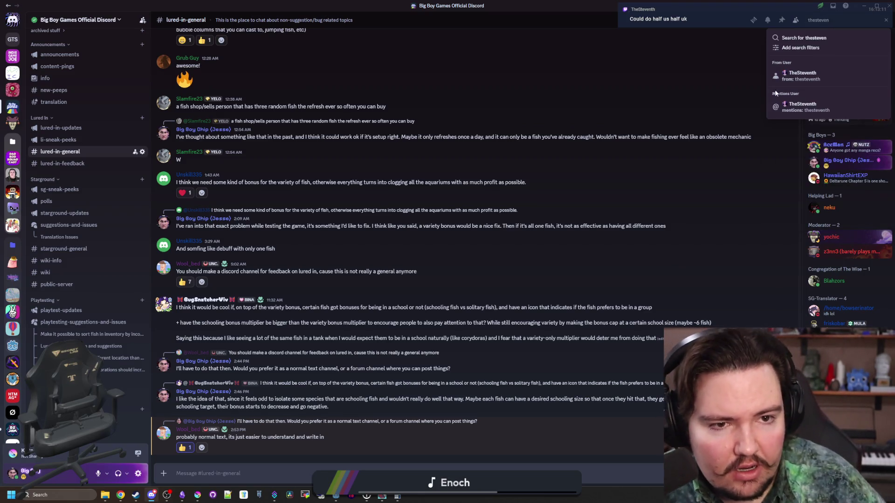
pyautogui.click(810, 78)
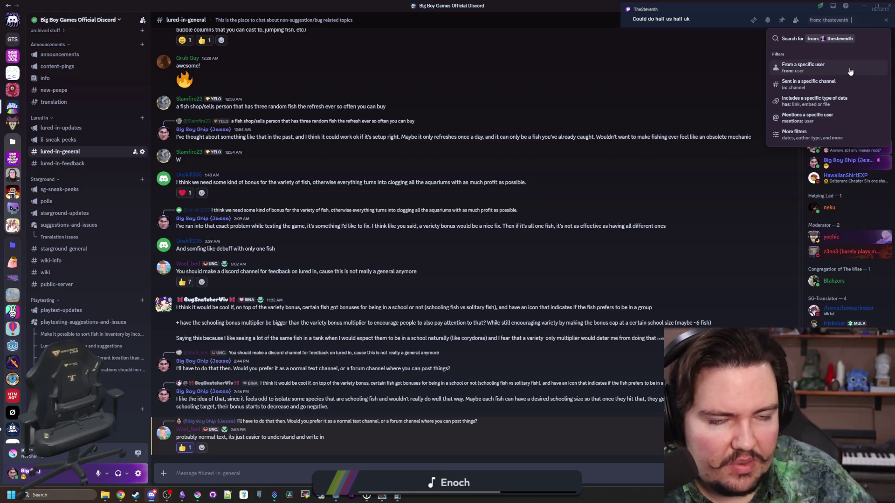
pyautogui.press('Return')
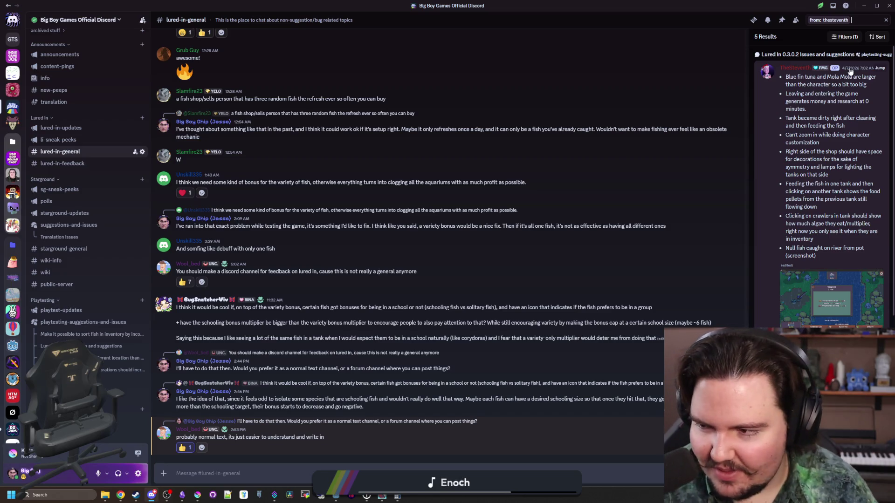
# Give the 0.3.0.2 Issues and suggestions post's author the LI-Translator role, then clear the search.
pyautogui.click(787, 73)
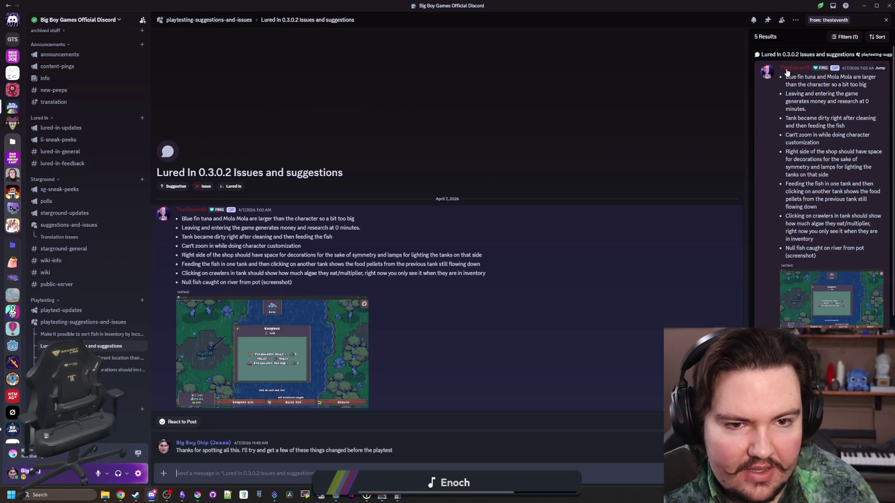
pyautogui.click(164, 215)
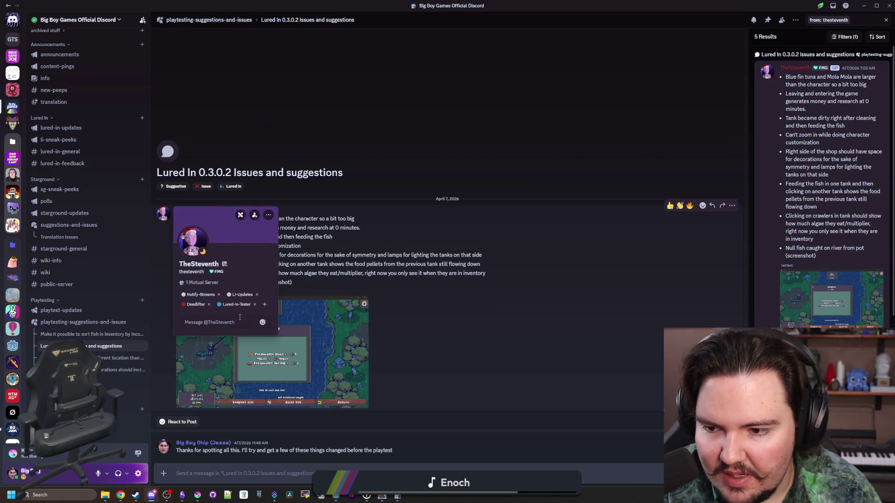
pyautogui.click(265, 305)
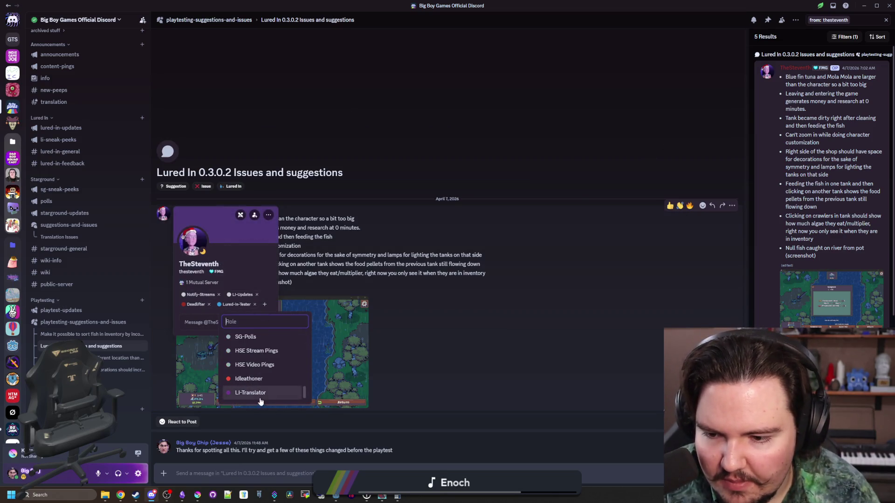
pyautogui.click(258, 396)
pyautogui.click(695, 276)
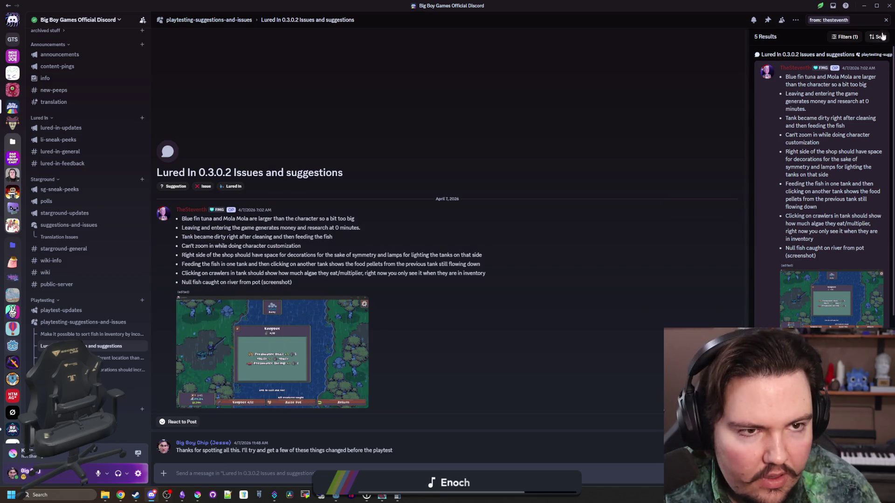
pyautogui.click(886, 20)
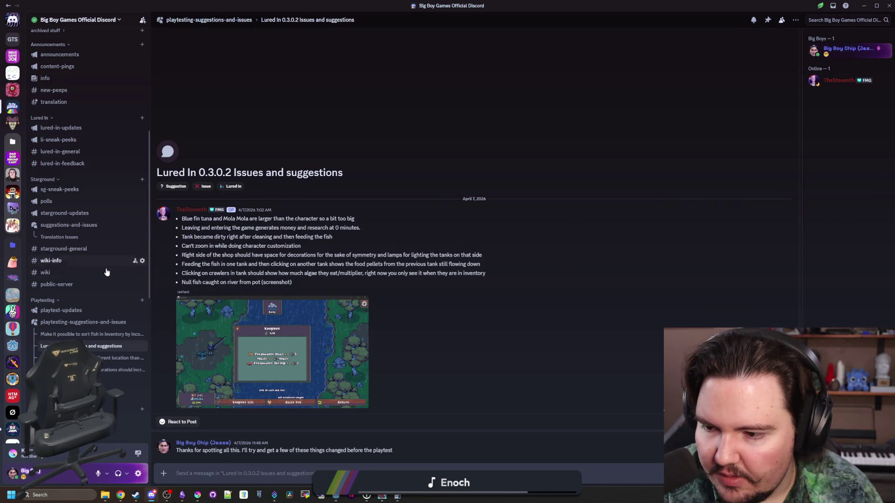
# Float Discord over the game, maximize it again, then return to the game.
pyautogui.scroll(5, 106, 272)
pyautogui.scroll(-5, 106, 272)
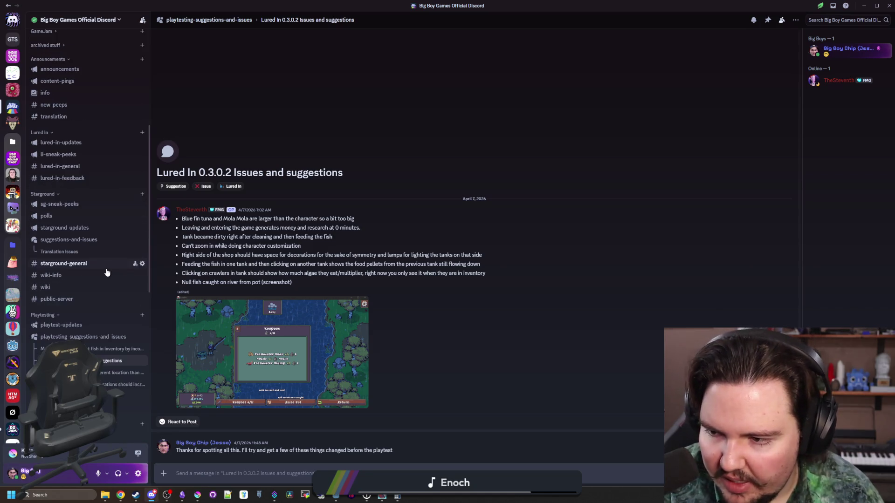
pyautogui.moveTo(356, 5)
pyautogui.mouseDown()
pyautogui.moveTo(599, 382)
pyautogui.moveTo(610, 216)
pyautogui.moveTo(542, 425)
pyautogui.mouseUp()
pyautogui.doubleClick(542, 424)
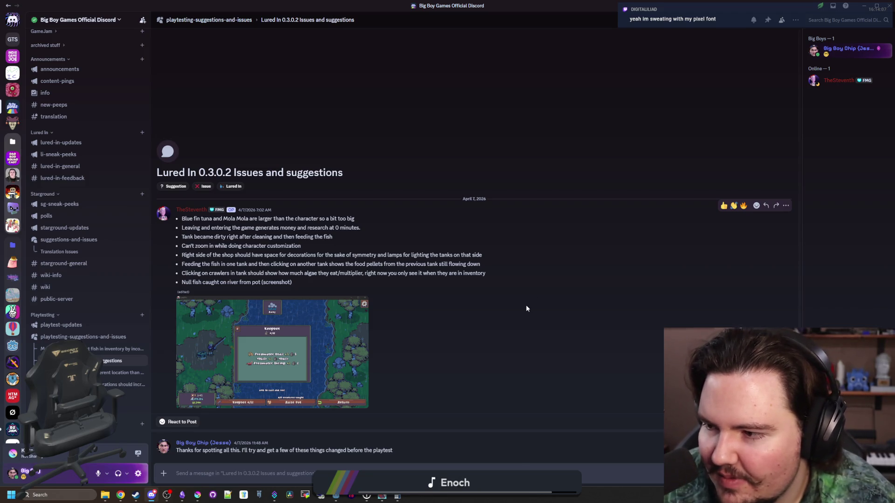
pyautogui.hotkey('alt', 'Tab')
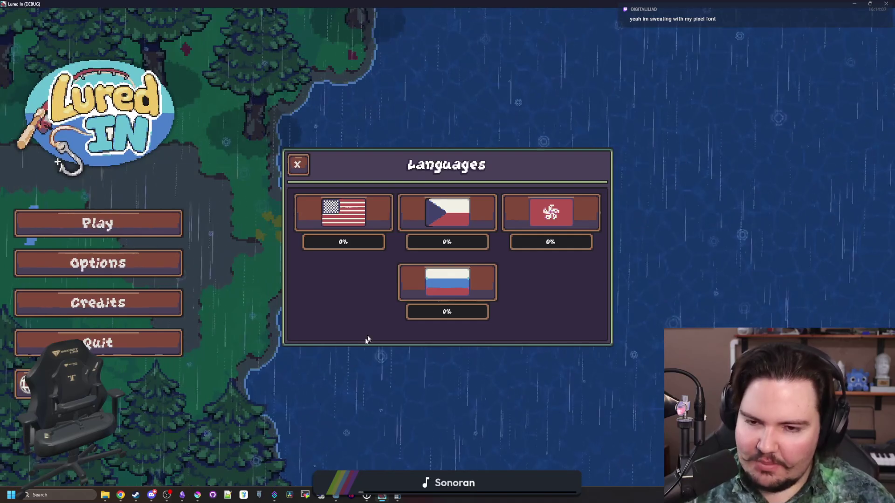
# Try the menu in Traditional Chinese, Czech and Russian, ending back on Czech.
pyautogui.click(562, 215)
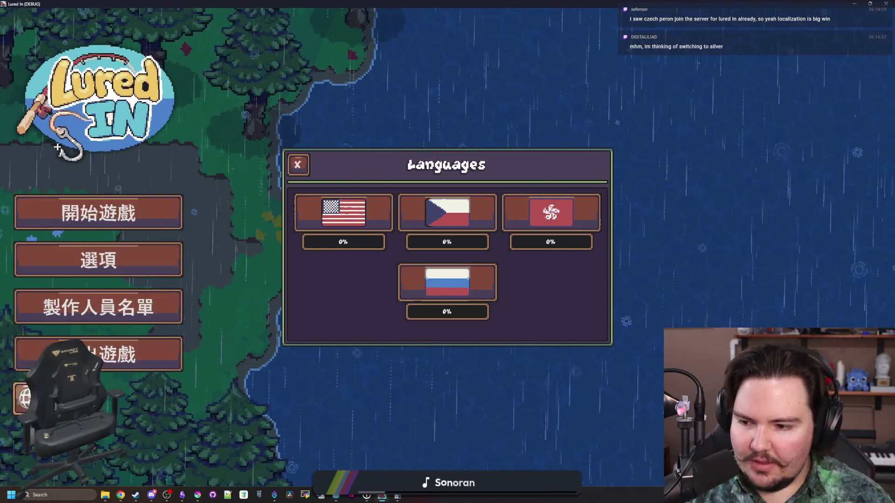
pyautogui.click(450, 217)
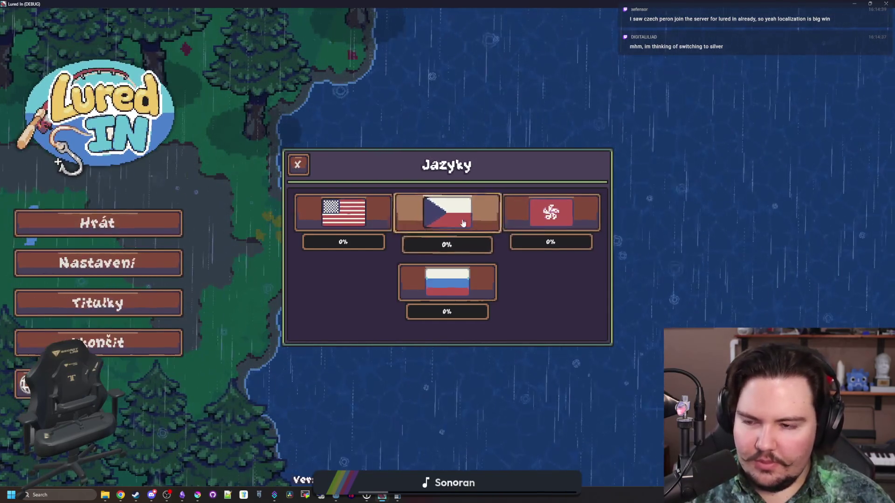
pyautogui.click(457, 299)
pyautogui.click(477, 307)
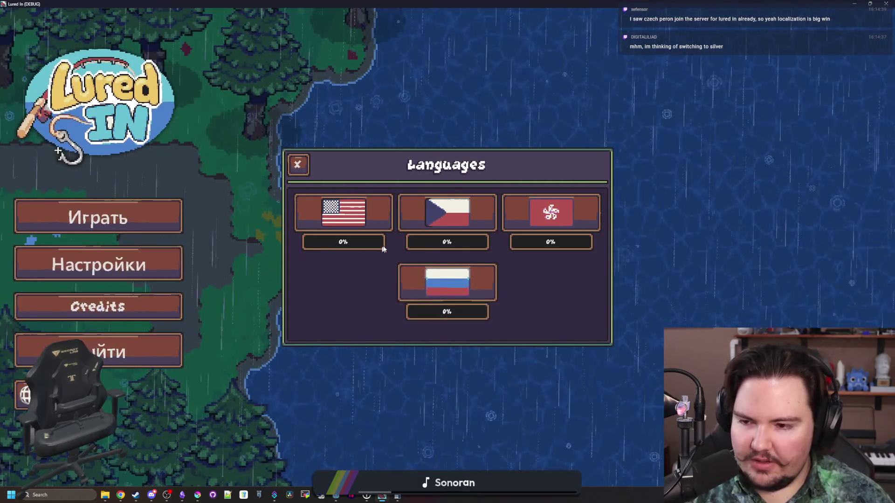
pyautogui.click(447, 217)
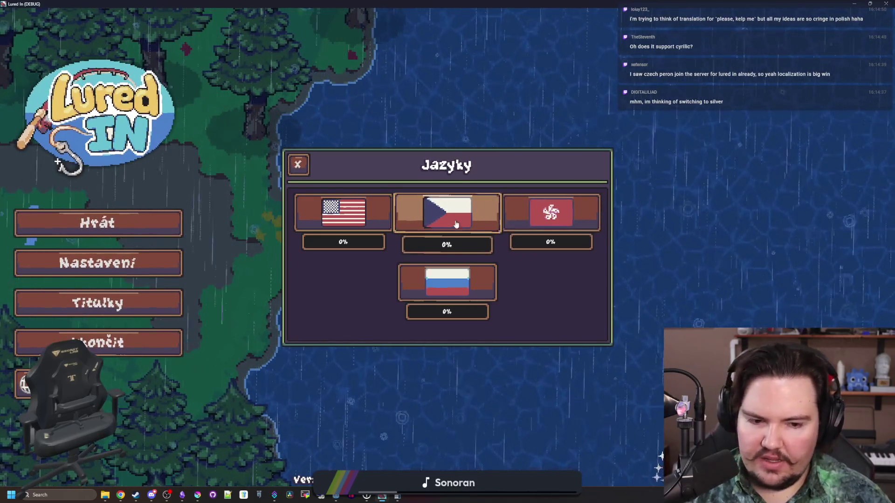
# Glance at the translation sheet, then return to the game and switch the menu to Russian.
pyautogui.hotkey('alt', 'Tab')
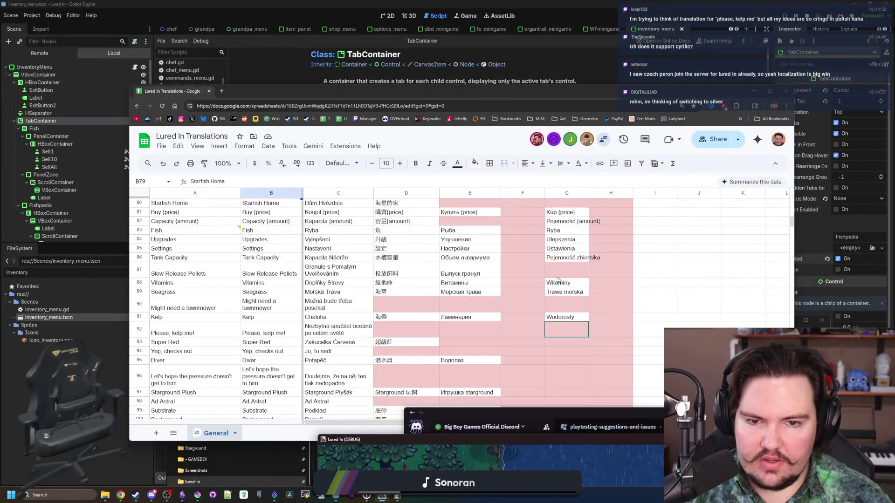
pyautogui.scroll(20, 554, 269)
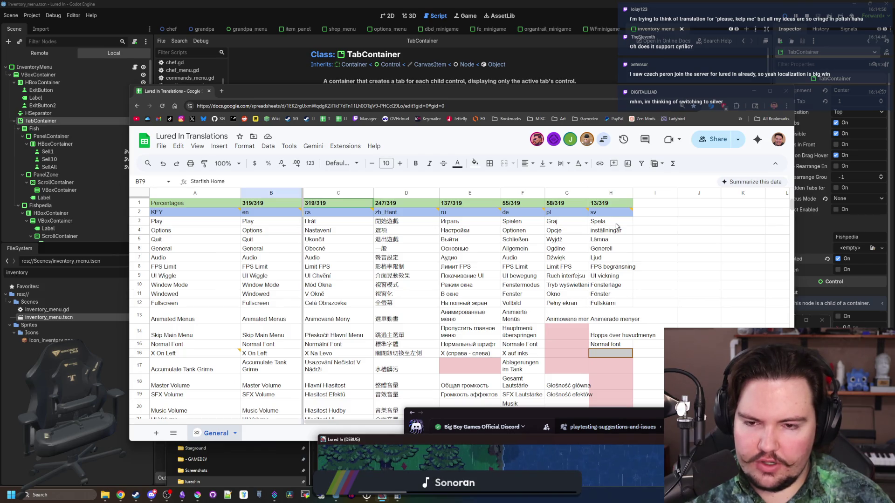
pyautogui.click(462, 442)
pyautogui.click(464, 294)
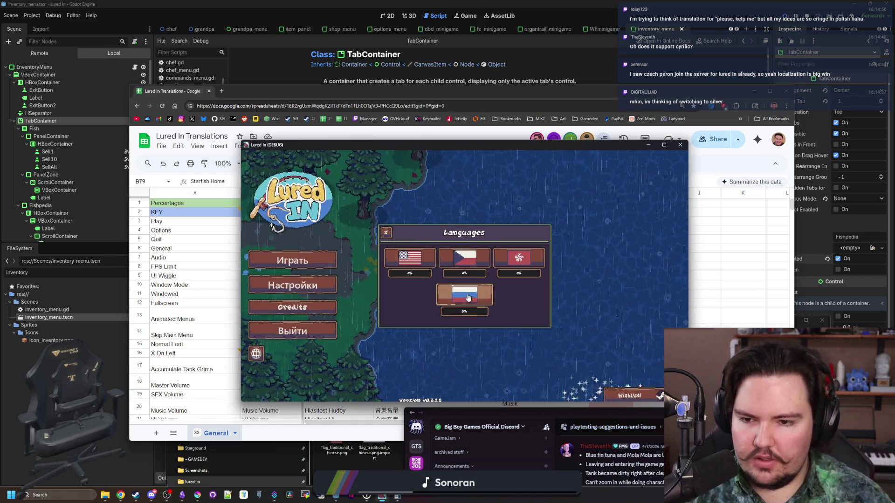
# Toggle the game menu from English to Russian and back to English.
pyautogui.click(410, 258)
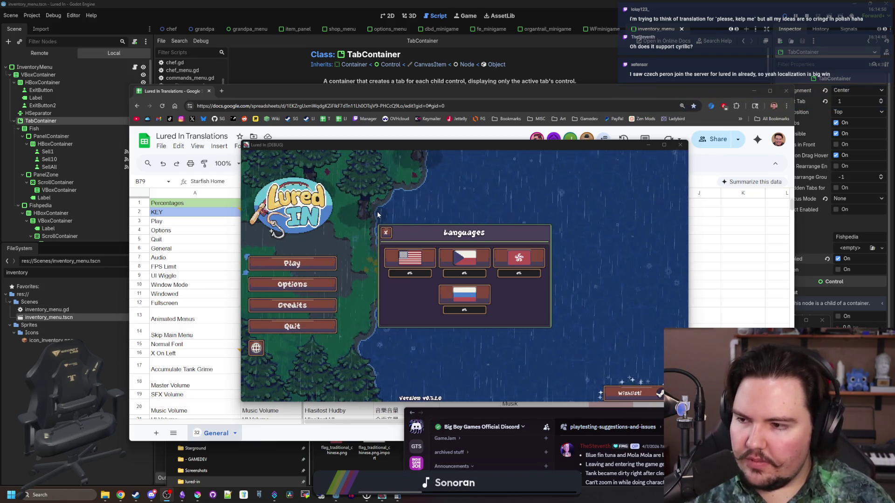
pyautogui.click(474, 289)
pyautogui.click(473, 289)
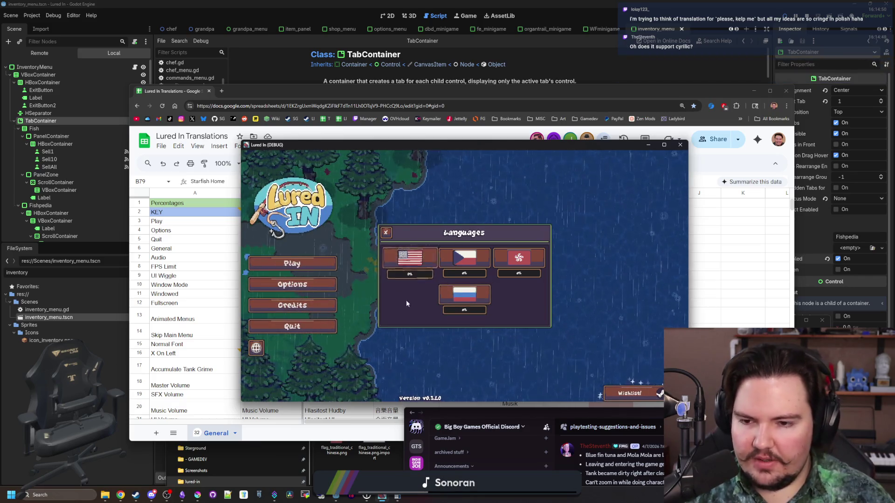
pyautogui.click(446, 299)
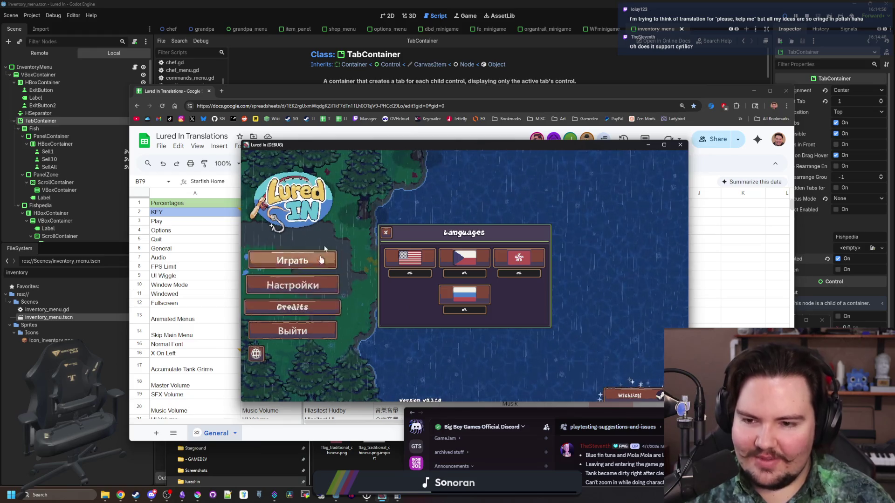
pyautogui.click(409, 264)
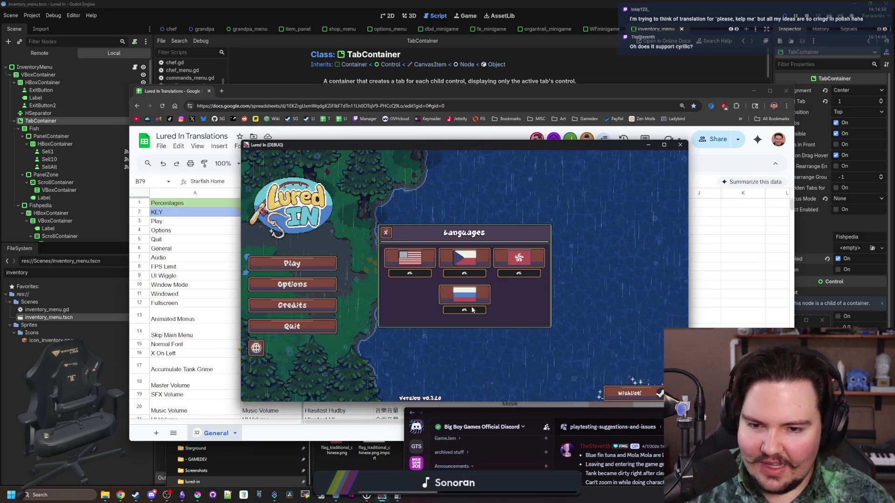
# Check Russian and Traditional Chinese, set the language back to English, and return to the spreadsheet.
pyautogui.click(256, 348)
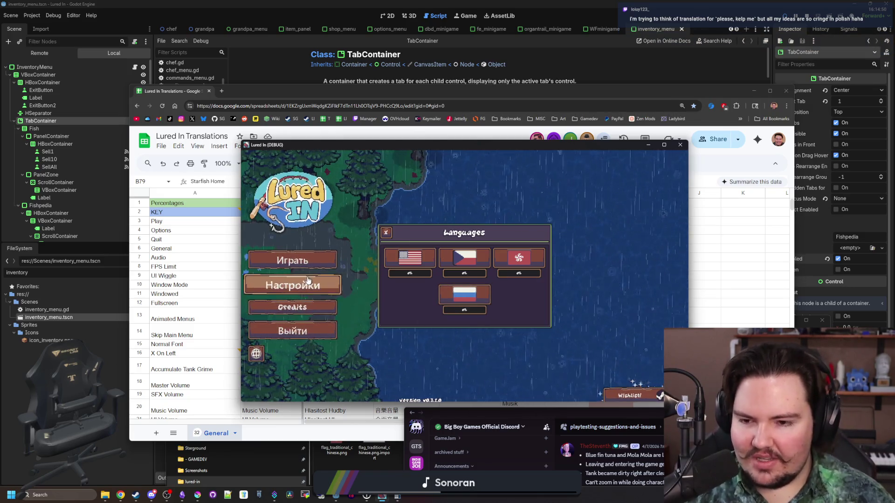
pyautogui.click(519, 258)
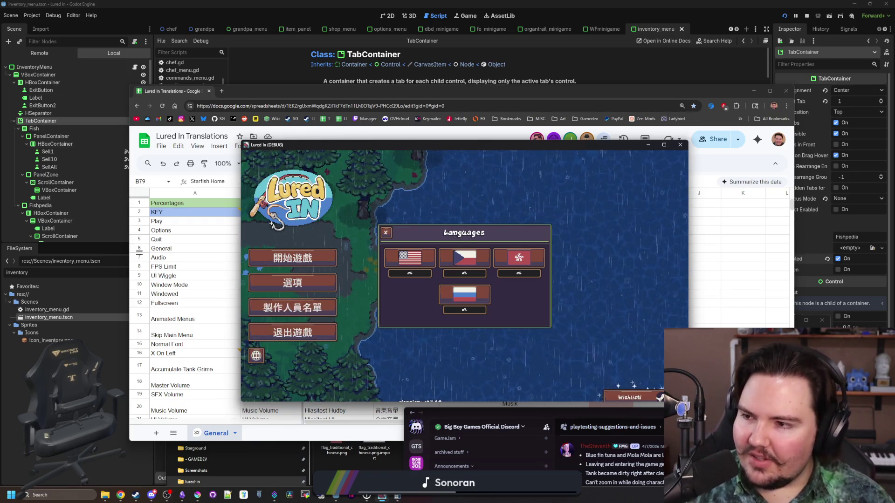
pyautogui.click(409, 264)
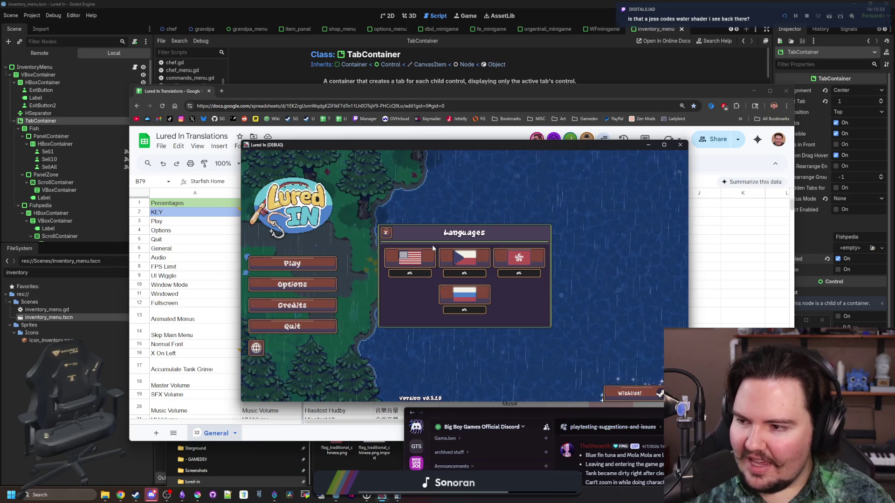
pyautogui.click(530, 101)
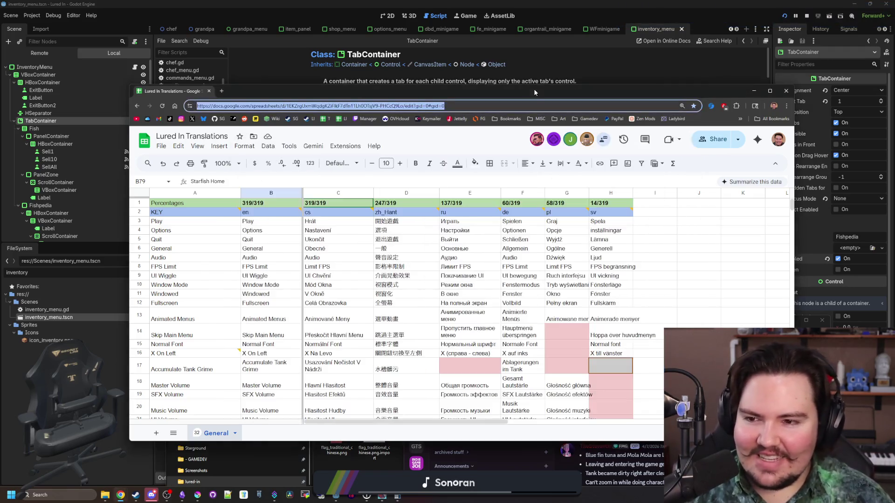
# Look over the translation rows, select the Fishing Nibbles cell A256, and open Find in sheet.
pyautogui.scroll(-20, 377, 264)
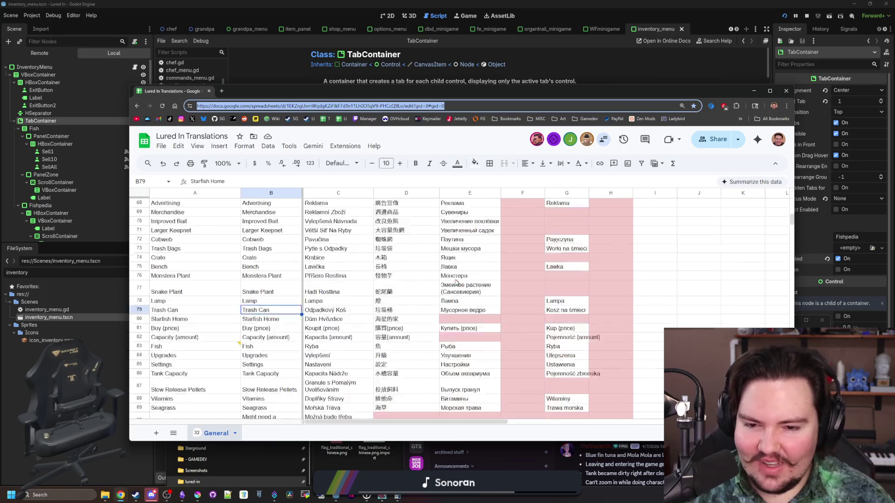
pyautogui.scroll(-20, 456, 282)
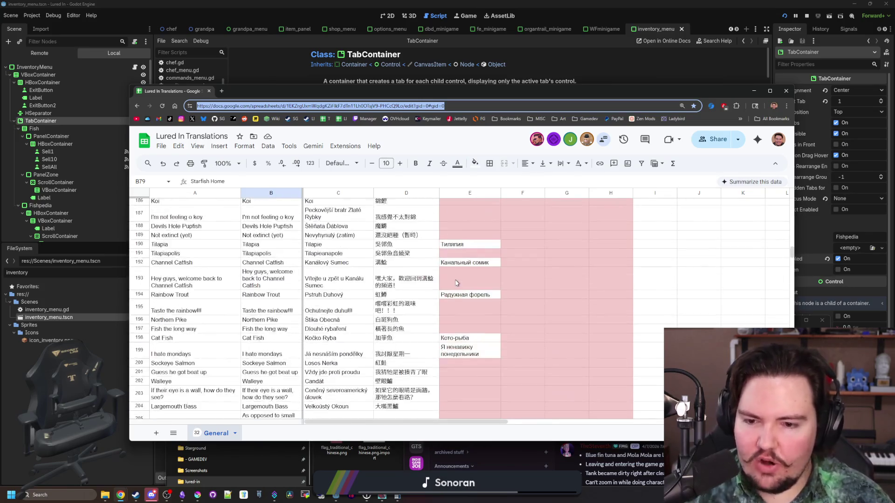
pyautogui.scroll(-20, 451, 296)
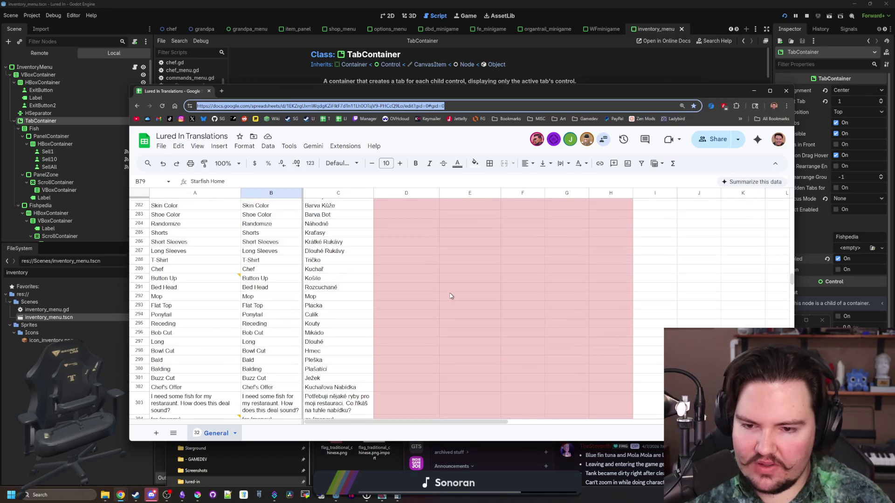
pyautogui.click(407, 355)
pyautogui.scroll(3, 232, 313)
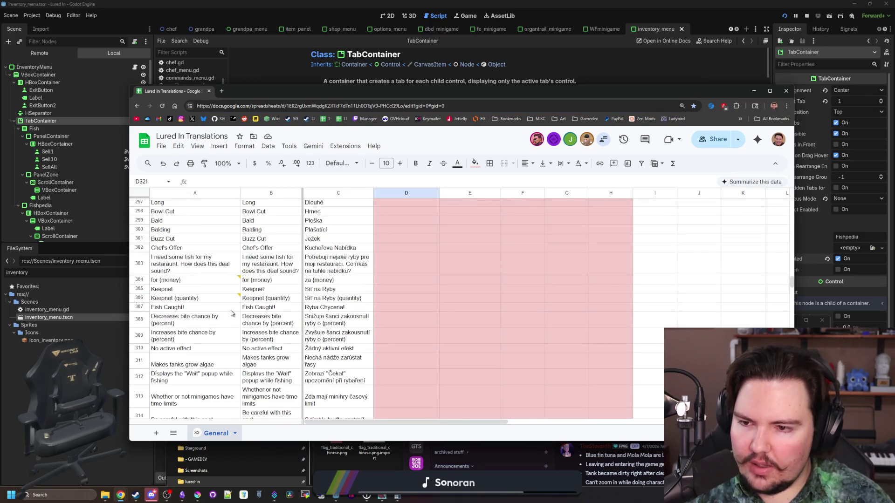
pyautogui.scroll(15, 198, 308)
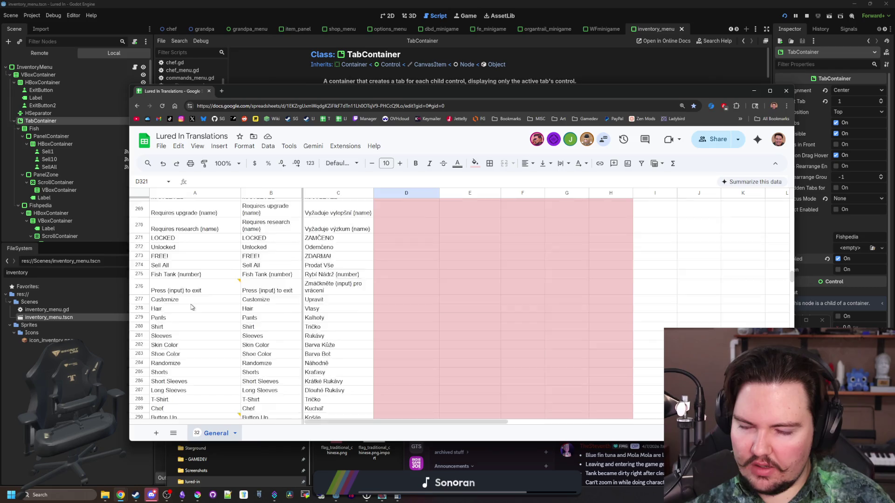
pyautogui.click(203, 303)
pyautogui.hotkey('ctrl', 'f')
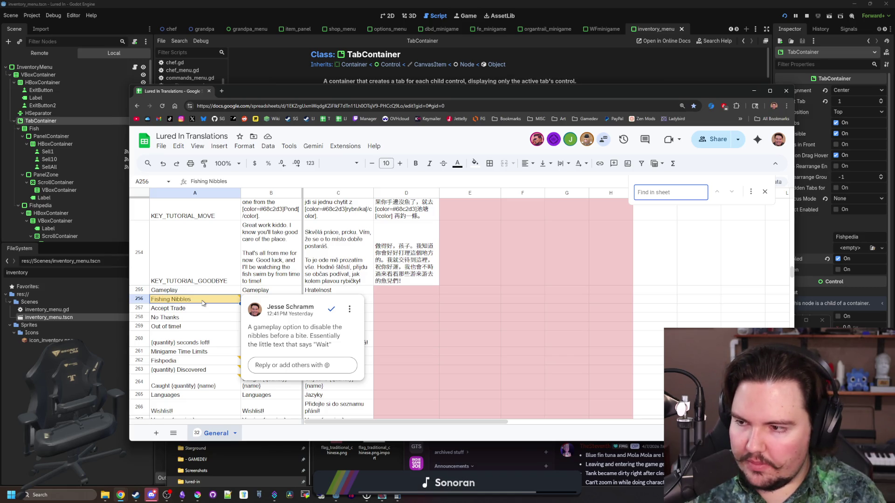
# Find 'please' and start a comment on the 'Please, kelp me!' cell A92.
pyautogui.write('please')
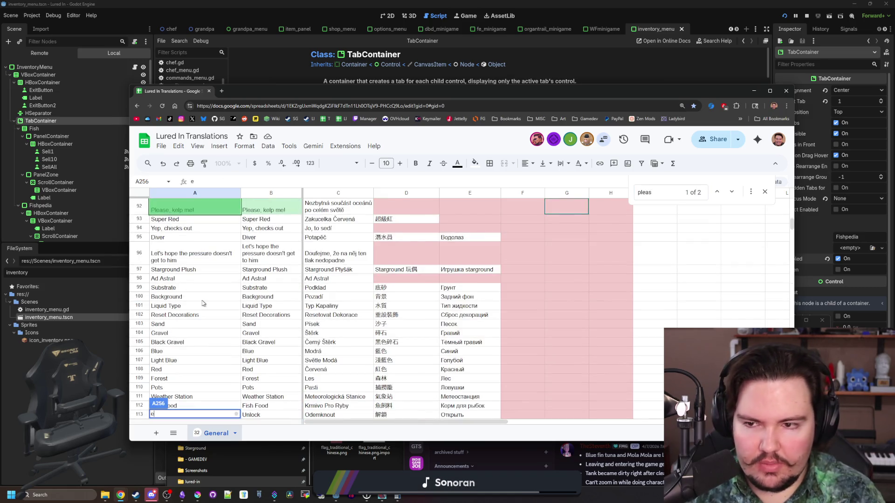
pyautogui.scroll(3, 207, 305)
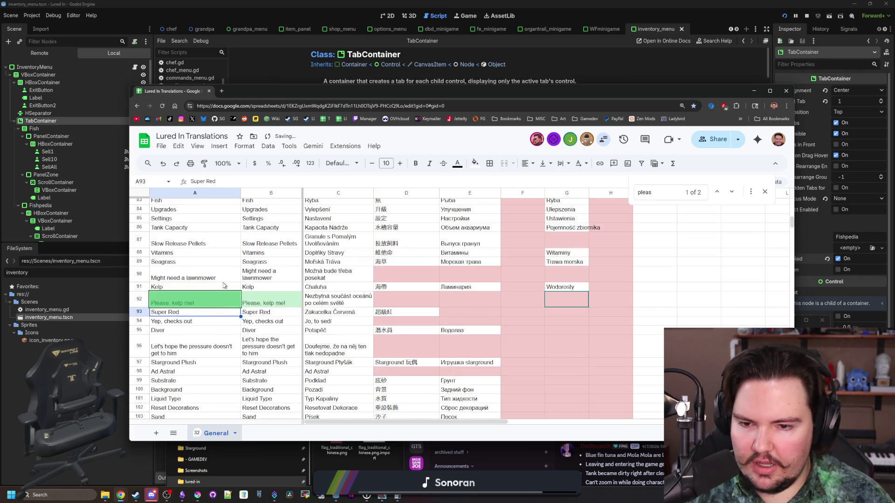
pyautogui.click(196, 301)
pyautogui.rightClick(205, 303)
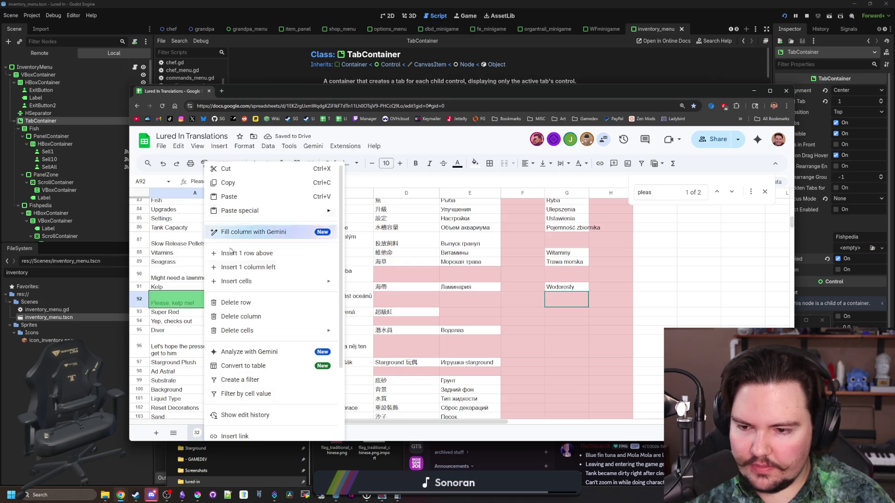
pyautogui.scroll(-2, 231, 415)
pyautogui.click(248, 356)
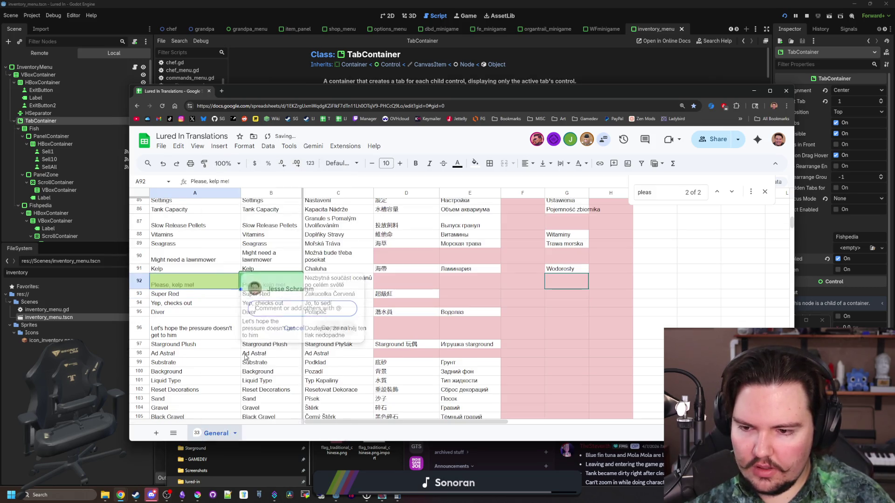
# Post the comment 'Alternative: A staple of oceans around the world' on cell A92.
pyautogui.hotkey('alt', 'Tab')
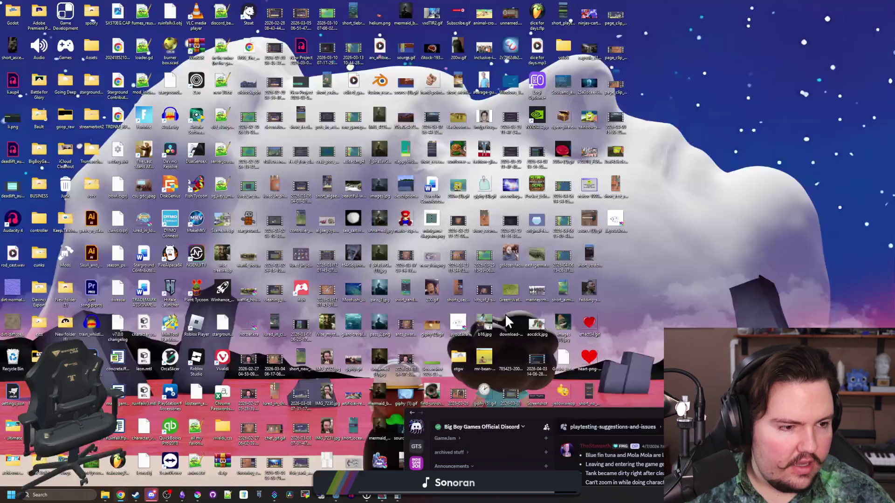
pyautogui.hotkey('alt', 'Tab')
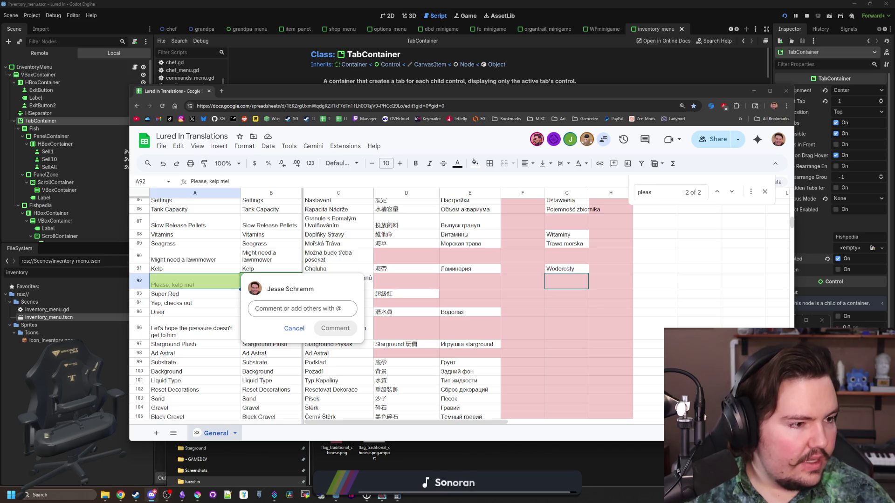
pyautogui.click(303, 308)
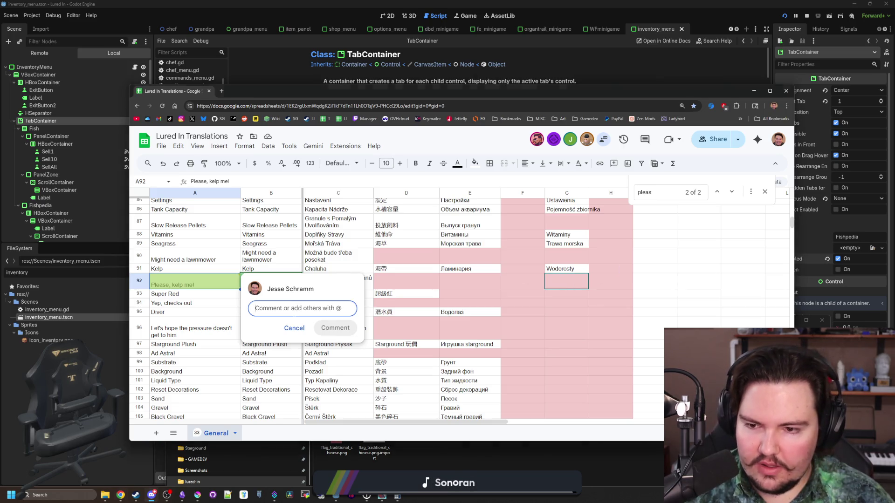
pyautogui.write('Alternatifv')
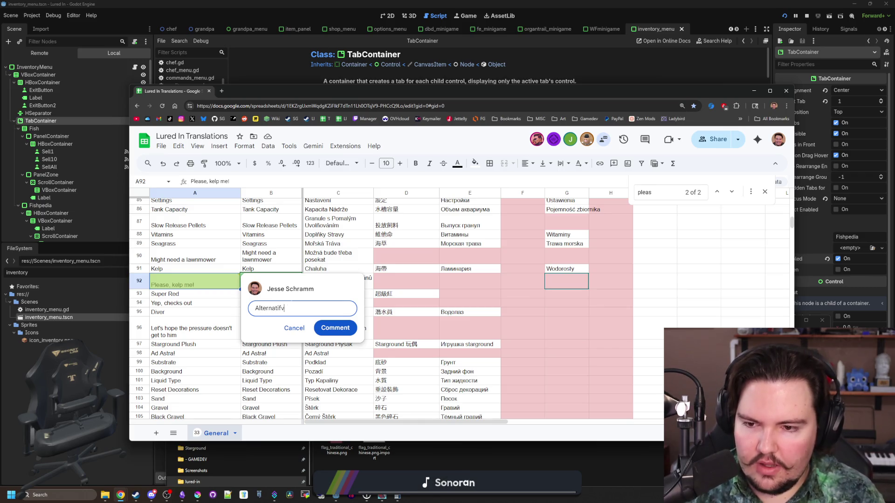
pyautogui.press('BackSpace')
pyautogui.press('BackSpace')
pyautogui.write('ve: A staple of oceans around the world')
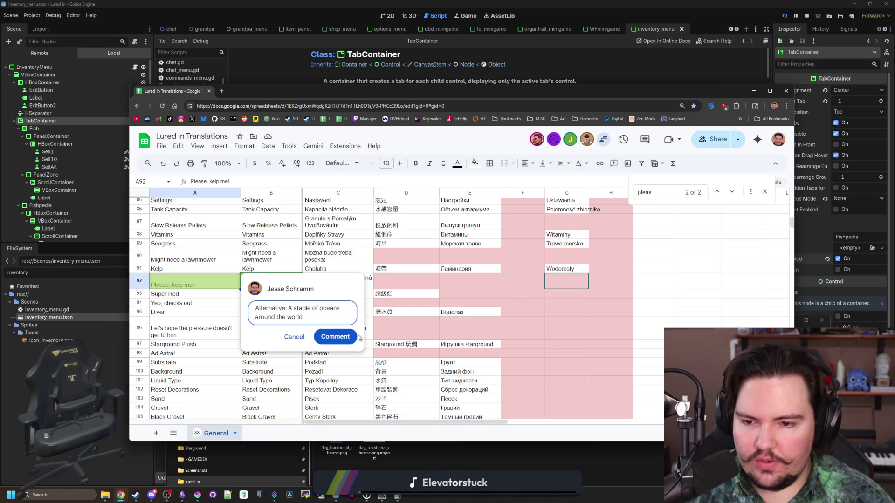
pyautogui.click(357, 337)
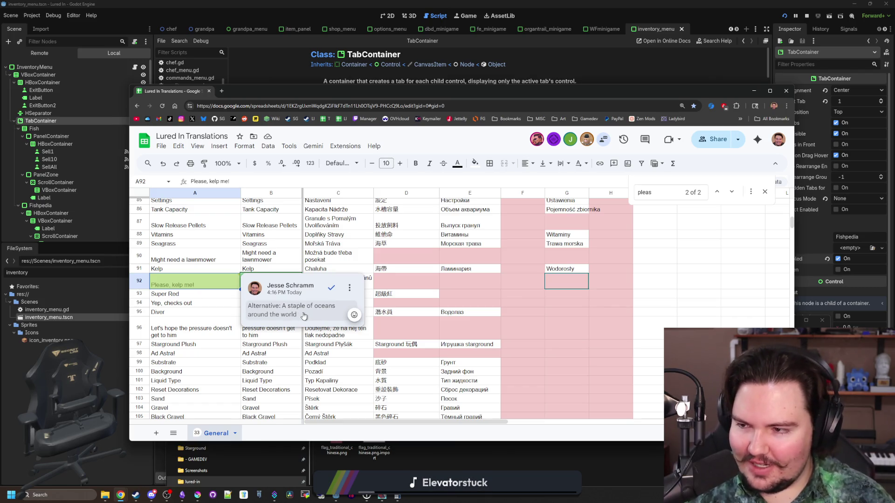
pyautogui.click(195, 305)
# Scroll over the sheet, then switch to the Godot editor and run the project with F5.
pyautogui.scroll(-5, 153, 310)
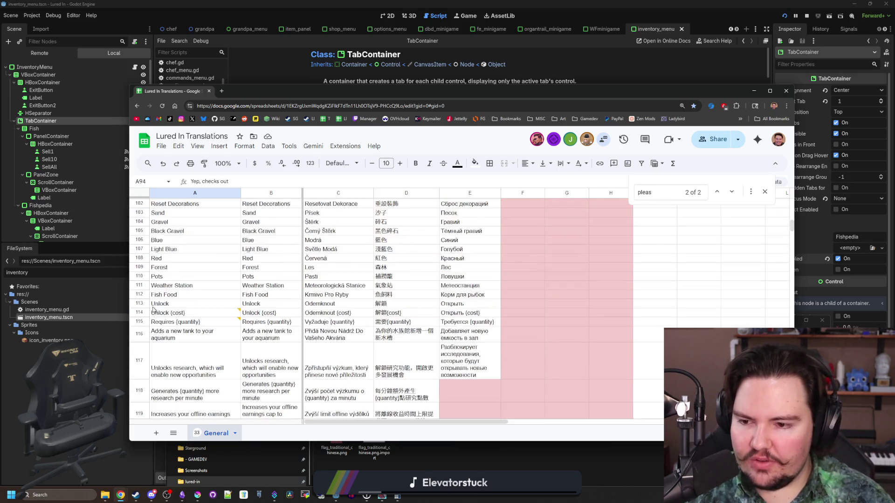
pyautogui.scroll(-15, 173, 293)
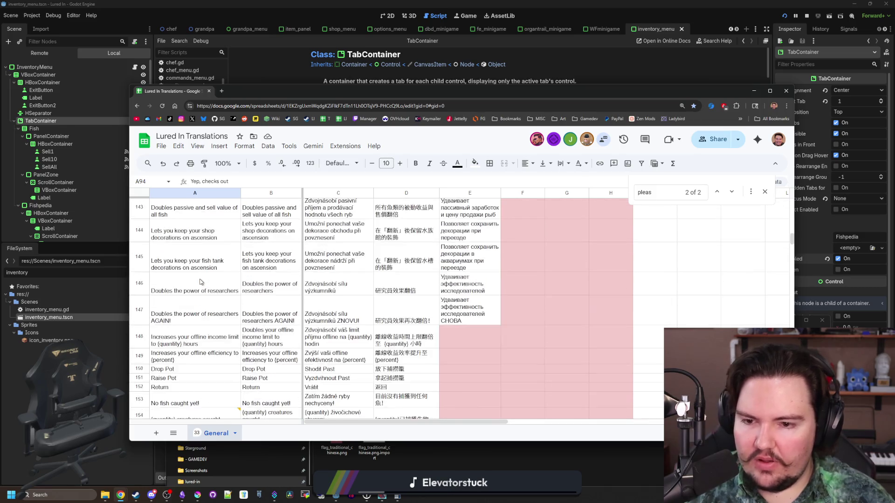
pyautogui.scroll(-5, 200, 282)
pyautogui.scroll(10, 225, 296)
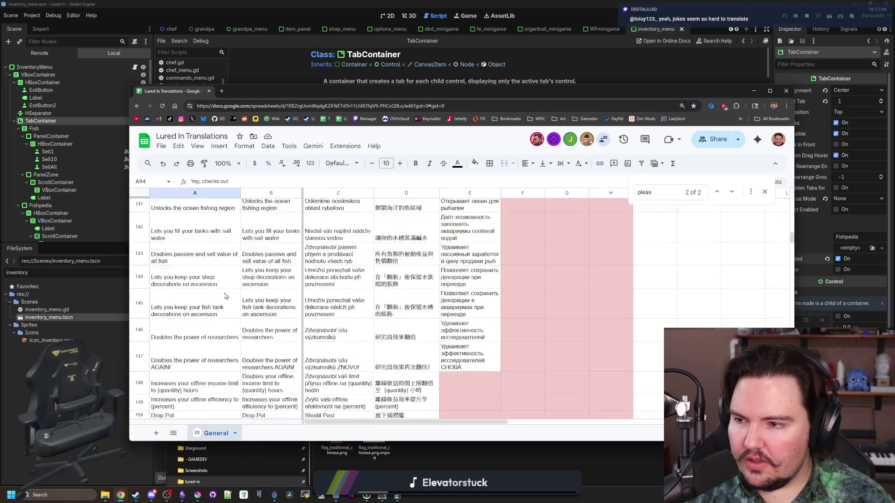
pyautogui.scroll(5, 225, 297)
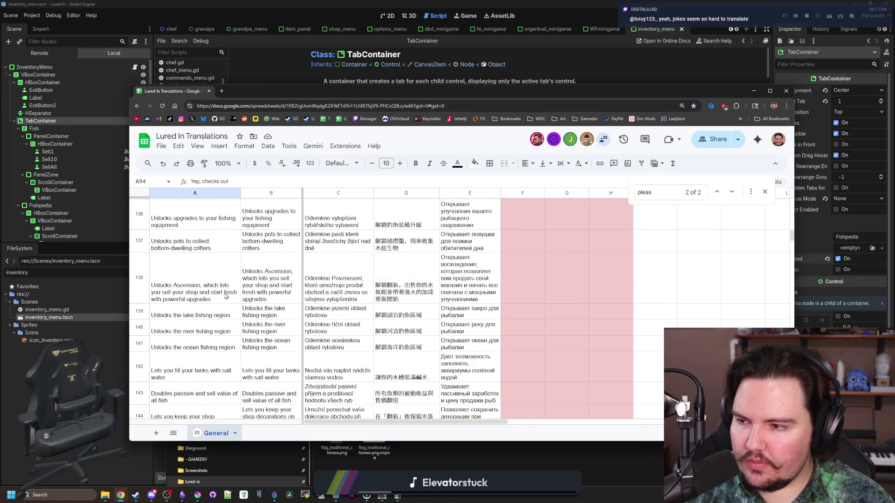
pyautogui.click(479, 81)
pyautogui.press('F5')
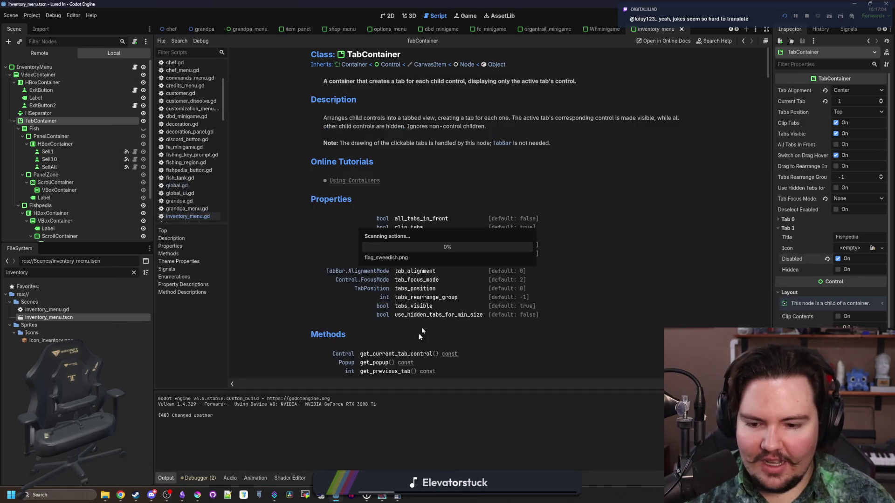
# Maximize the relaunched game, close its Languages panel, exit fullscreen, and maximize the window again.
pyautogui.doubleClick(542, 148)
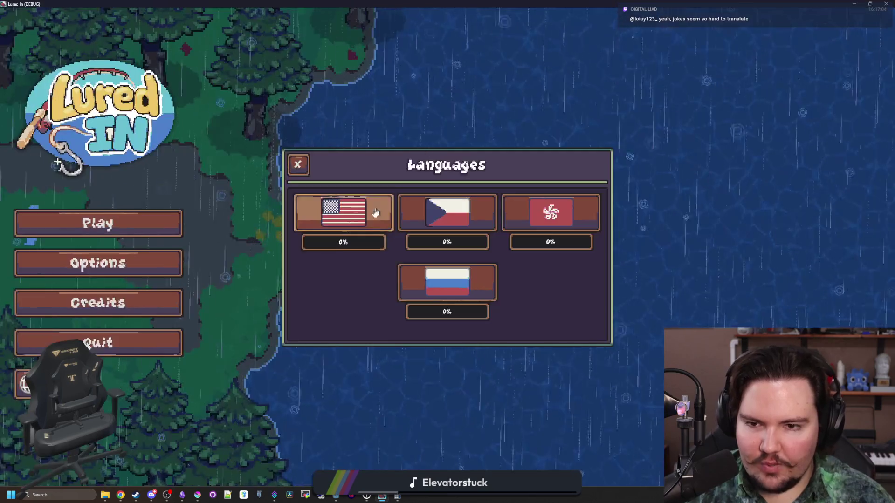
pyautogui.press('Up')
pyautogui.press('Return')
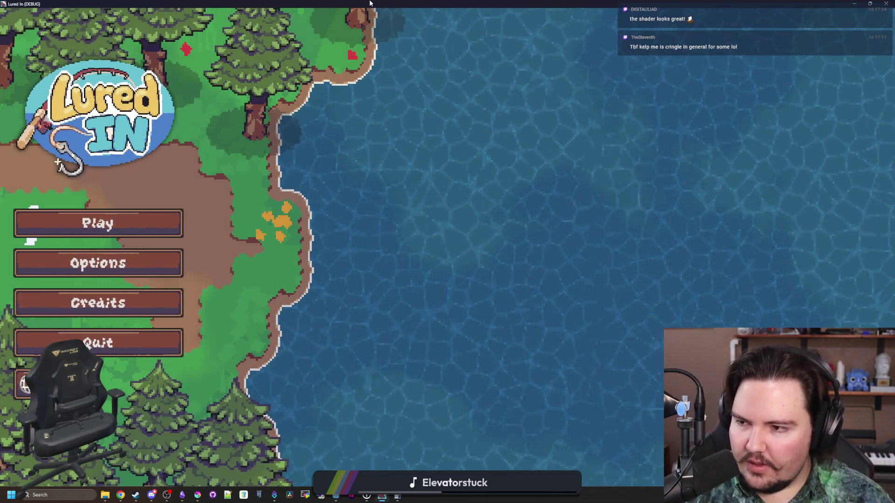
pyautogui.press('F11')
pyautogui.doubleClick(564, 289)
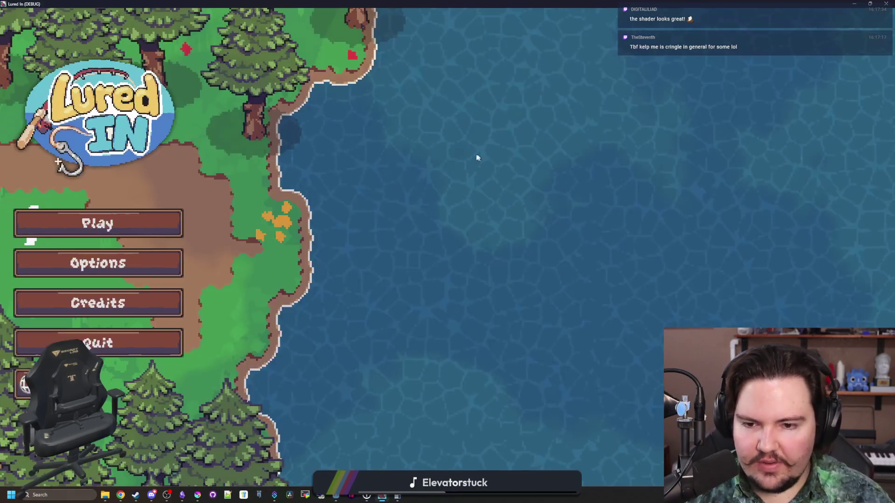
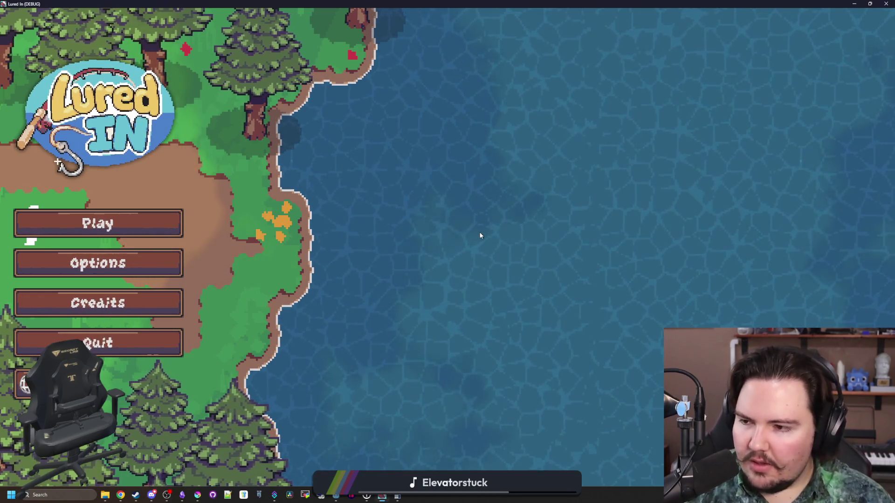
# Glance at the Lured In options, close them, and start a game with Play.
pyautogui.click(100, 266)
pyautogui.press('Escape')
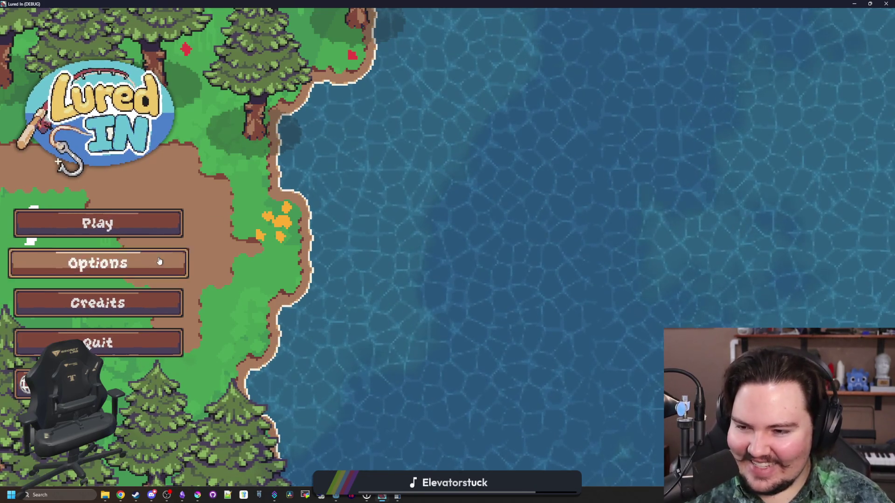
pyautogui.click(143, 235)
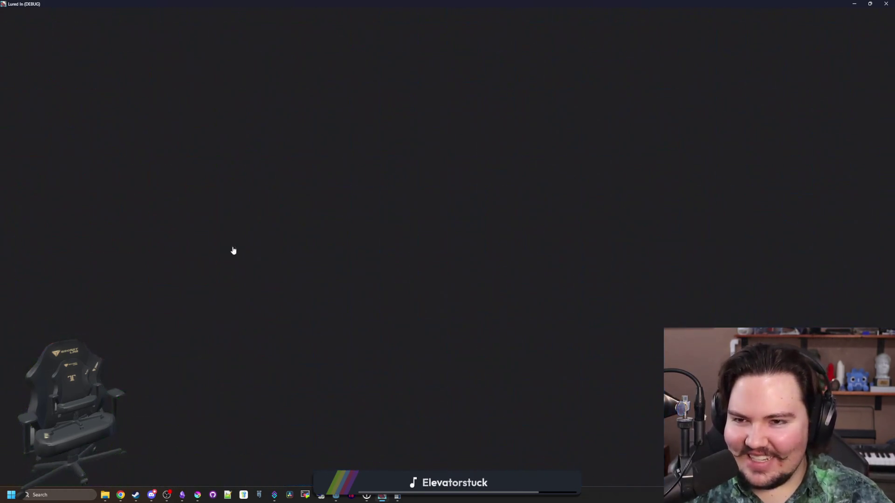
# Scroll the shop's fish inventory (Mola Mola, Rainbow Trout), then restore the game window down.
pyautogui.press('i')
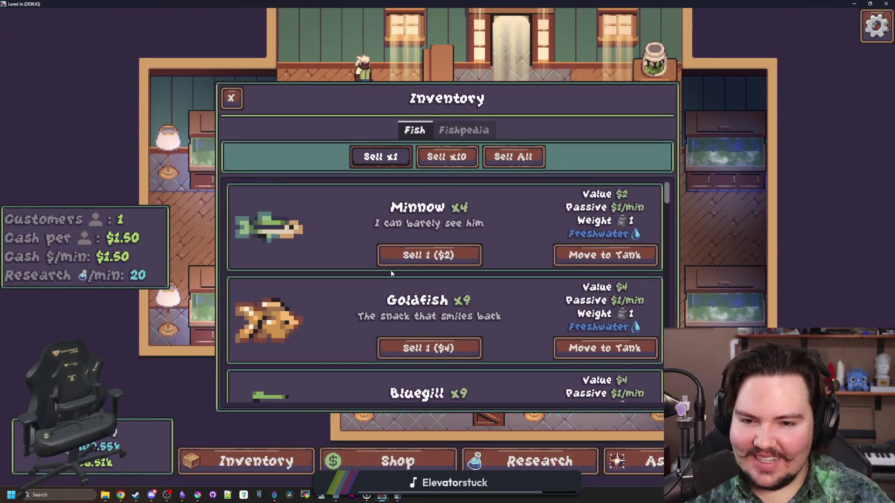
pyautogui.scroll(-10, 391, 270)
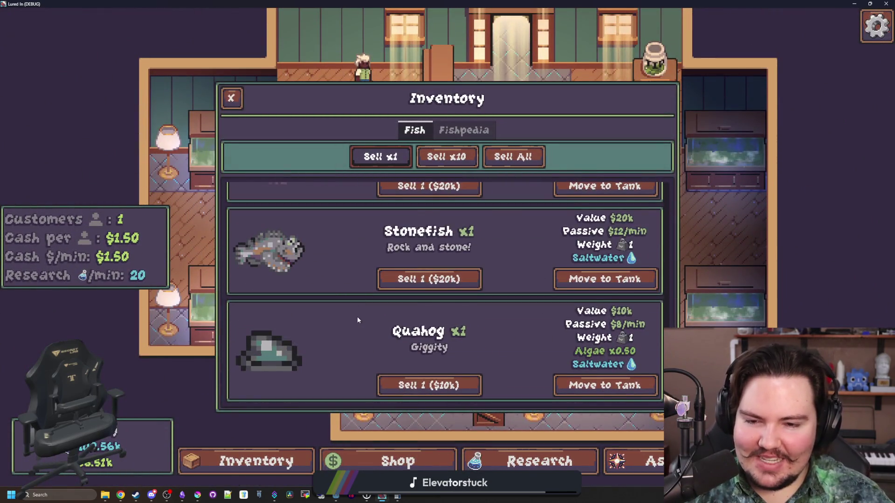
pyautogui.scroll(3, 358, 319)
pyautogui.scroll(2, 386, 310)
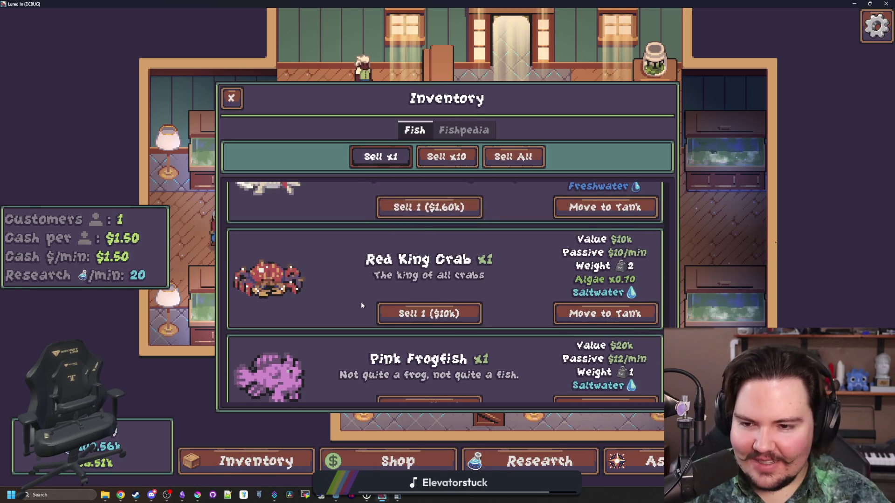
pyautogui.scroll(1, 361, 301)
pyautogui.scroll(1, 371, 280)
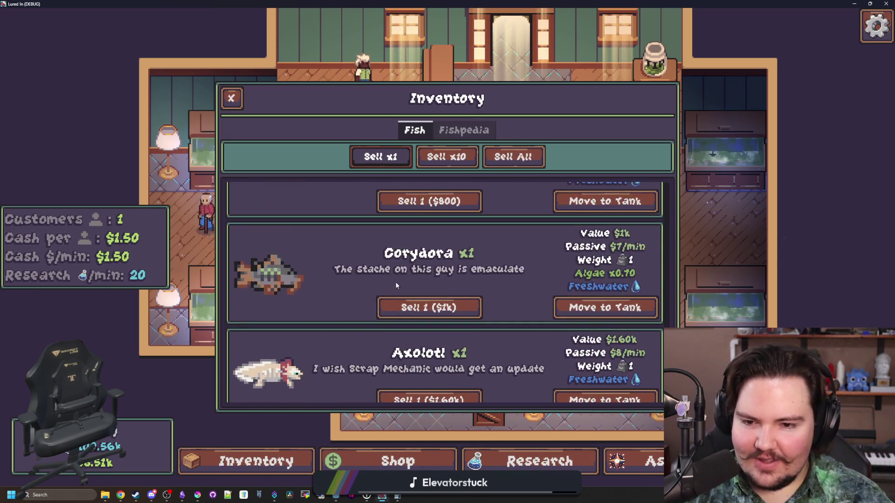
pyautogui.scroll(1, 394, 286)
pyautogui.scroll(2, 394, 285)
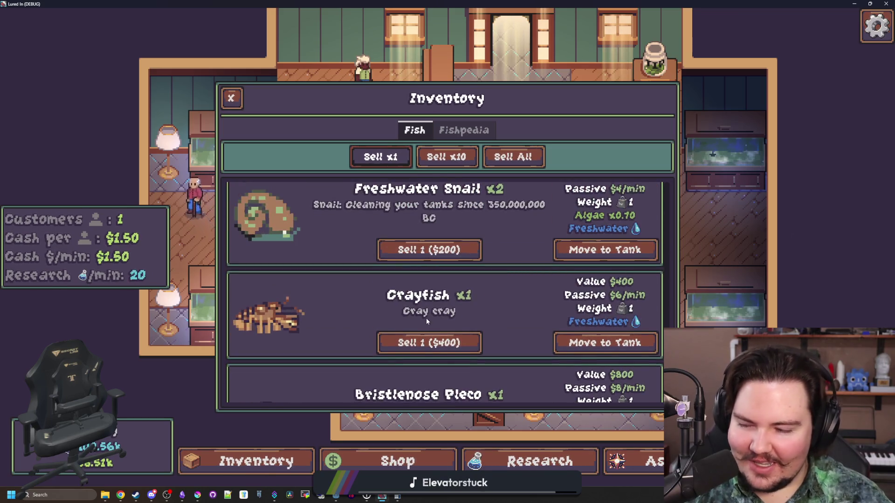
pyautogui.scroll(1, 426, 318)
pyautogui.scroll(2, 426, 318)
pyautogui.scroll(1, 439, 317)
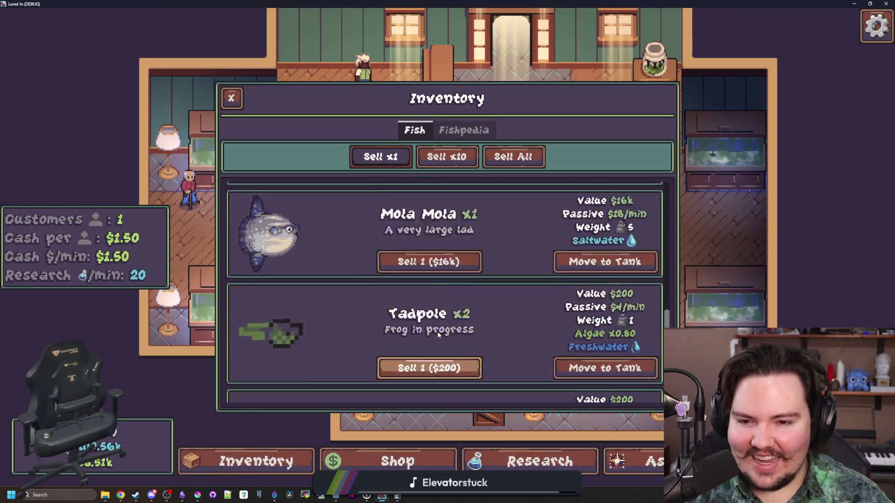
pyautogui.scroll(1, 391, 291)
pyautogui.scroll(1, 391, 291)
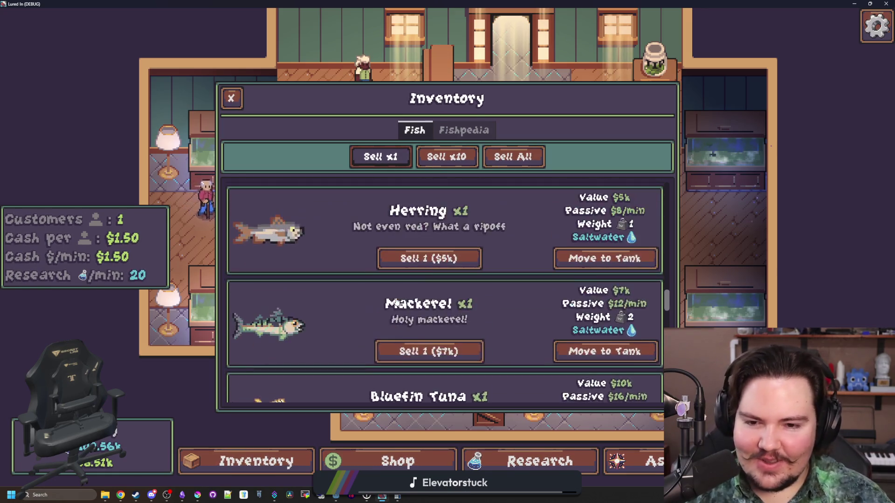
pyautogui.scroll(1, 431, 322)
pyautogui.scroll(2, 466, 328)
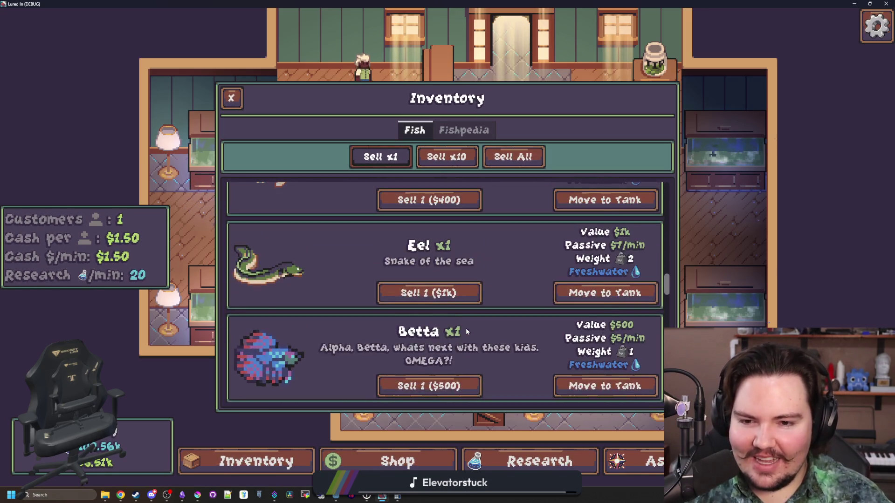
pyautogui.scroll(2, 431, 338)
pyautogui.scroll(1, 432, 343)
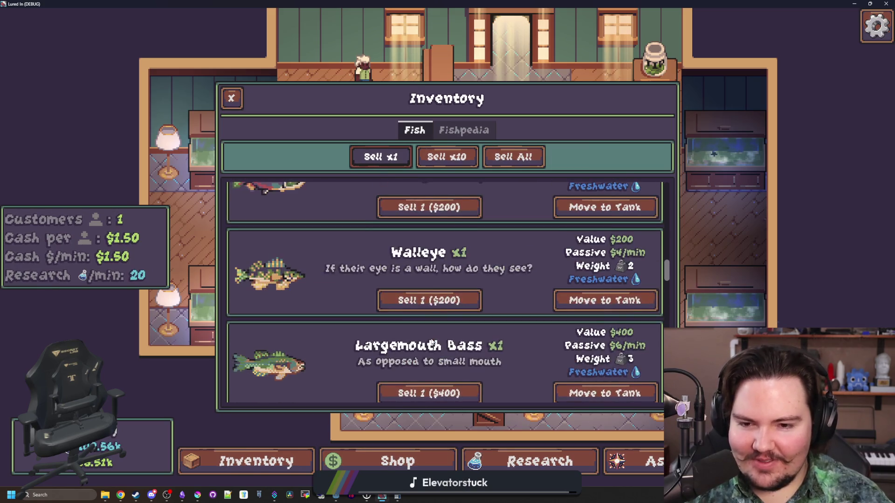
pyautogui.scroll(3, 420, 333)
pyautogui.scroll(4, 394, 319)
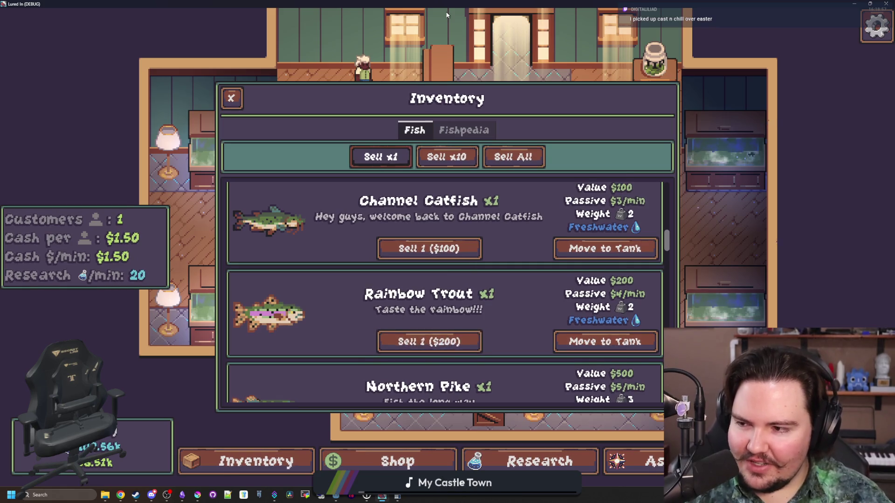
pyautogui.press('super+Down')
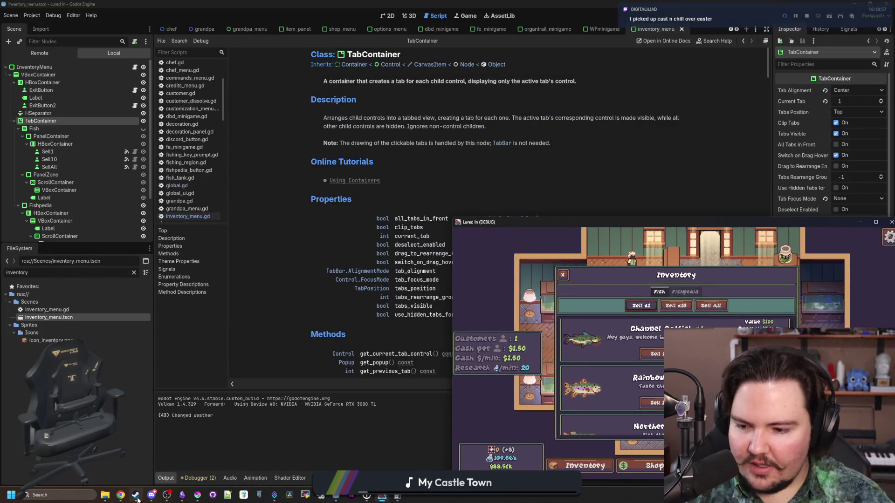
# Find Cast n Chill in the Steam store and view its third screenshot full-size.
pyautogui.click(135, 496)
pyautogui.click(529, 150)
pyautogui.write('cast n')
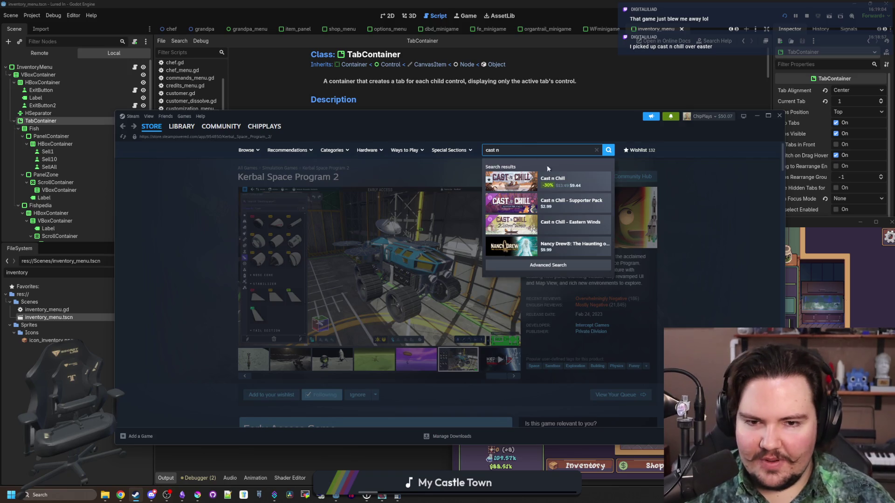
pyautogui.click(578, 179)
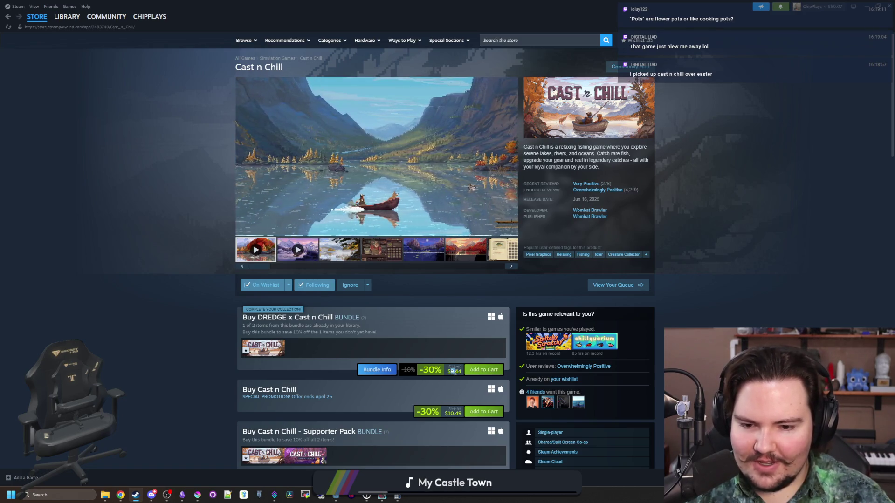
pyautogui.click(330, 248)
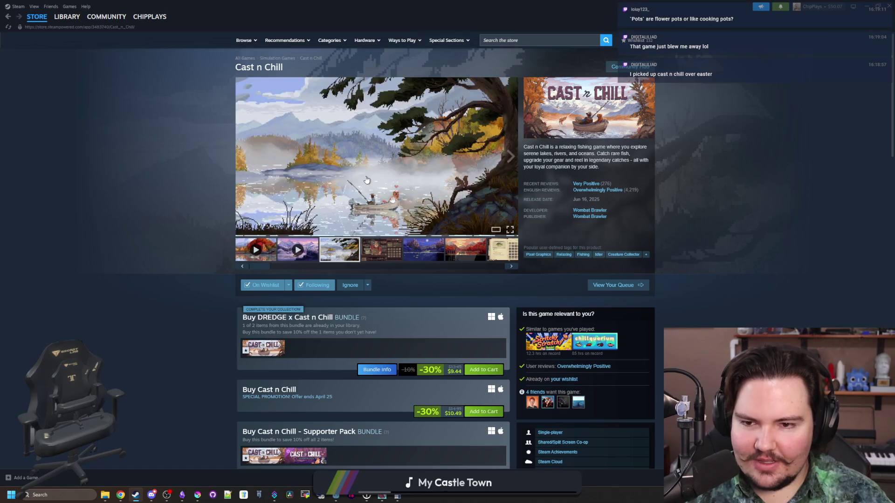
pyautogui.click(335, 219)
# Page forward five screenshots and back five, pause the trailer, and return to Godot.
pyautogui.click(783, 251)
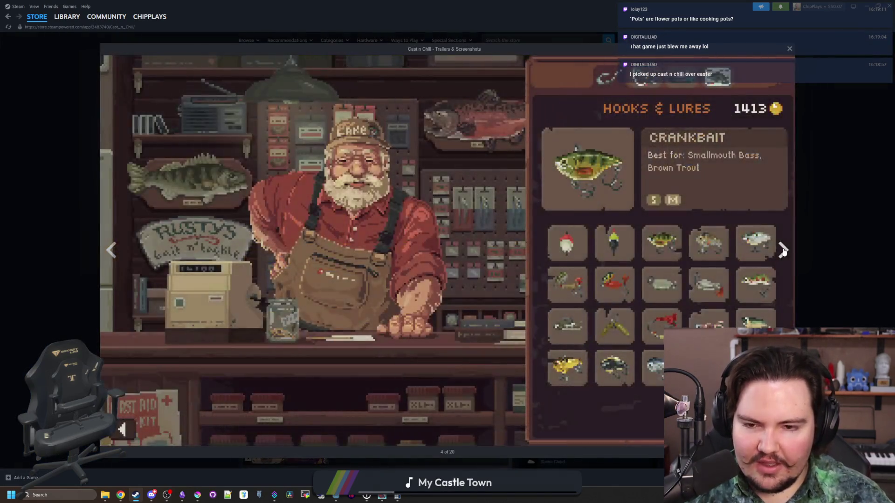
pyautogui.click(783, 251)
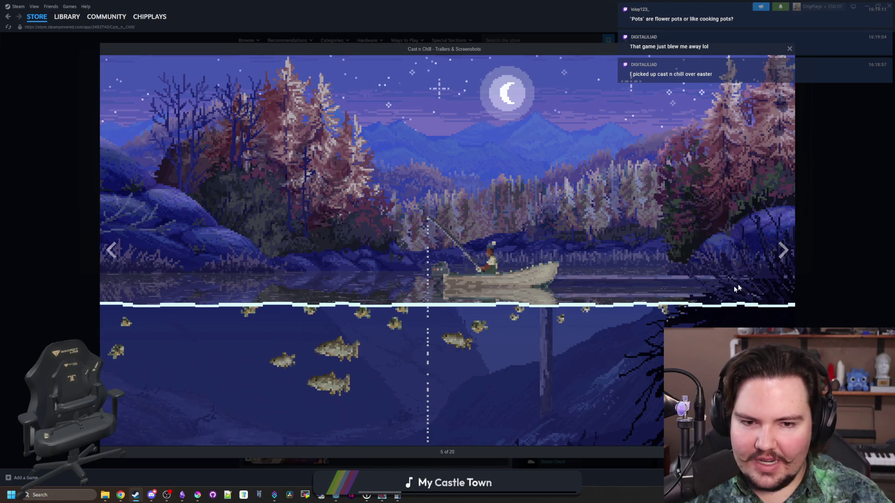
pyautogui.click(783, 251)
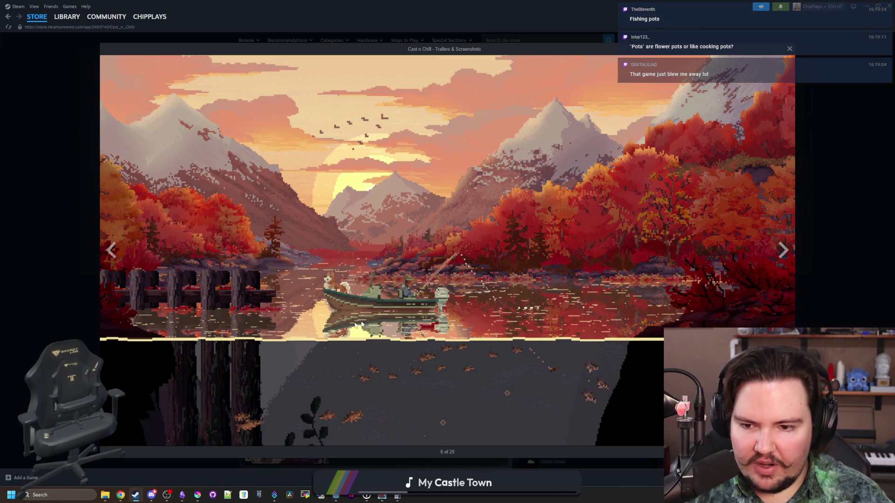
pyautogui.click(783, 251)
pyautogui.click(783, 250)
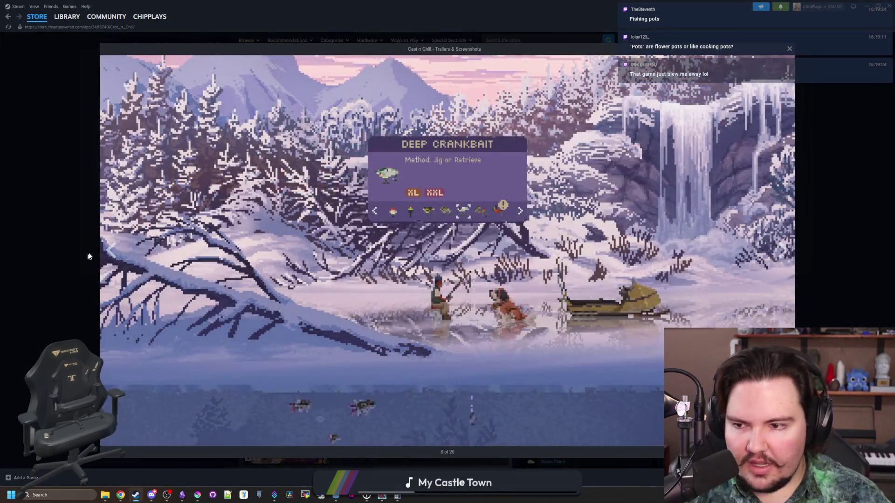
pyautogui.click(107, 251)
pyautogui.click(108, 251)
pyautogui.click(107, 252)
pyautogui.click(108, 252)
pyautogui.click(107, 251)
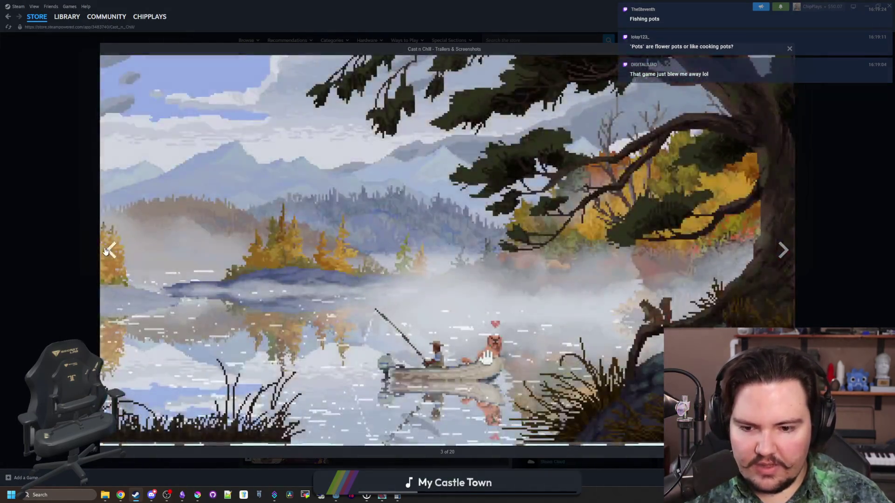
pyautogui.click(107, 252)
pyautogui.click(107, 251)
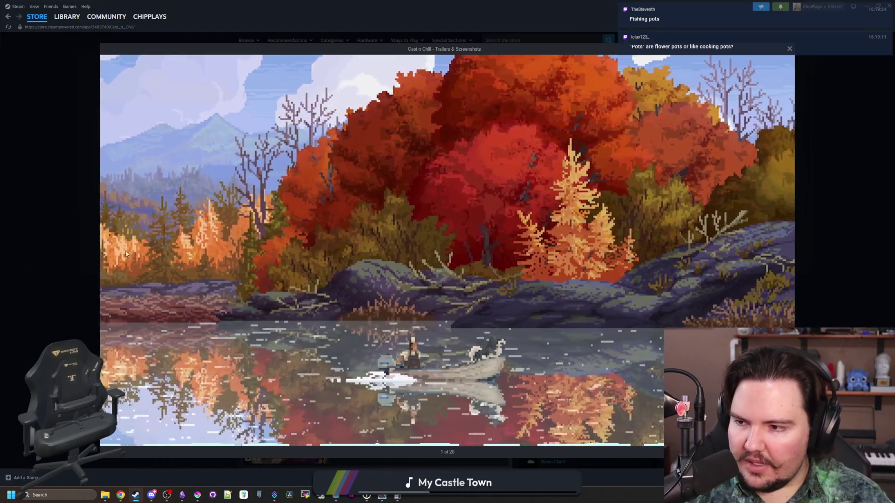
pyautogui.click(378, 304)
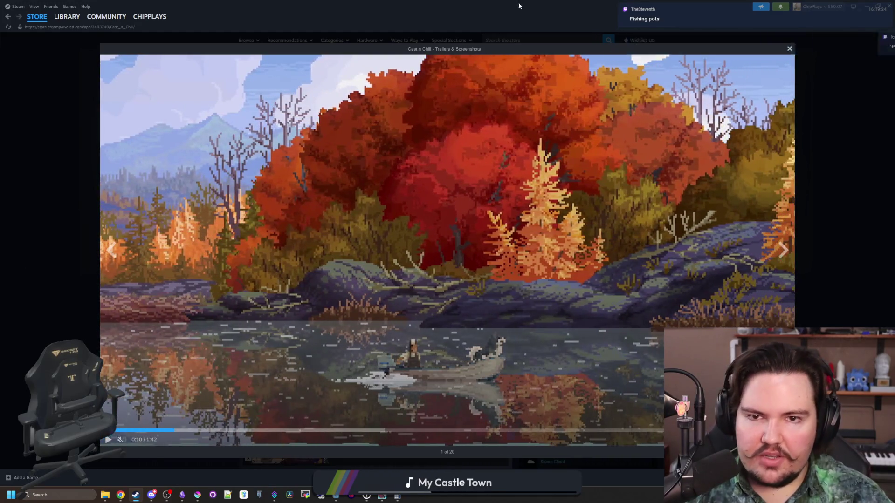
pyautogui.hotkey('alt', 'Tab')
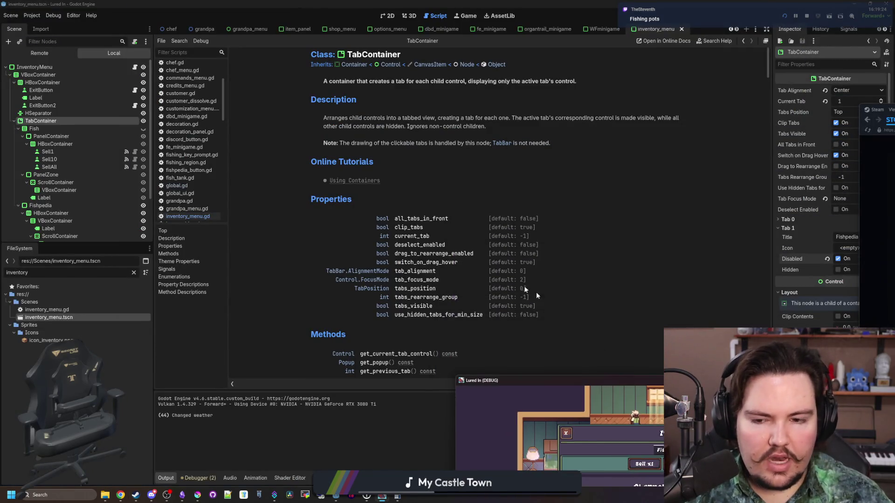
# Bring up the Lured In Translations spreadsheet and locate the Pots entry by searching 'pots'.
pyautogui.moveTo(124, 493)
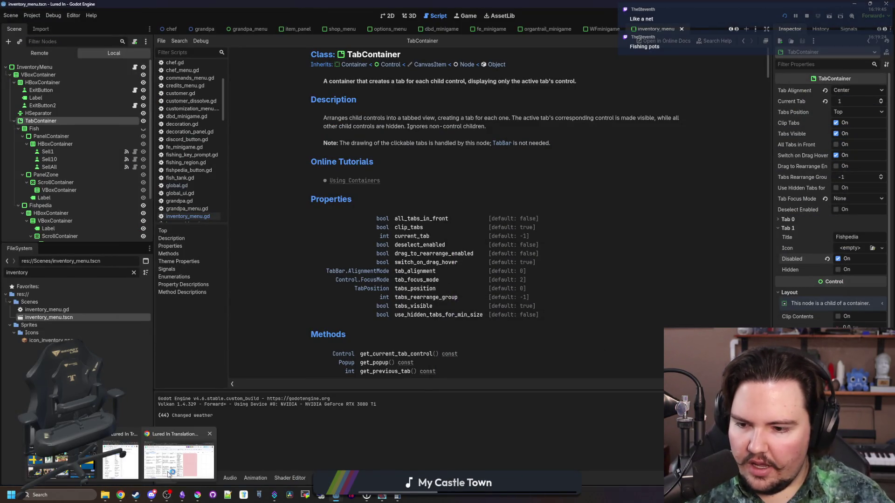
pyautogui.click(176, 472)
pyautogui.click(176, 473)
pyautogui.click(229, 290)
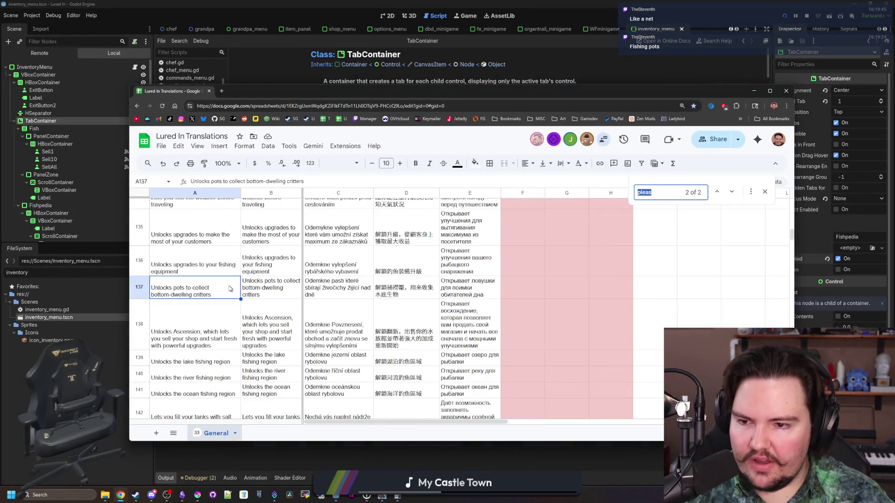
pyautogui.write('pots')
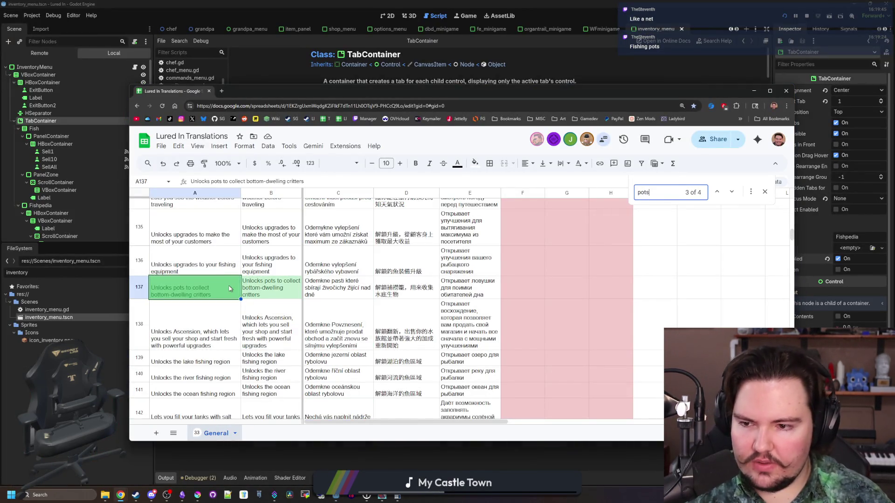
pyautogui.press('Return')
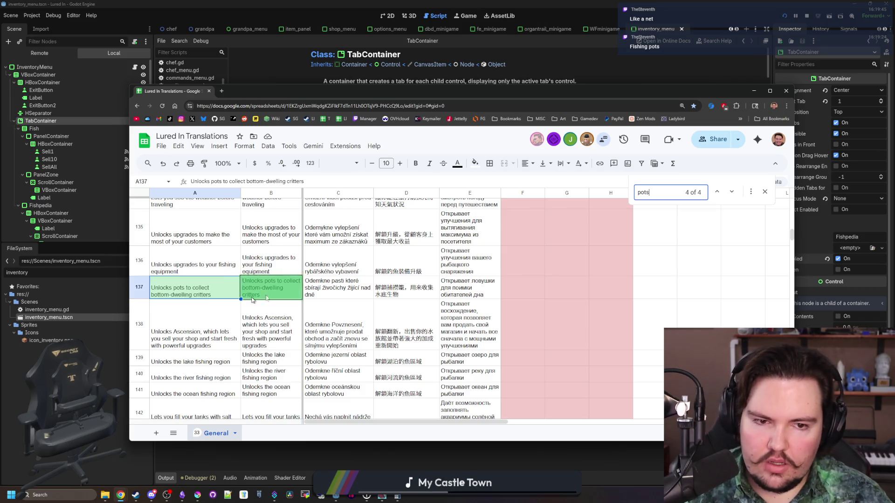
pyautogui.press('Return')
pyautogui.scroll(2, 205, 303)
pyautogui.click(202, 305)
# Comment 'Pots as in Crab Pots, or crab cages' on the Pots cell A110.
pyautogui.rightClick(209, 299)
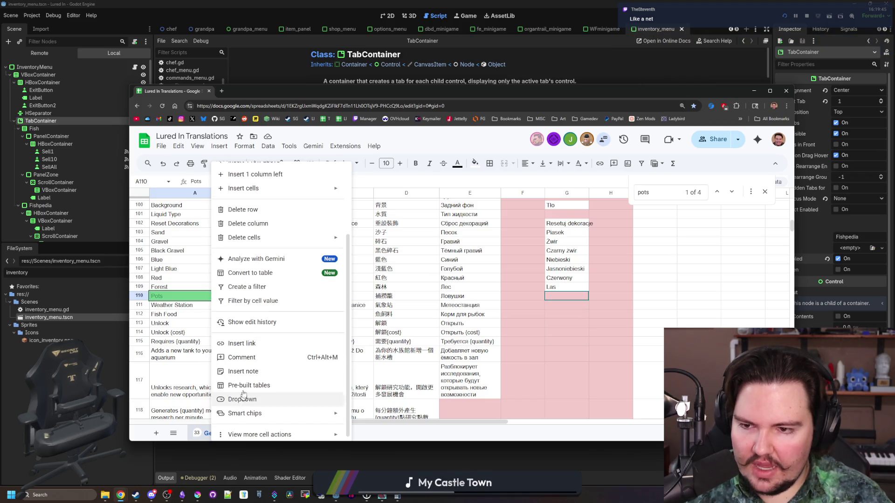
pyautogui.click(252, 363)
pyautogui.write('Pots as in Crab Pots, or crab')
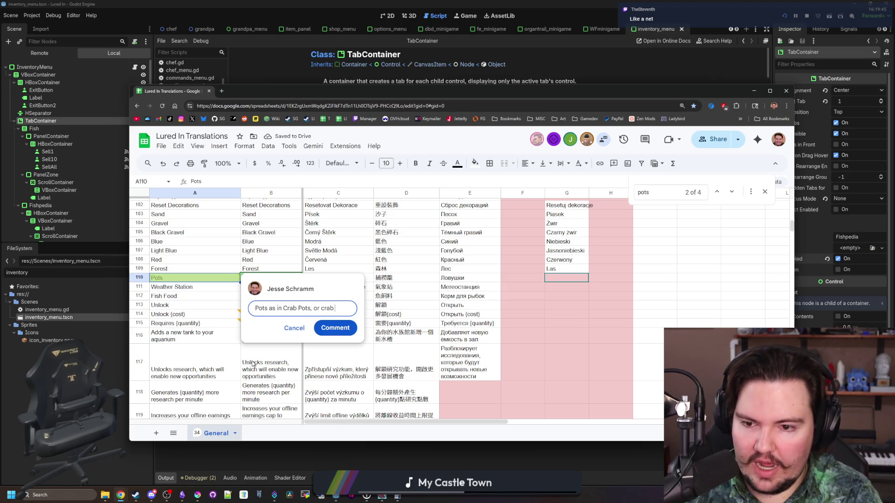
pyautogui.click(347, 337)
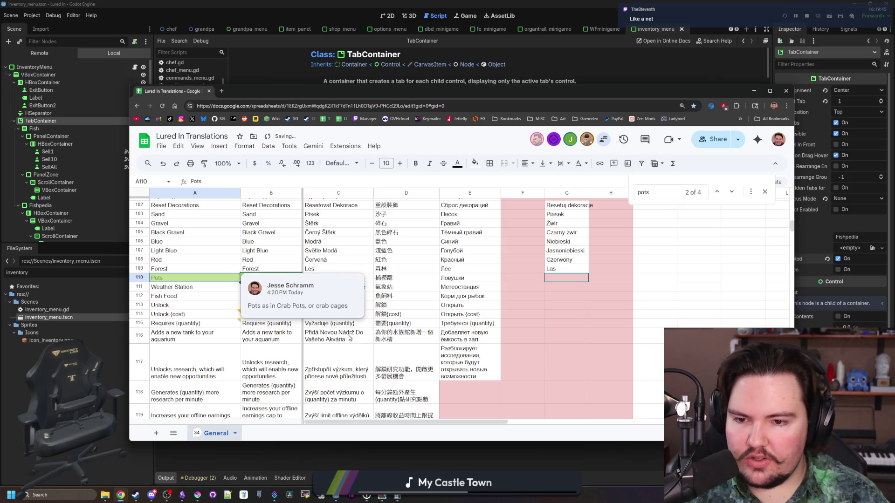
# Select the Weather Station cell A111 and switch over to Steam.
pyautogui.click(192, 291)
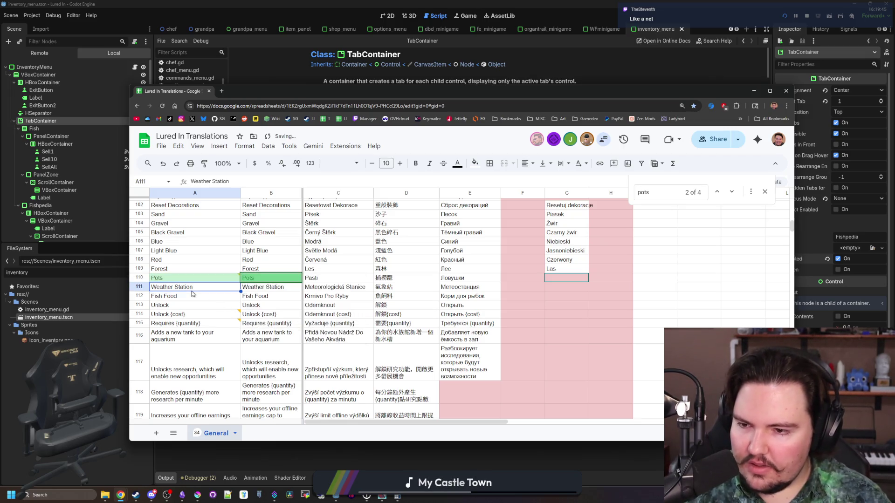
pyautogui.click(166, 495)
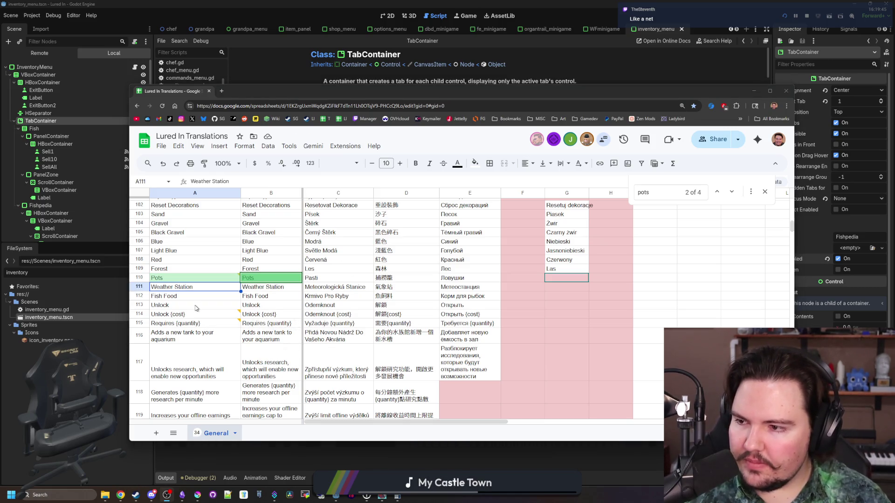
pyautogui.hotkey('alt', 'Tab')
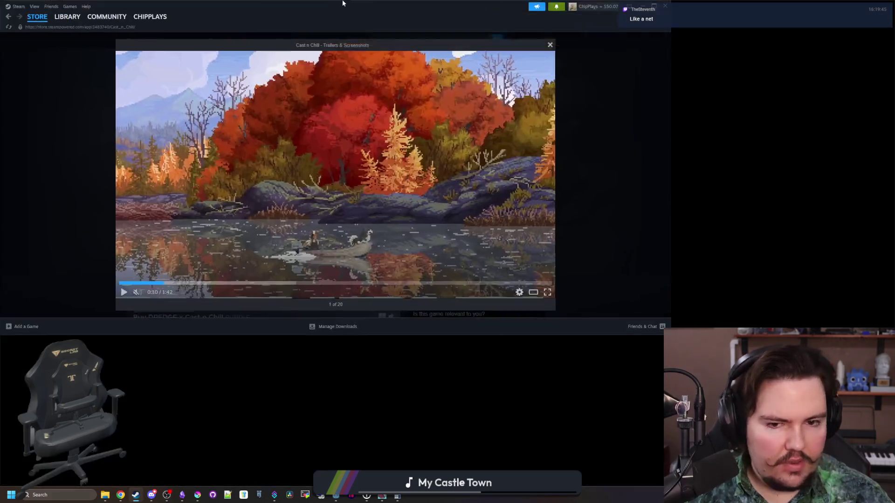
# Advance seven Cast n Chill screenshots, close the viewer, and reopen it at the fog screenshot.
pyautogui.click(783, 250)
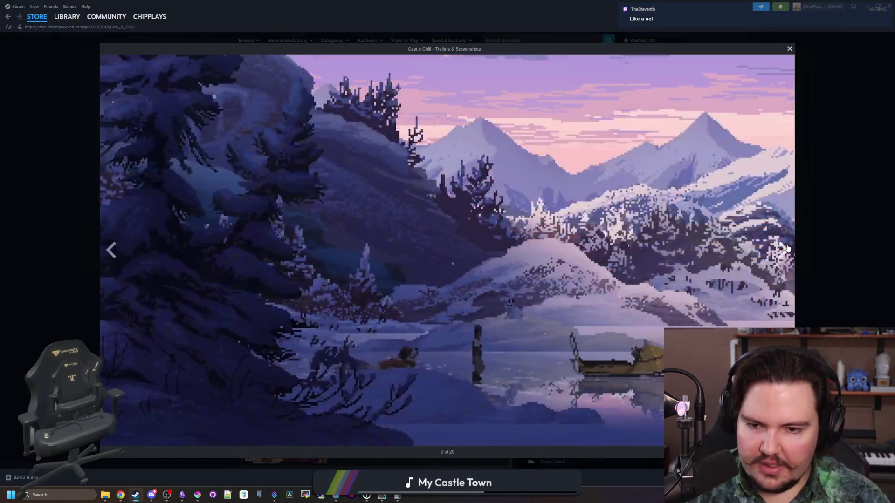
pyautogui.click(784, 250)
pyautogui.click(784, 250)
pyautogui.click(784, 250)
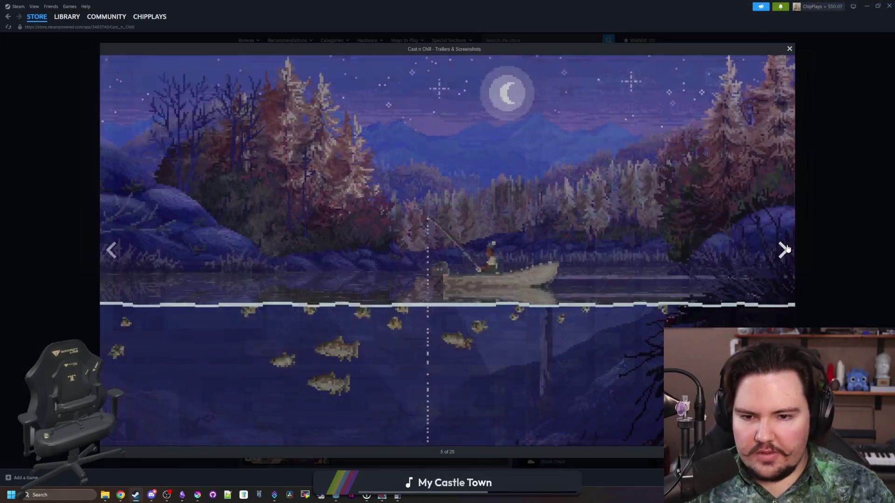
pyautogui.click(783, 250)
pyautogui.click(784, 250)
pyautogui.click(783, 249)
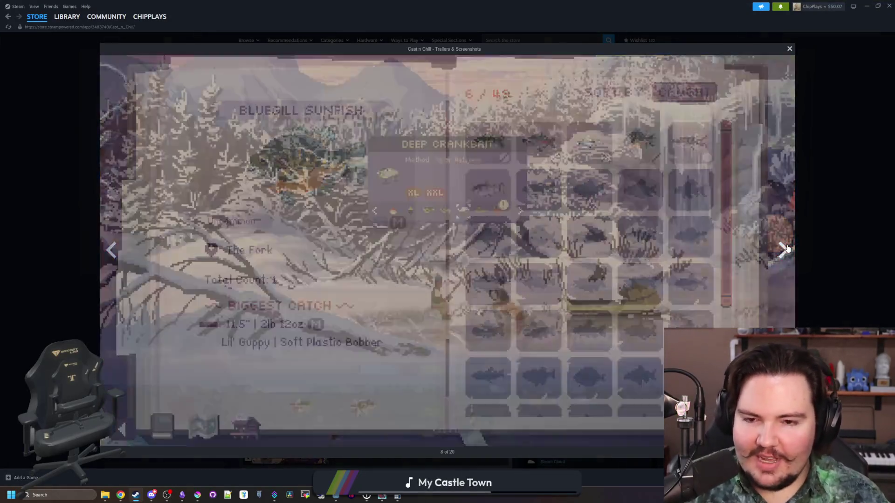
pyautogui.click(810, 223)
pyautogui.click(339, 249)
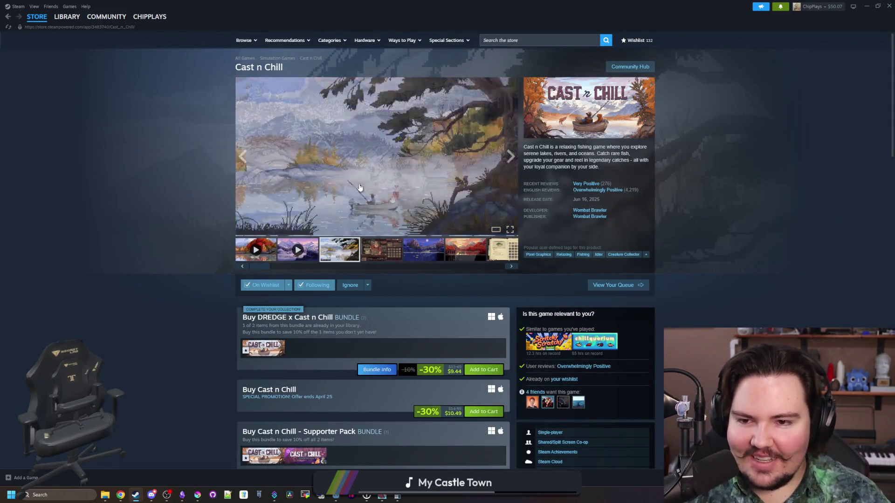
pyautogui.click(443, 186)
# Page on through the night lake, sunken ship and sunset lake screenshots to 19 of 20, then return to the spreadsheet.
pyautogui.click(783, 247)
pyautogui.click(783, 247)
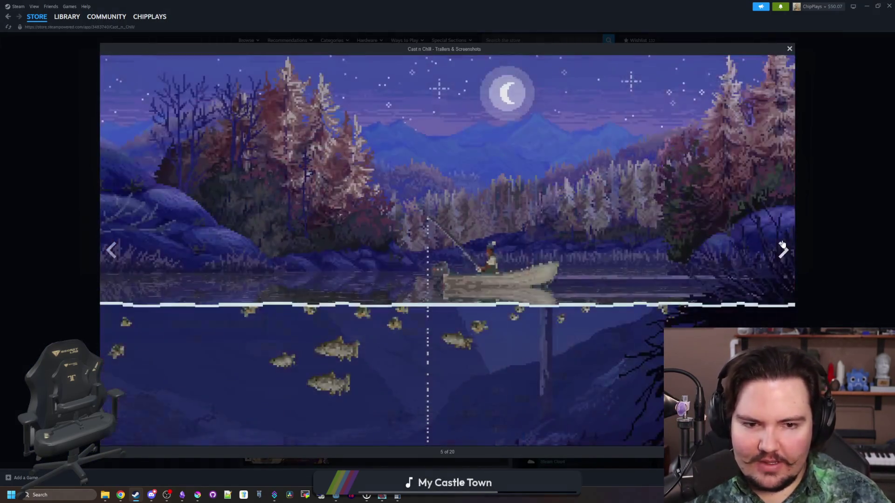
pyautogui.click(111, 250)
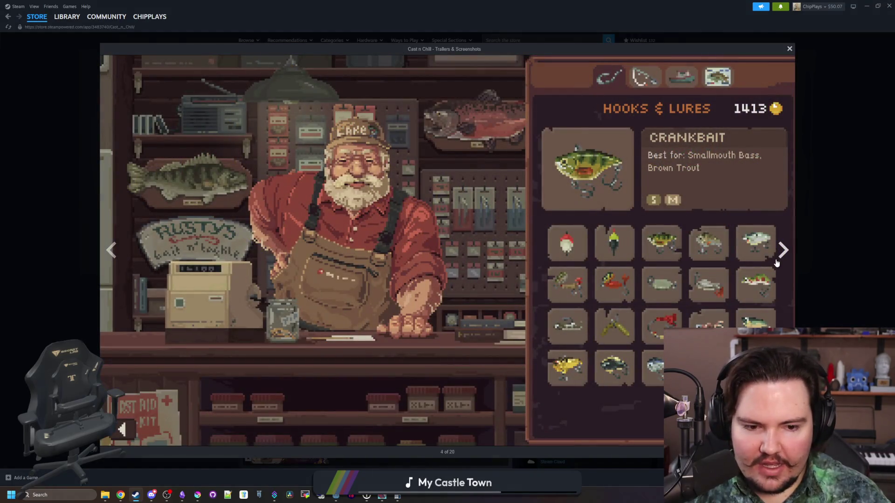
pyautogui.click(776, 262)
pyautogui.click(776, 261)
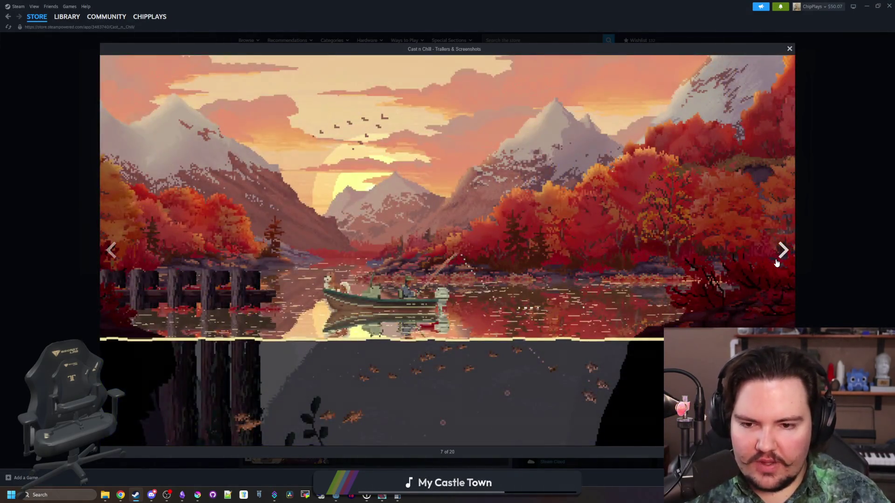
pyautogui.click(776, 262)
pyautogui.click(776, 262)
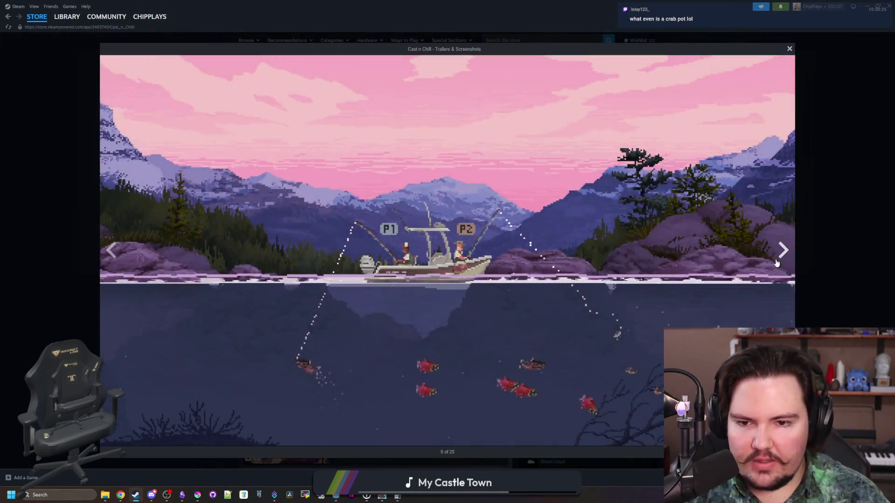
pyautogui.click(776, 262)
pyautogui.click(776, 262)
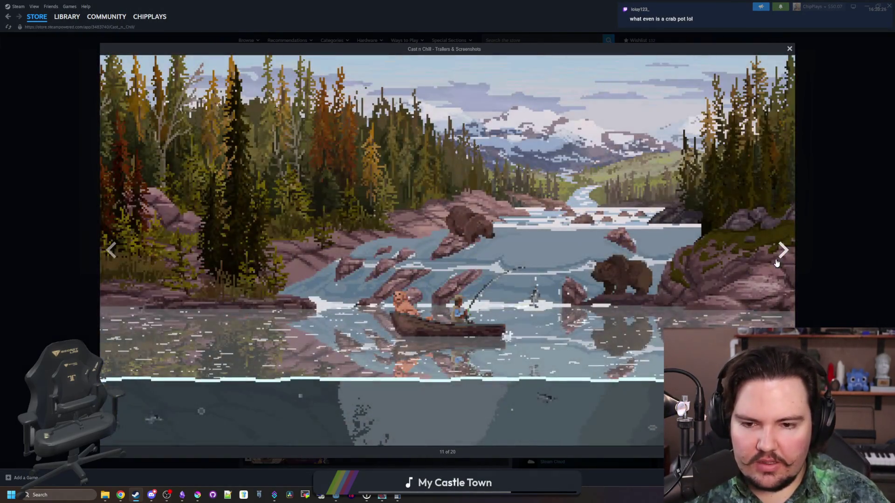
pyautogui.click(776, 263)
pyautogui.click(776, 263)
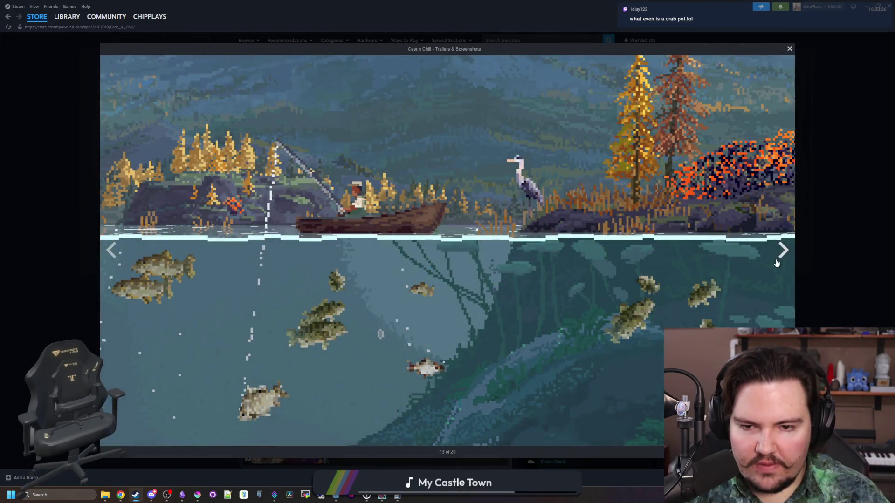
pyautogui.click(776, 263)
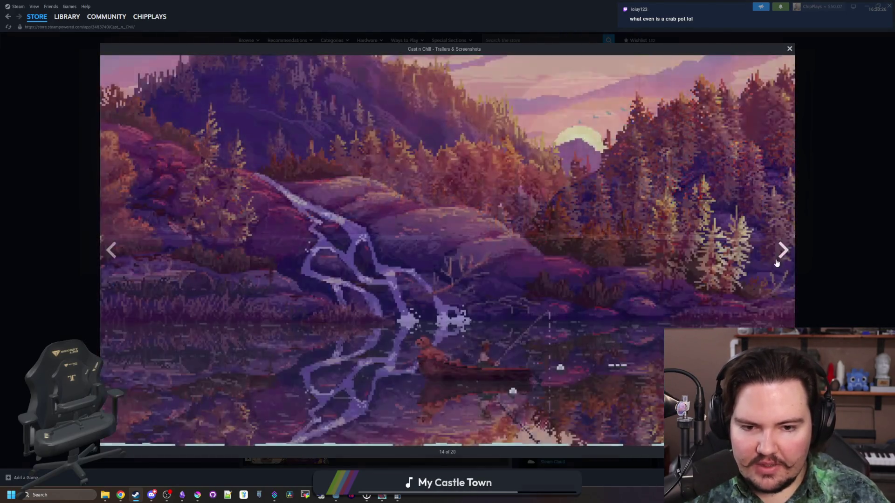
pyautogui.click(776, 263)
pyautogui.click(776, 262)
pyautogui.click(776, 262)
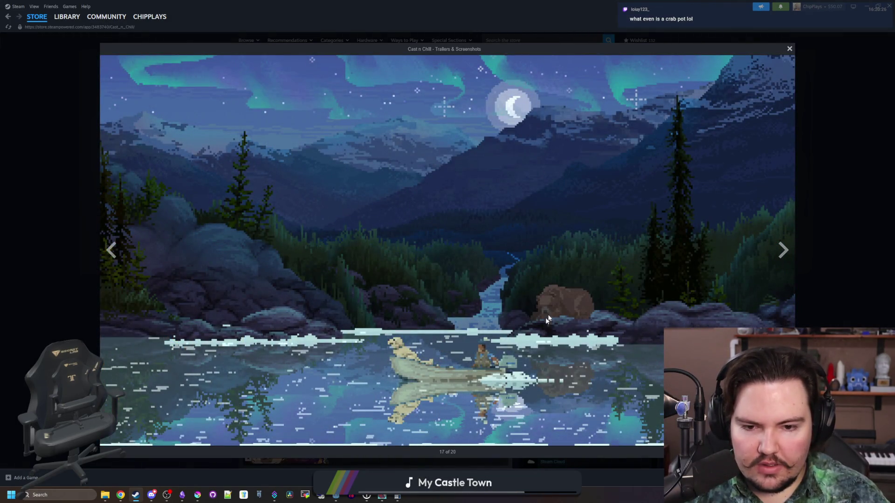
pyautogui.click(777, 260)
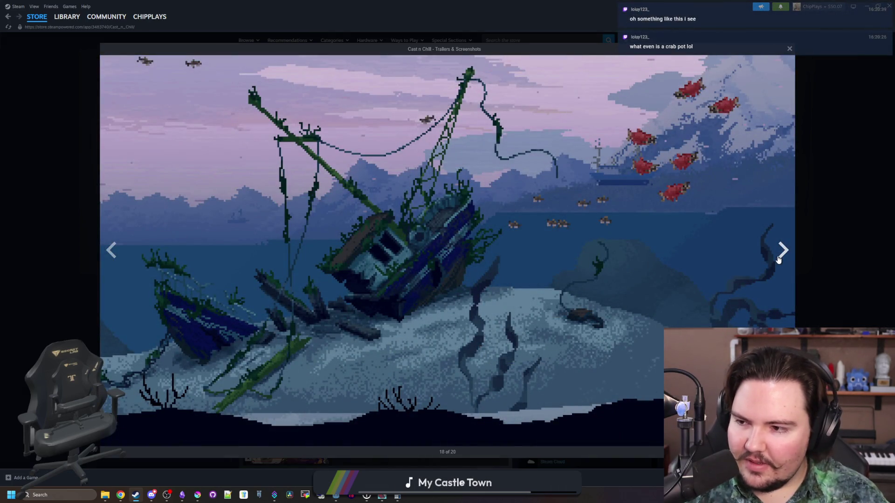
pyautogui.click(778, 260)
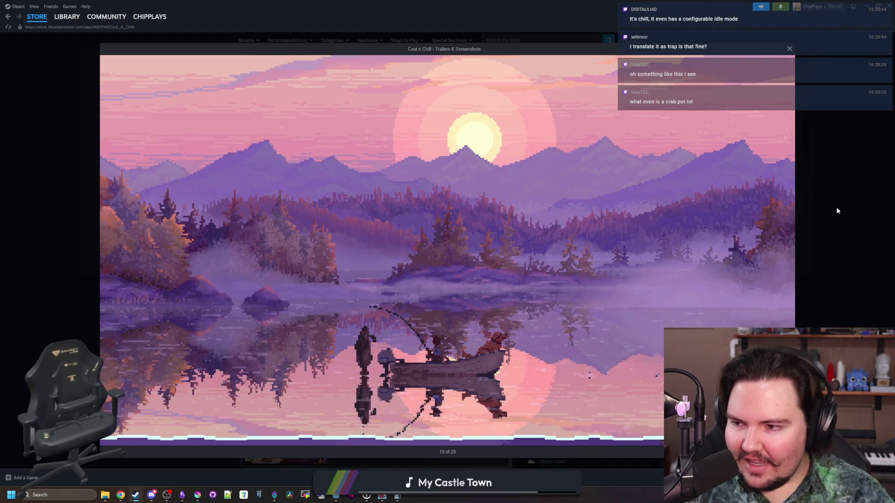
pyautogui.hotkey('alt', 'Tab')
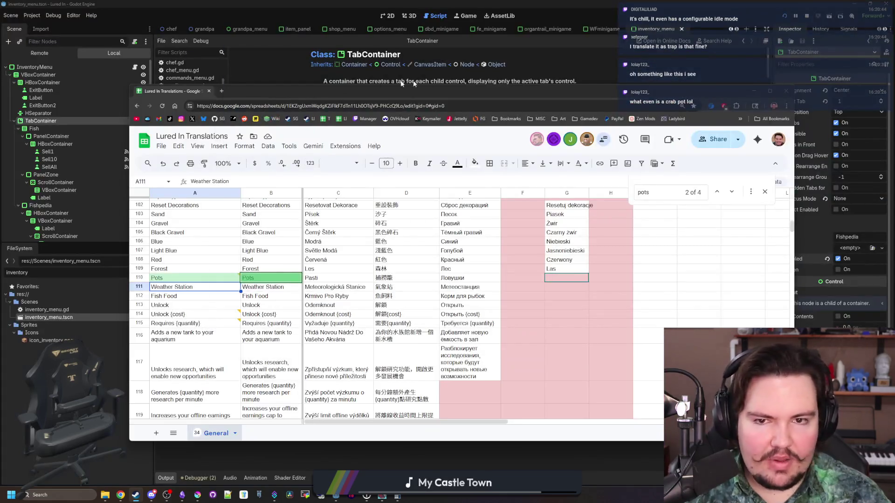
# Search Google for 'crab pot' in a new tab and show the image results.
pyautogui.click(223, 91)
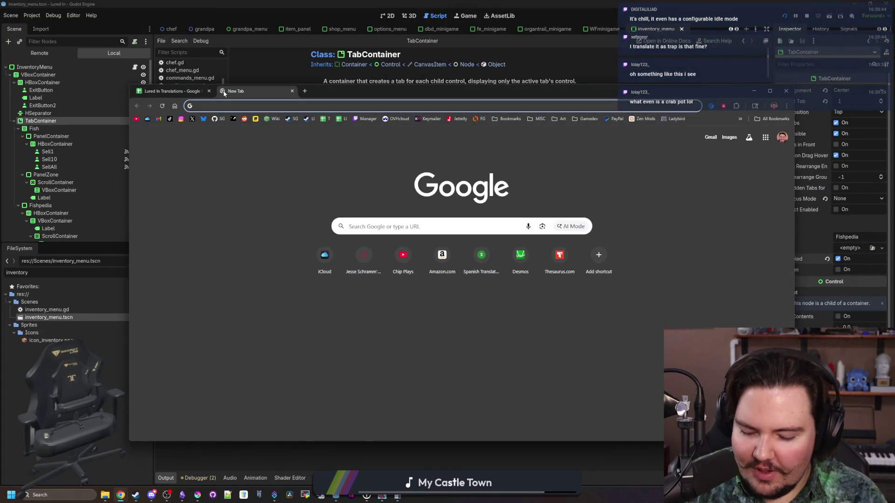
pyautogui.write('crab pot')
pyautogui.press('Return')
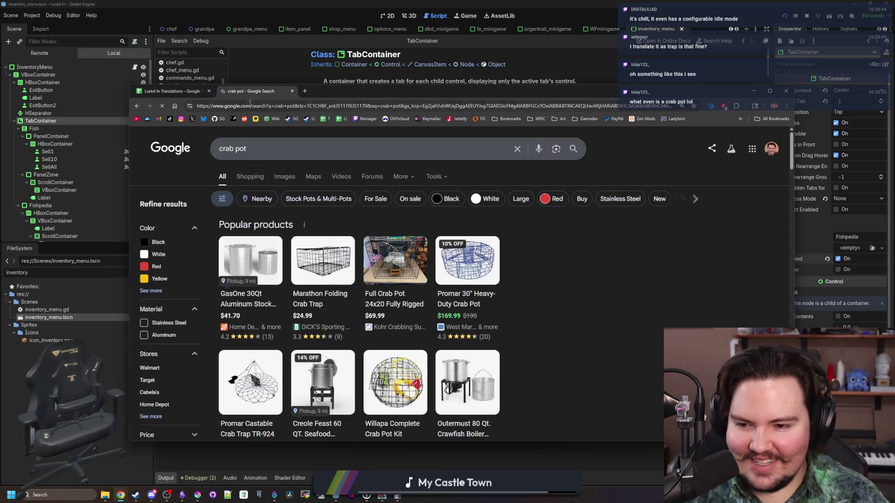
pyautogui.click(285, 177)
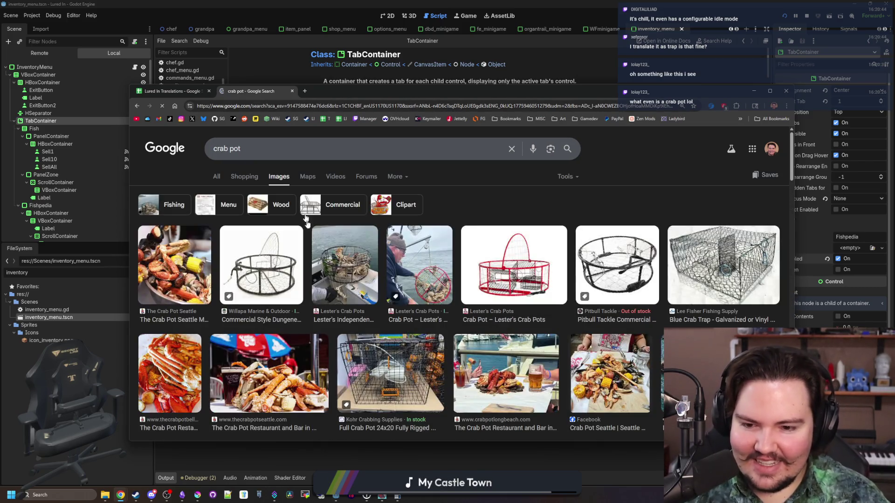
# Preview the decorative crab traps image and the ep-p.pl Old Crab Pots 3D model image.
pyautogui.scroll(-5, 355, 322)
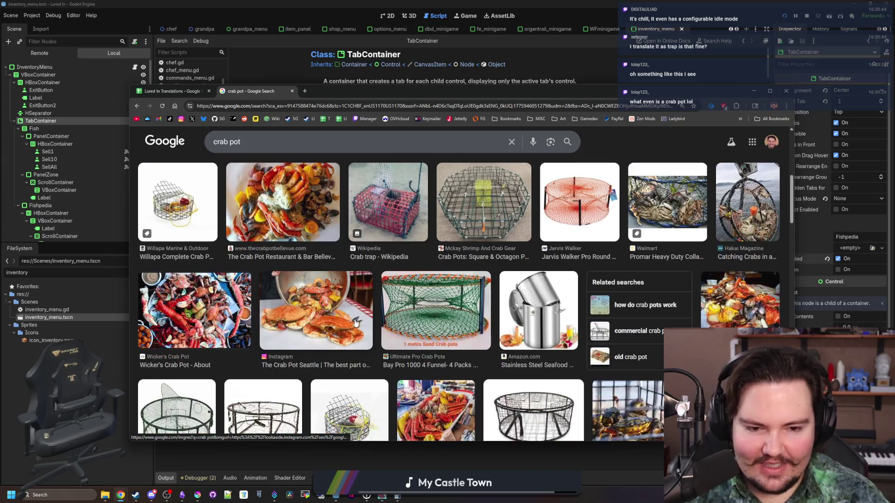
pyautogui.scroll(-15, 356, 322)
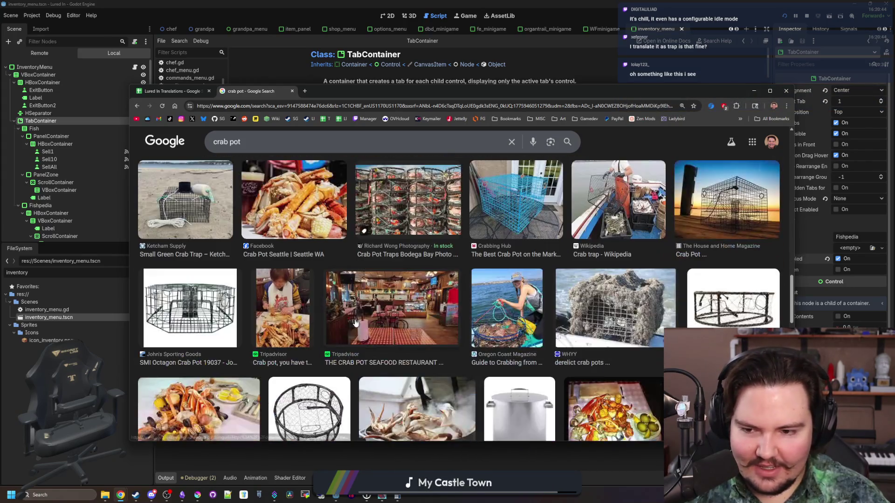
pyautogui.scroll(-10, 355, 323)
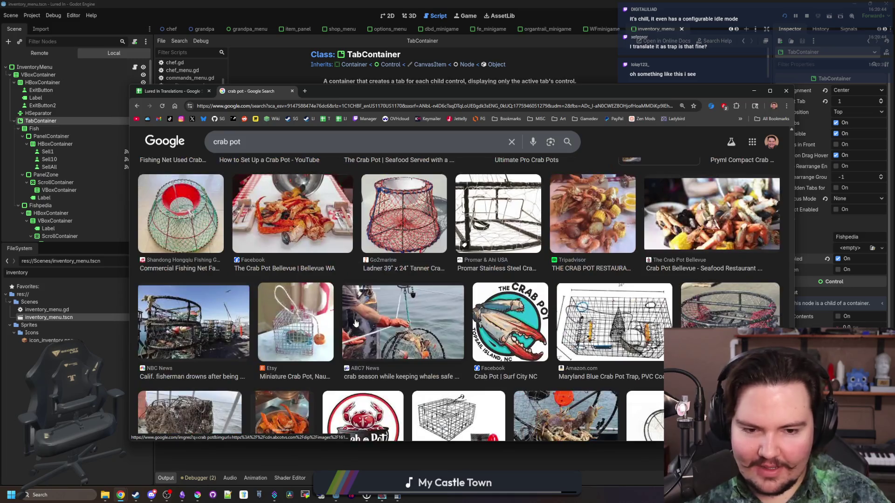
pyautogui.scroll(-4, 355, 323)
pyautogui.scroll(-3, 356, 323)
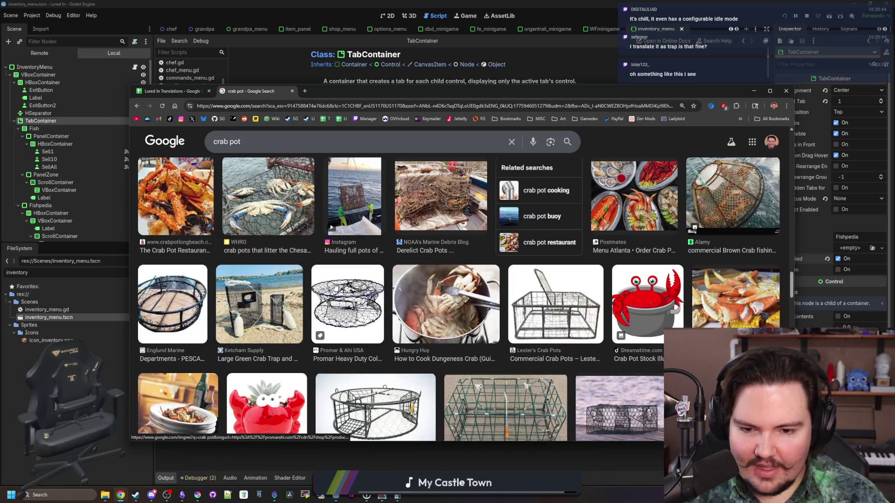
pyautogui.scroll(-3, 335, 287)
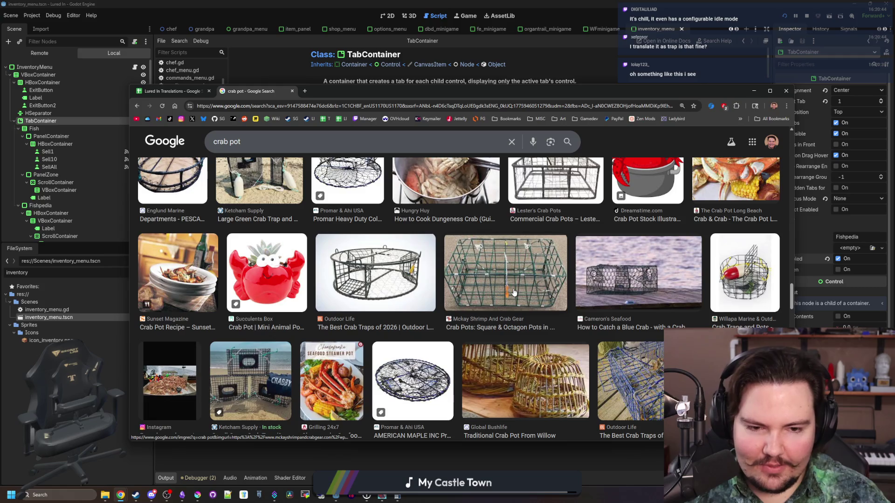
pyautogui.scroll(3, 513, 292)
pyautogui.scroll(-5, 514, 292)
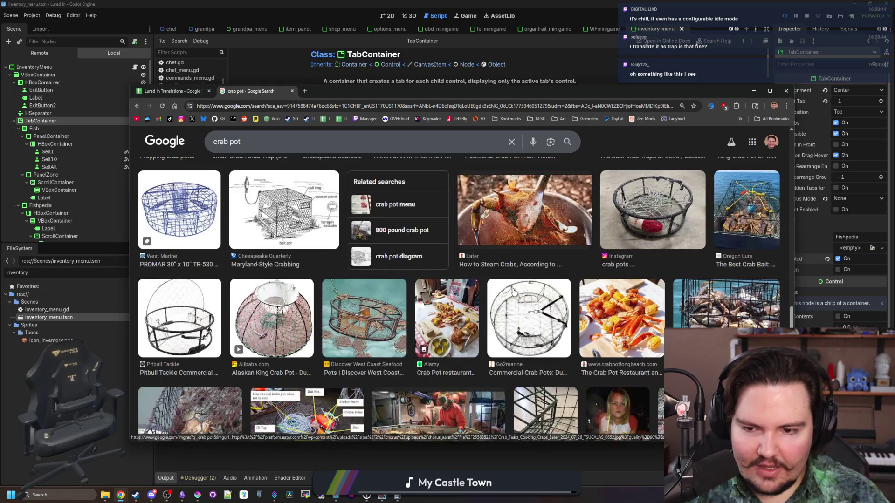
pyautogui.scroll(-4, 514, 291)
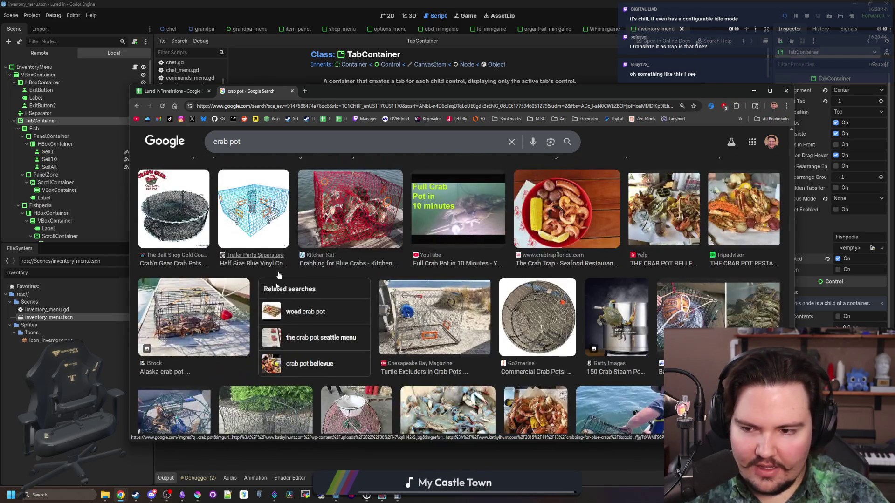
pyautogui.scroll(-5, 261, 212)
pyautogui.scroll(3, 263, 191)
pyautogui.scroll(3, 277, 196)
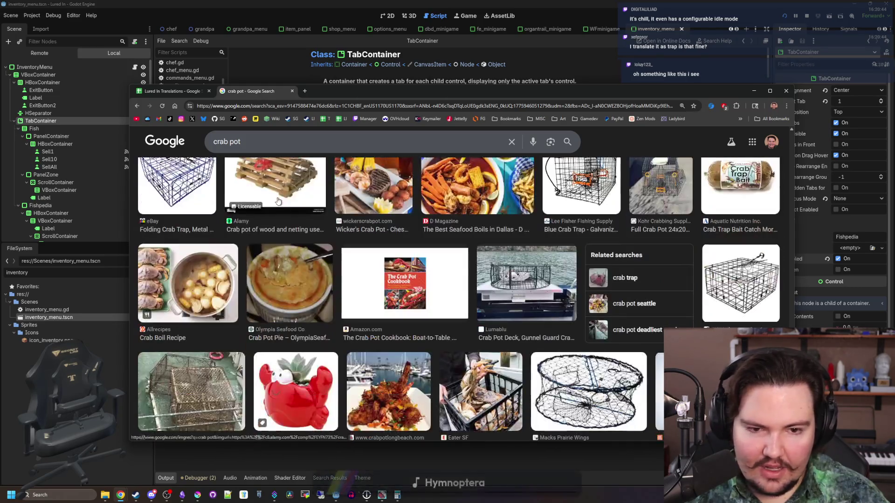
pyautogui.scroll(-3, 278, 201)
pyautogui.scroll(-2, 568, 272)
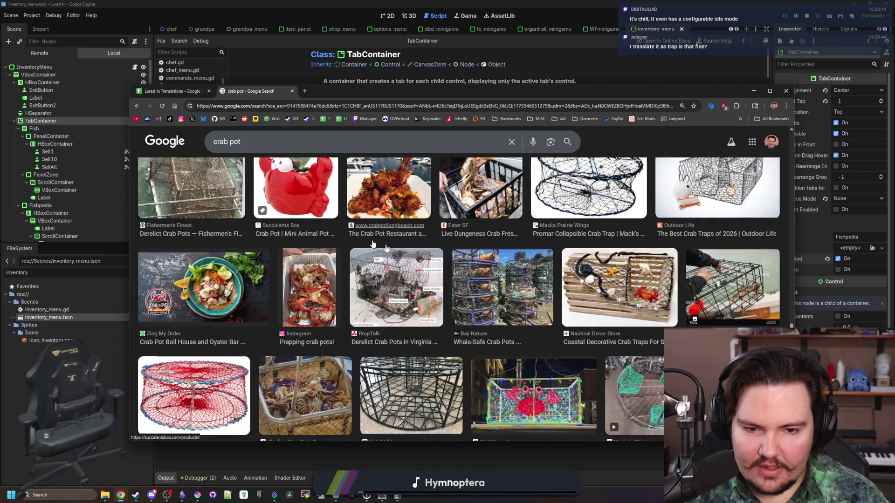
pyautogui.click(568, 271)
pyautogui.scroll(-5, 616, 288)
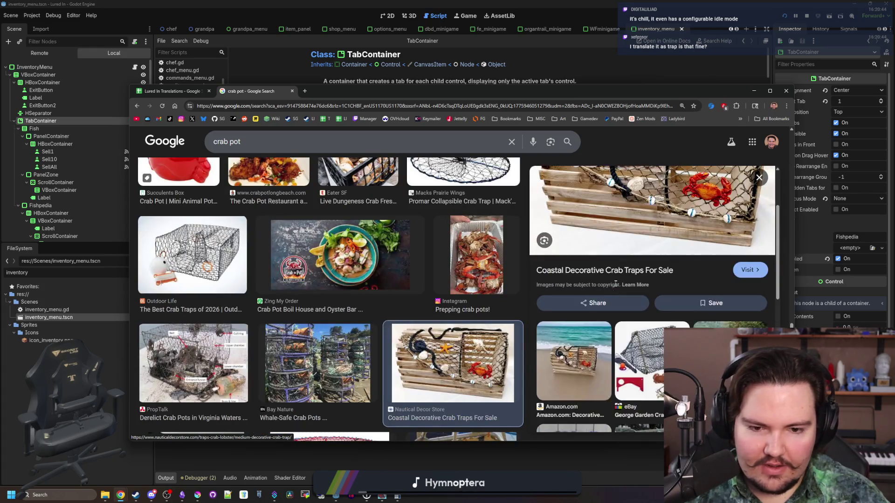
pyautogui.click(574, 381)
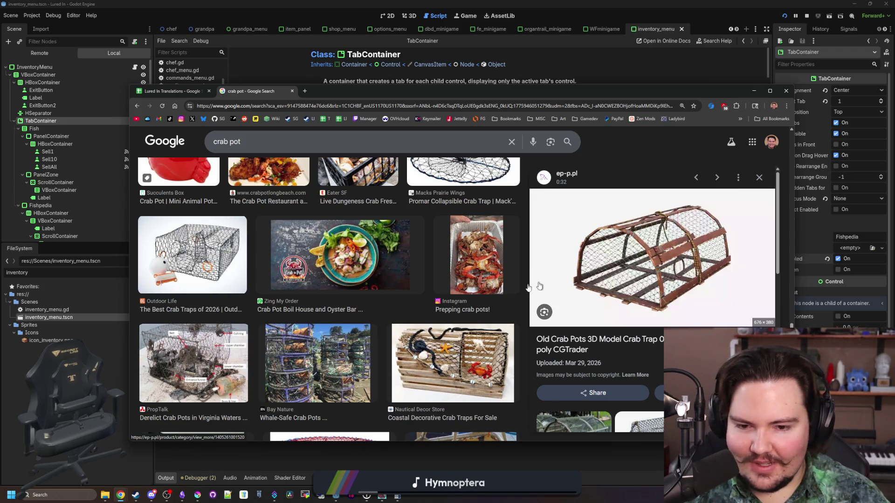
pyautogui.scroll(-2, 493, 311)
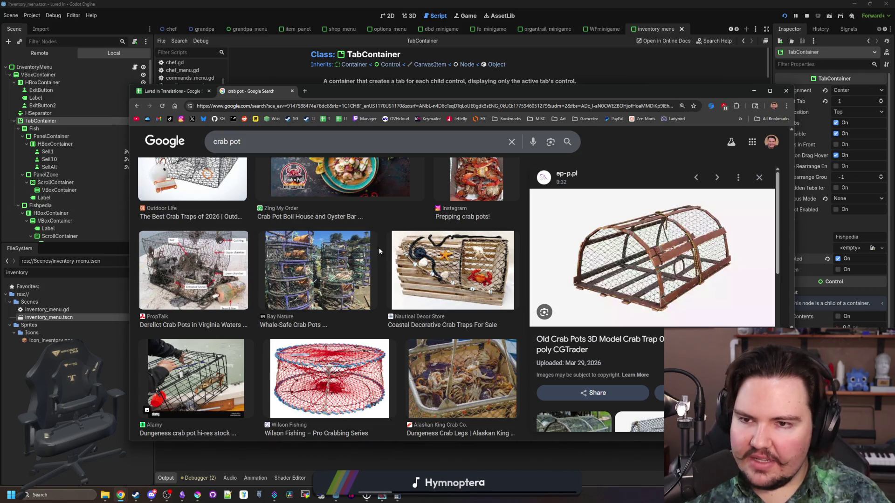
pyautogui.click(167, 91)
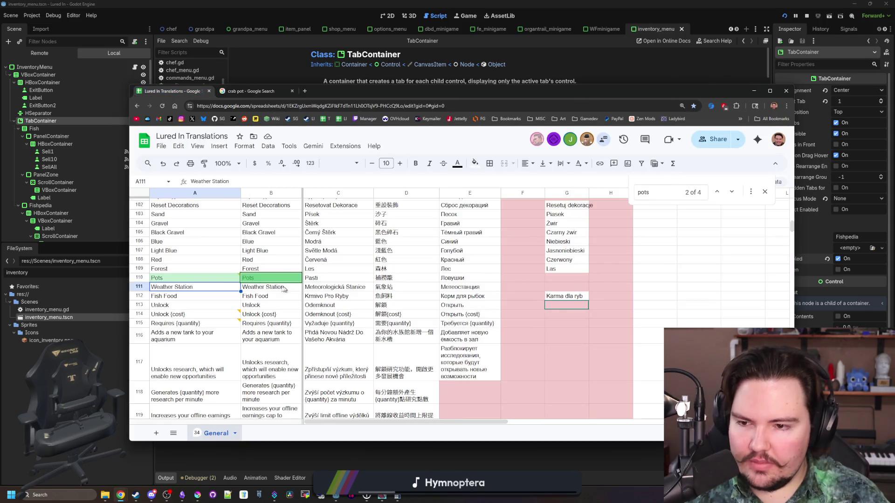
# Reply 'Can also be translated as Trap' on the A110 Pots comment and close the thread.
pyautogui.rightClick(201, 278)
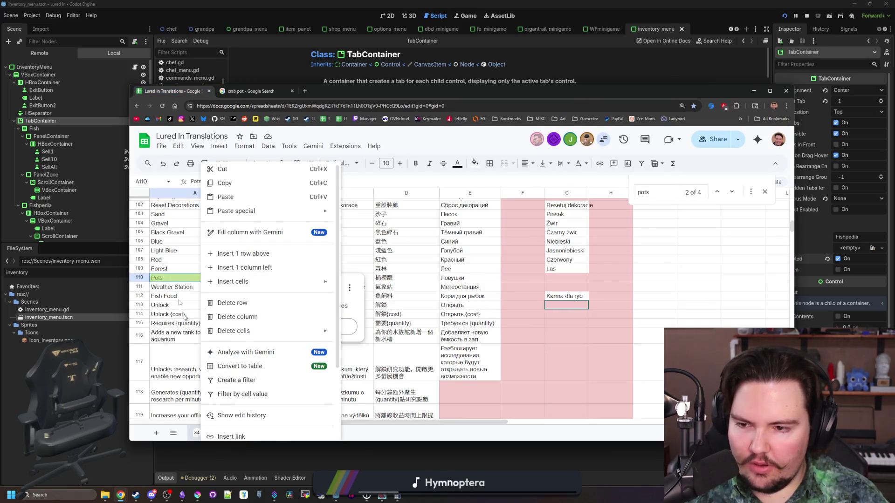
pyautogui.click(180, 286)
pyautogui.click(181, 286)
pyautogui.click(189, 280)
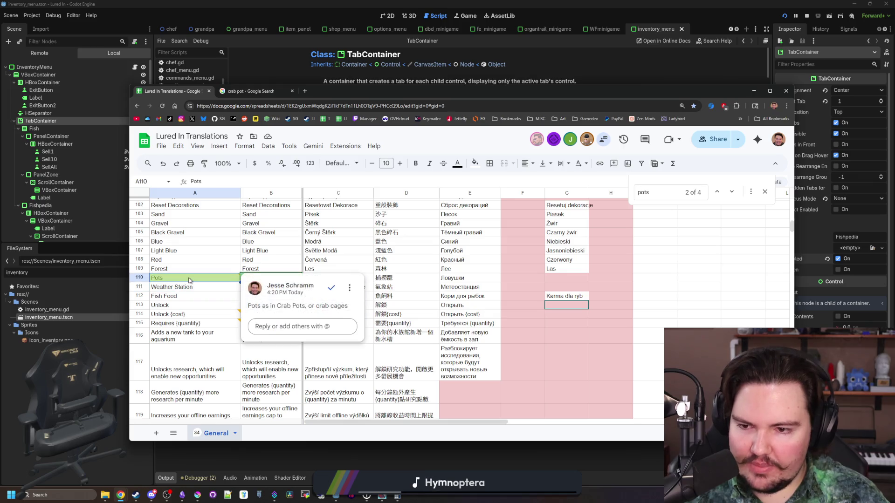
pyautogui.click(347, 326)
pyautogui.write('Or')
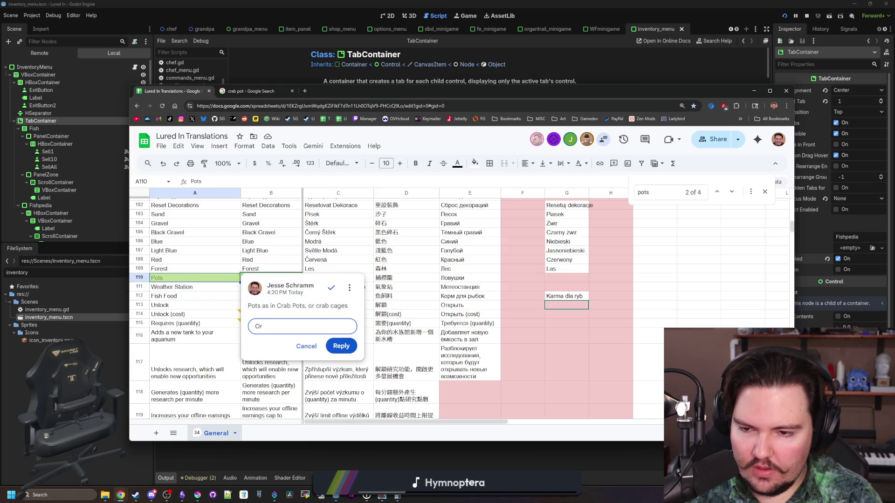
pyautogui.press('BackSpace')
pyautogui.press('BackSpace')
pyautogui.write('Can also be translated as Trap')
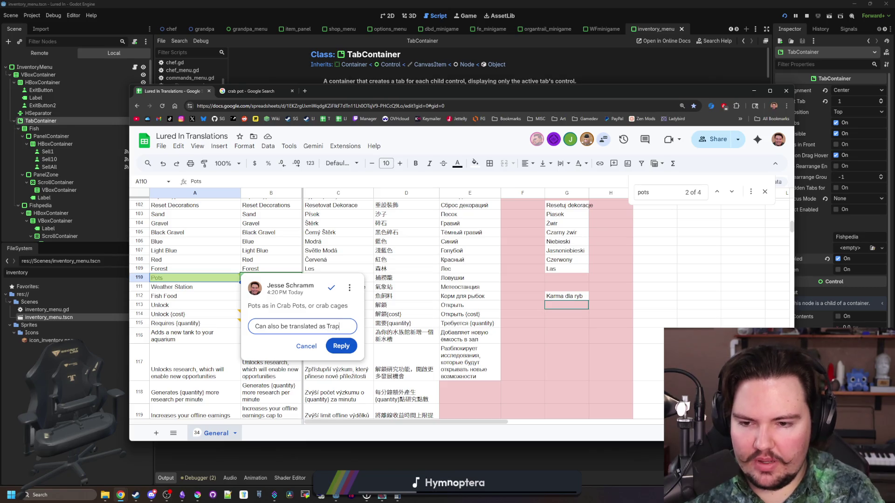
pyautogui.click(354, 347)
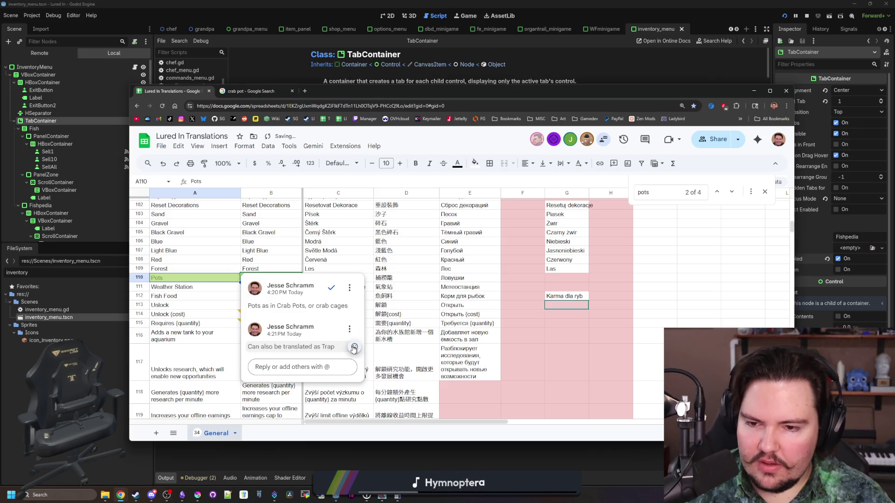
pyautogui.click(195, 305)
pyautogui.moveTo(398, 99)
pyautogui.mouseDown()
pyautogui.moveTo(508, 234)
pyautogui.moveTo(516, 350)
pyautogui.mouseUp()
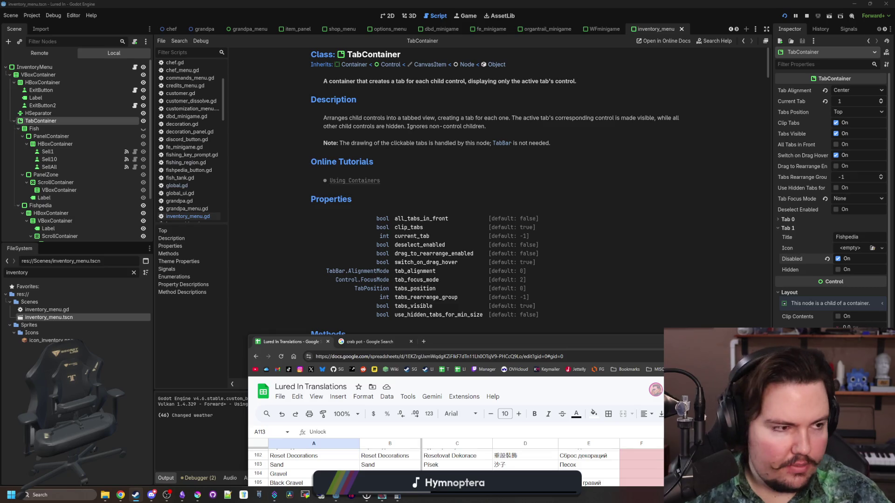
# Skip the Cast n Chill trailer to 0:17, 0:26, 0:30 and the title card, then close the gallery.
pyautogui.hotkey('alt', 'Tab')
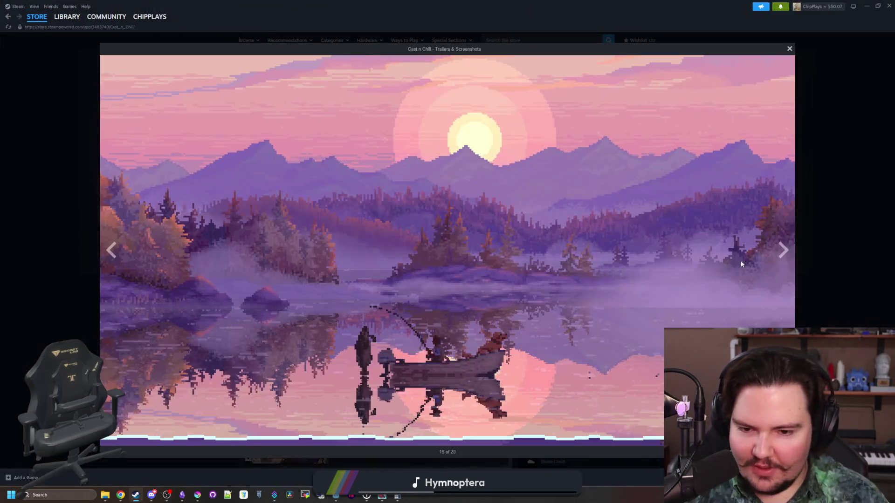
pyautogui.click(786, 248)
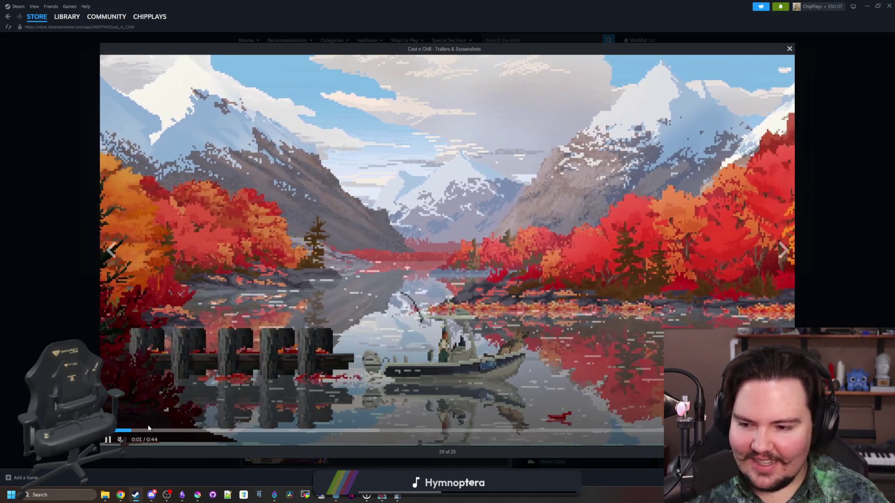
pyautogui.click(170, 430)
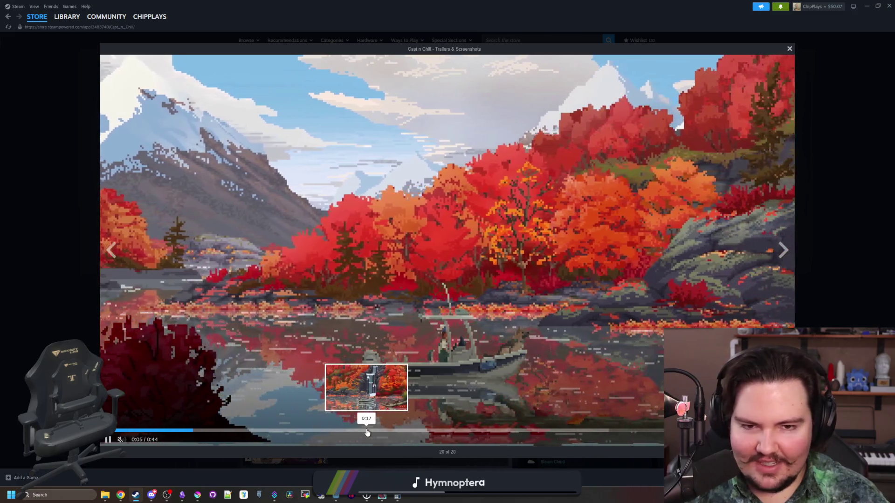
pyautogui.click(367, 431)
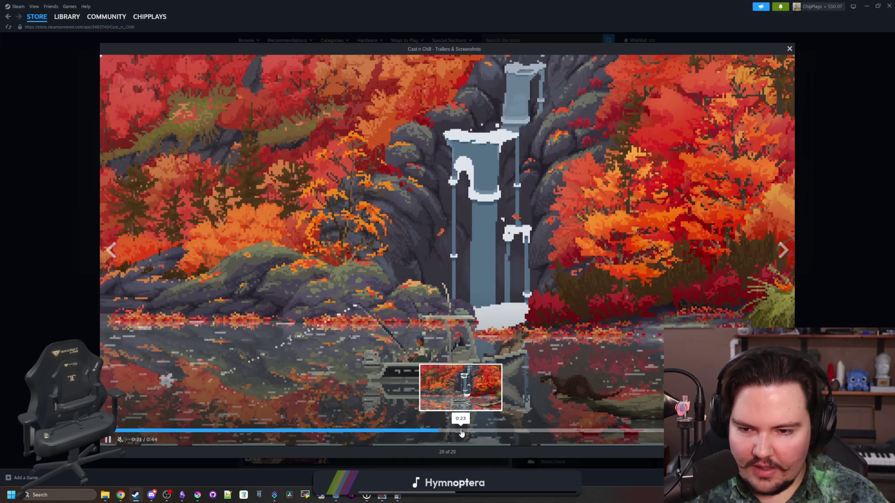
pyautogui.click(516, 430)
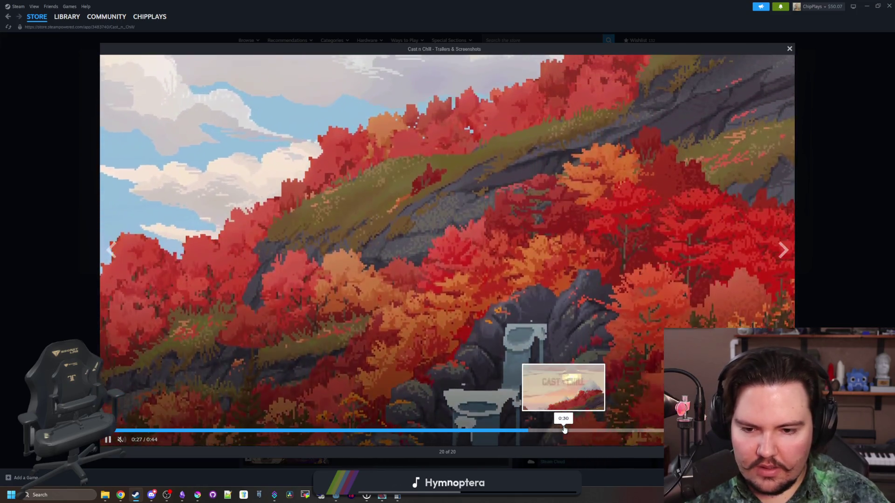
pyautogui.click(563, 430)
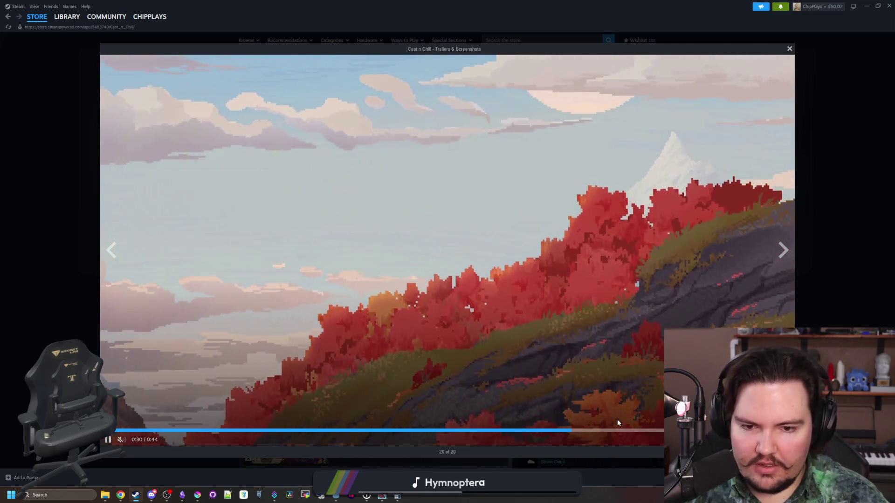
pyautogui.click(641, 430)
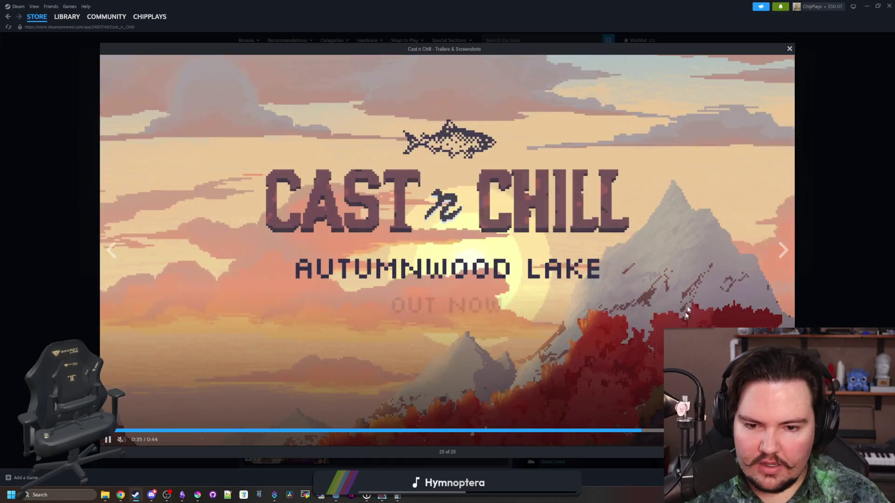
pyautogui.click(778, 255)
pyautogui.click(779, 255)
pyautogui.click(779, 254)
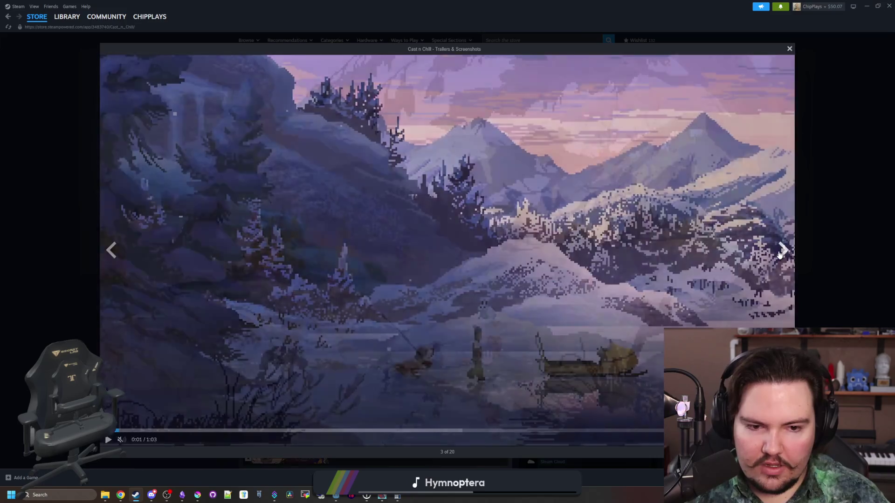
pyautogui.press('Escape')
# Browse Cast n Chill's two DLC, view Eastern Winds, then return to the main store page.
pyautogui.scroll(-8, 418, 309)
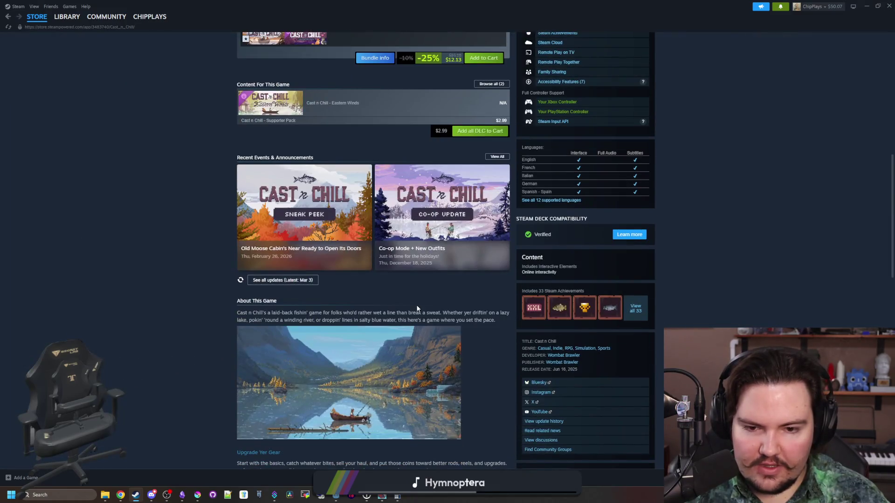
pyautogui.scroll(-9, 417, 309)
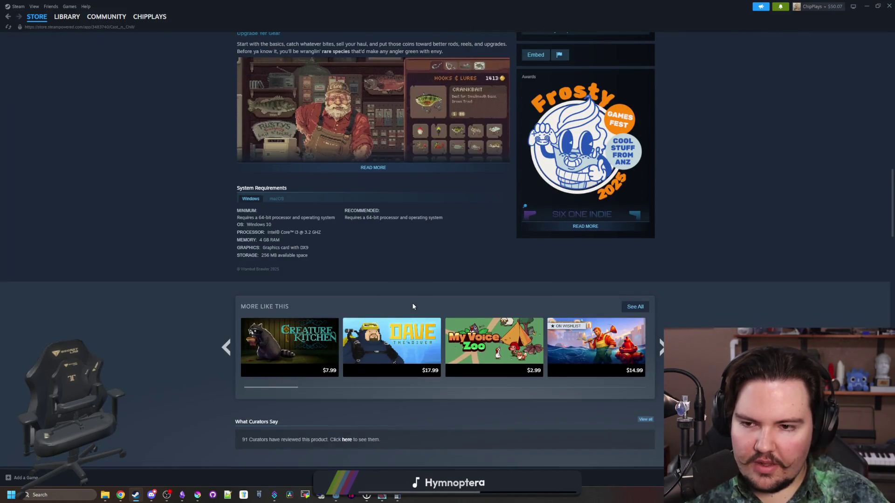
pyautogui.scroll(15, 412, 307)
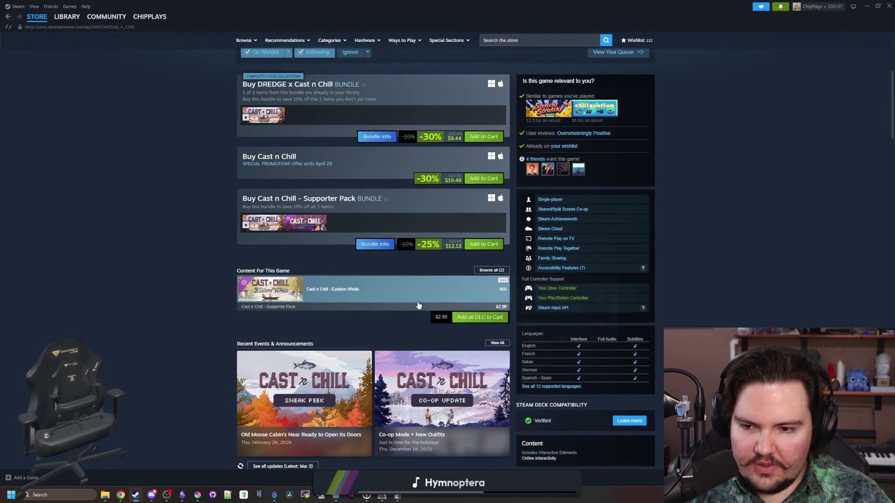
pyautogui.click(493, 271)
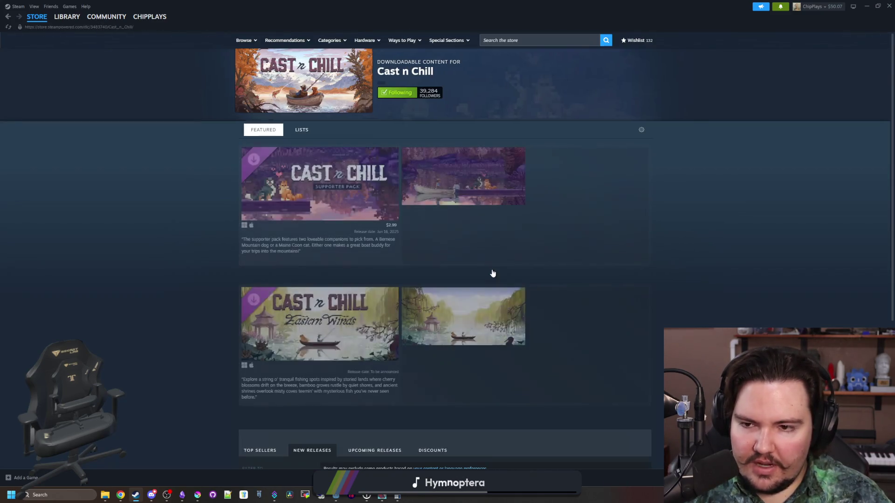
pyautogui.scroll(-4, 325, 316)
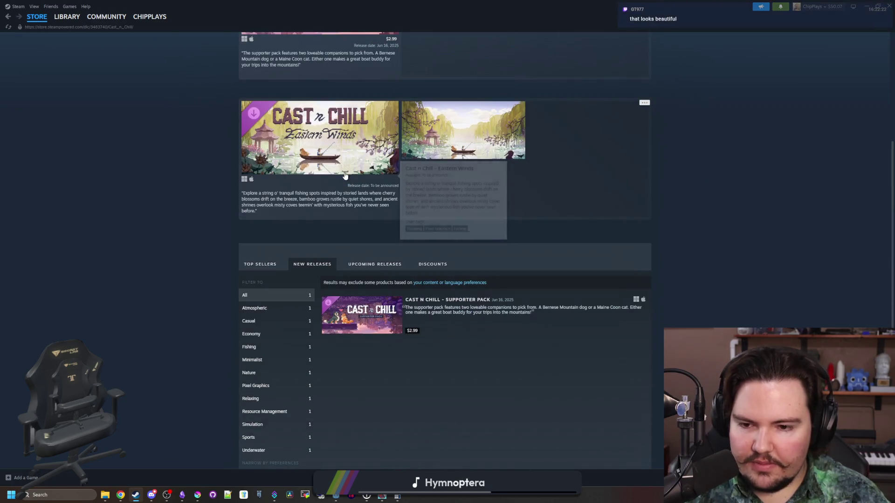
pyautogui.scroll(4, 336, 311)
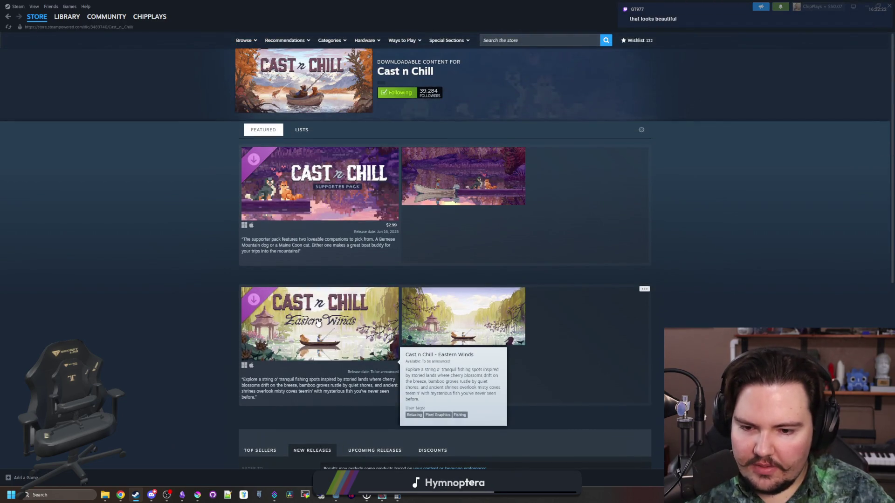
pyautogui.click(318, 323)
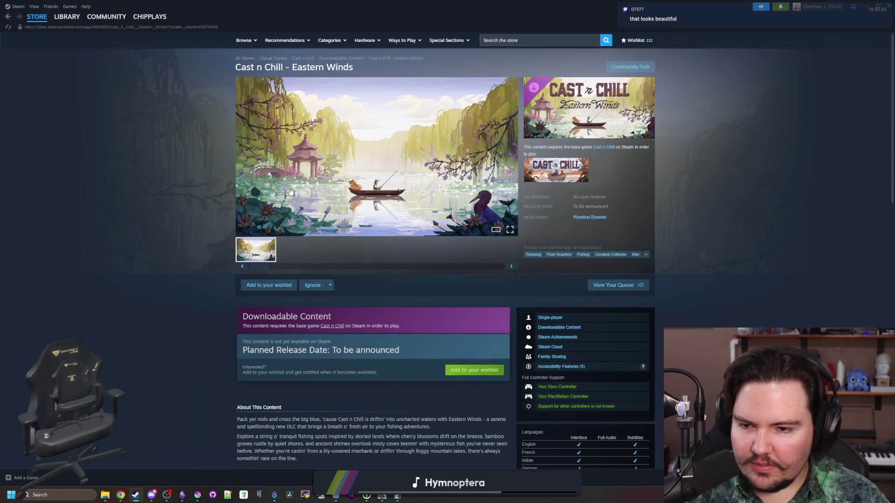
pyautogui.click(342, 58)
pyautogui.hotkey('alt', 'Left')
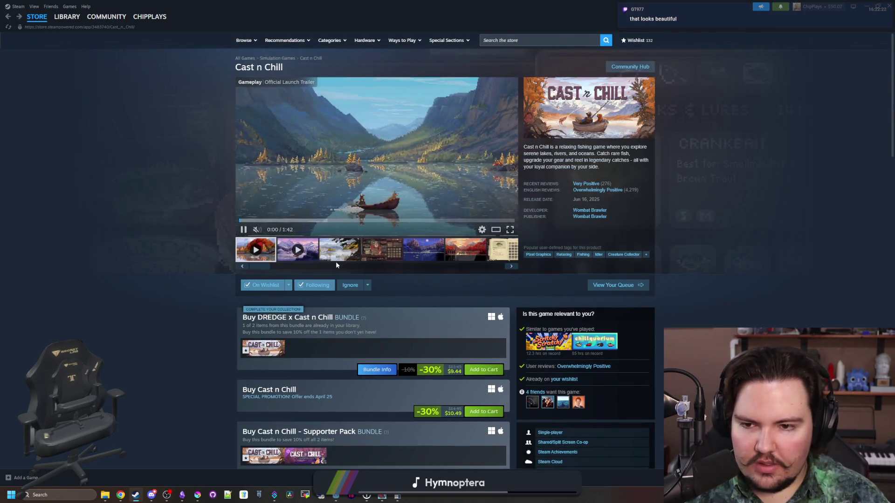
pyautogui.click(339, 251)
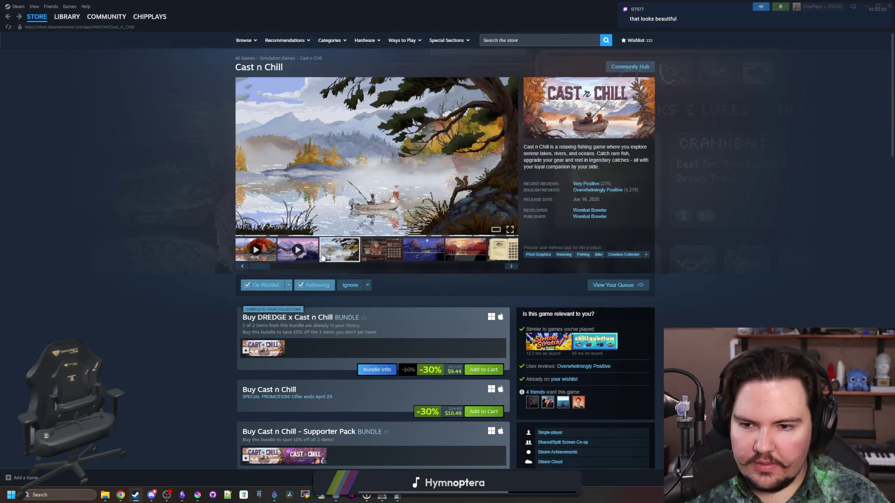
# Open the misty lake Cast n Chill screenshot full size and step forward past the fish journal shot.
pyautogui.click(354, 186)
pyautogui.click(783, 249)
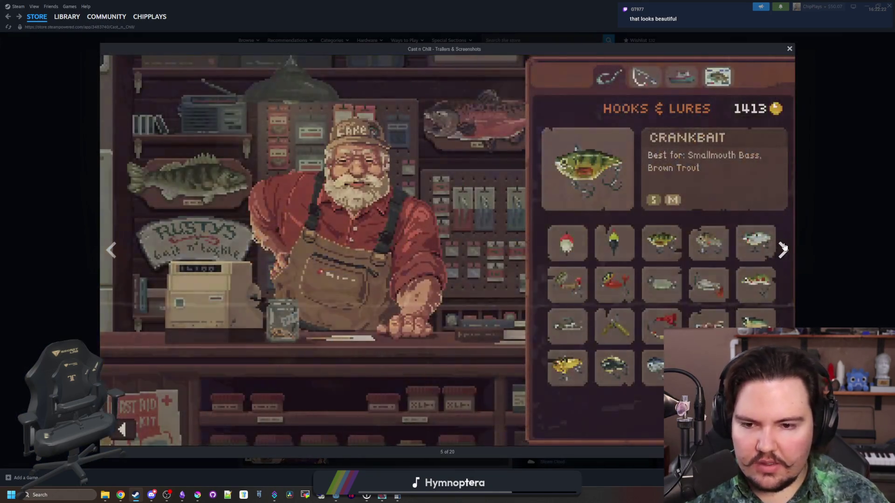
pyautogui.click(783, 249)
pyautogui.click(783, 250)
pyautogui.click(782, 248)
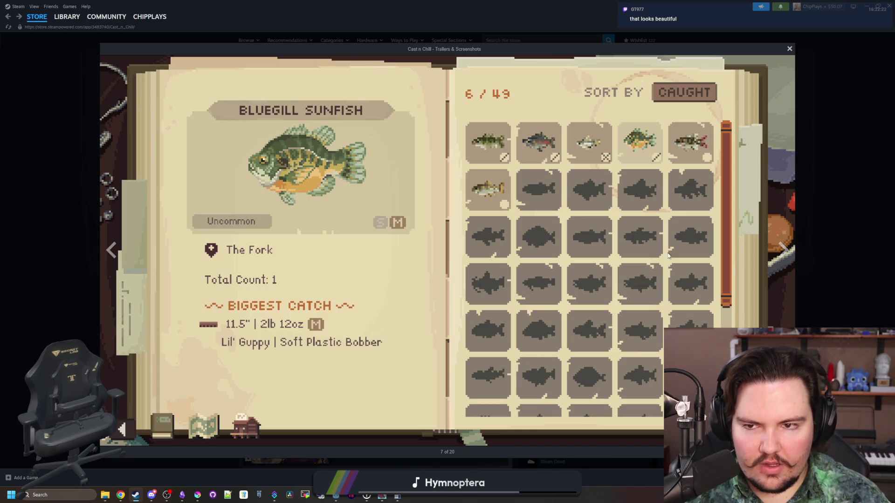
pyautogui.click(783, 251)
pyautogui.click(782, 249)
pyautogui.click(780, 247)
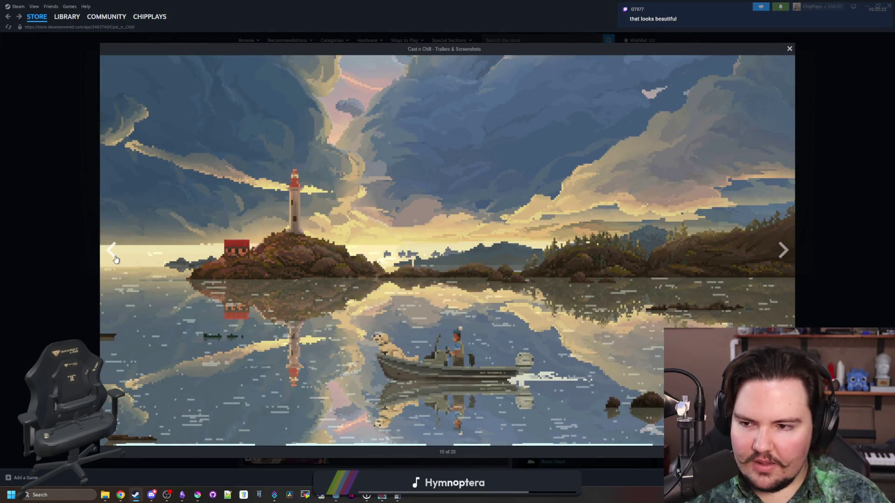
# Advance to screenshot 15 of 20, close the viewer and drag the Steam window down to reveal Godot.
pyautogui.click(115, 257)
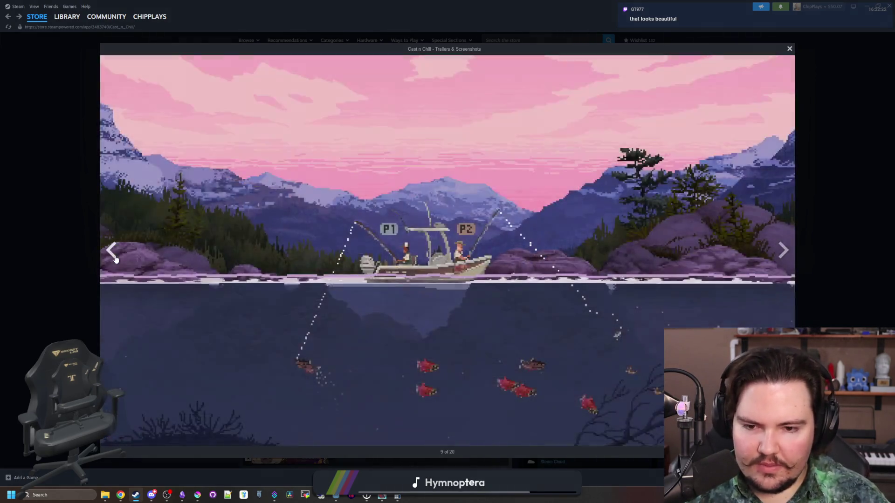
pyautogui.click(785, 250)
pyautogui.click(784, 254)
pyautogui.click(783, 259)
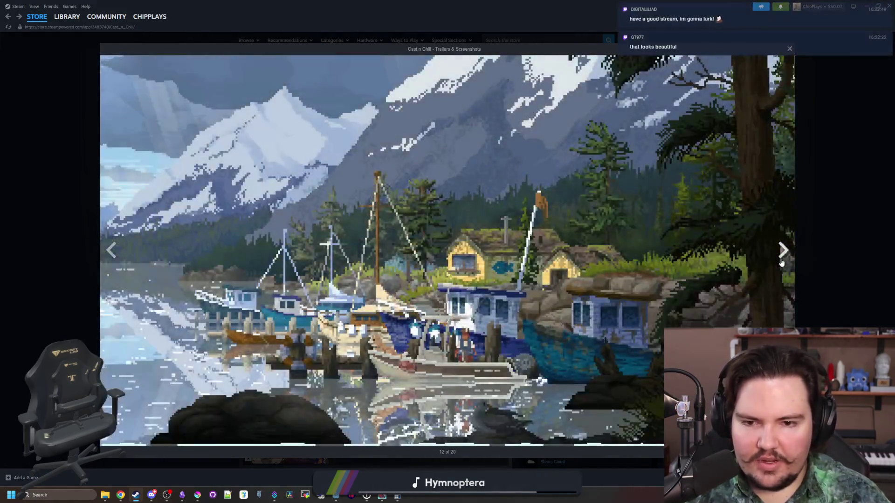
pyautogui.click(782, 262)
pyautogui.click(782, 263)
pyautogui.click(782, 262)
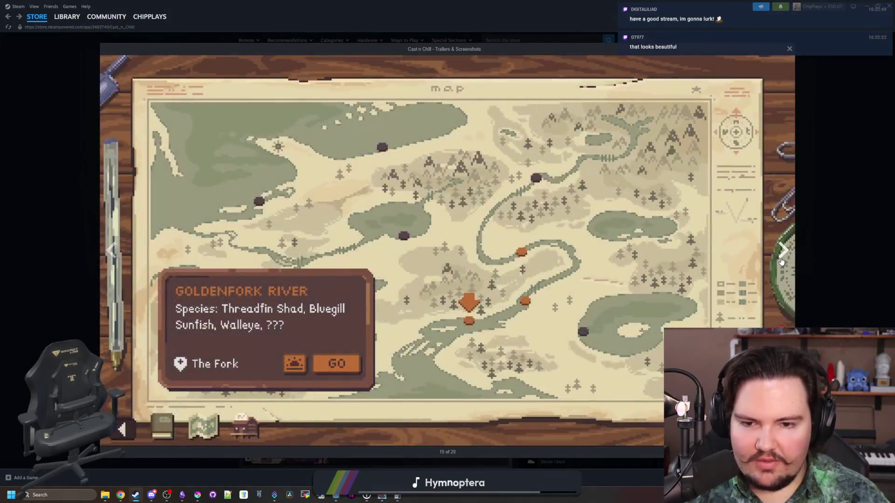
pyautogui.click(832, 219)
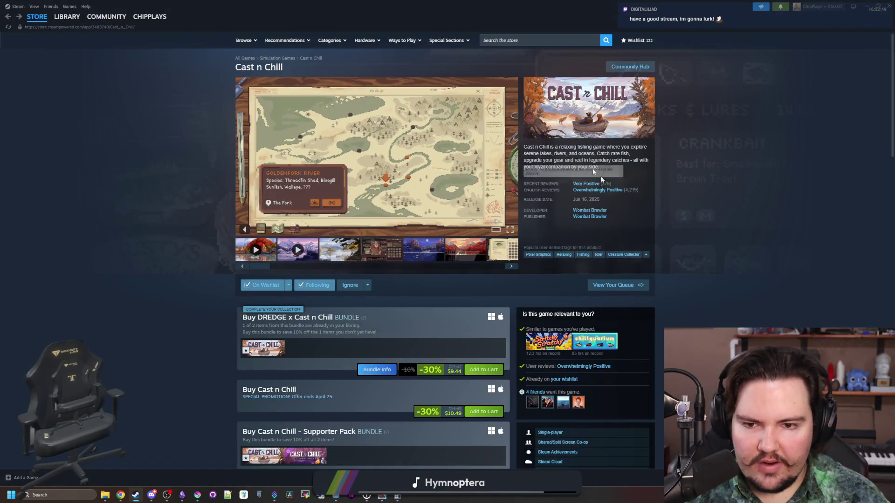
pyautogui.moveTo(484, 3); pyautogui.dragTo(558, 412)
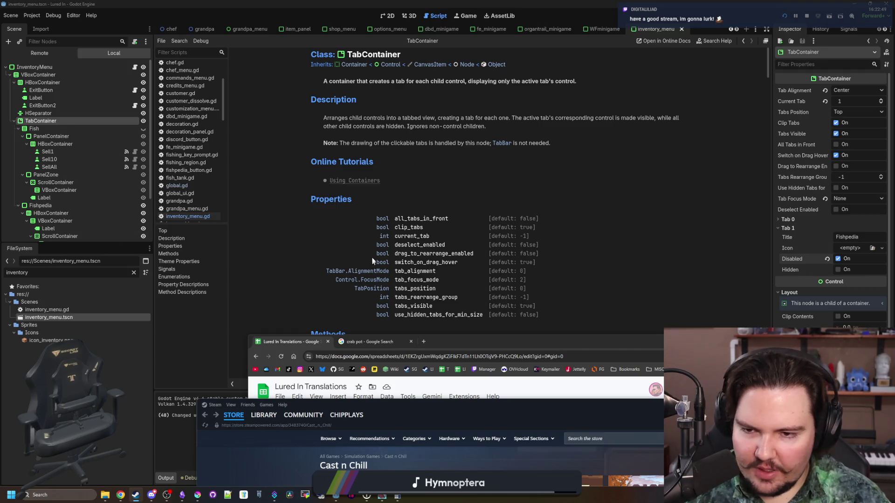
# Bring the Lured In game window forward and look over its ascension and research panels.
pyautogui.click(369, 239)
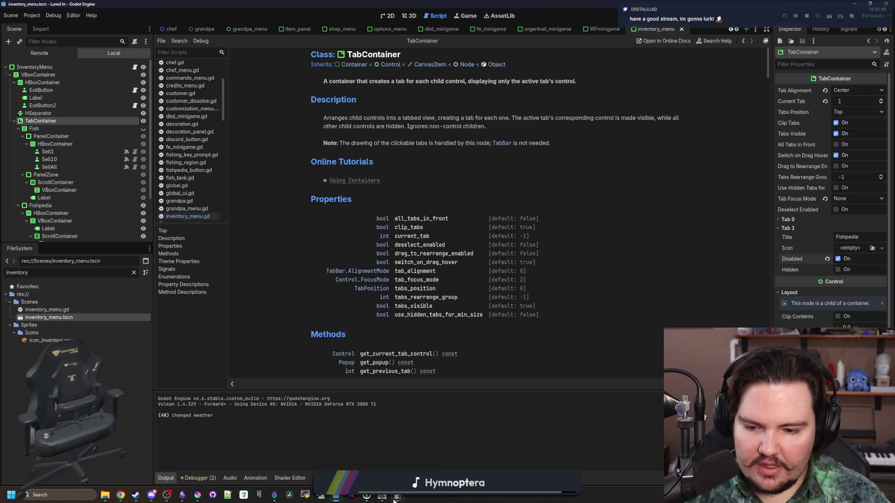
pyautogui.moveTo(385, 499)
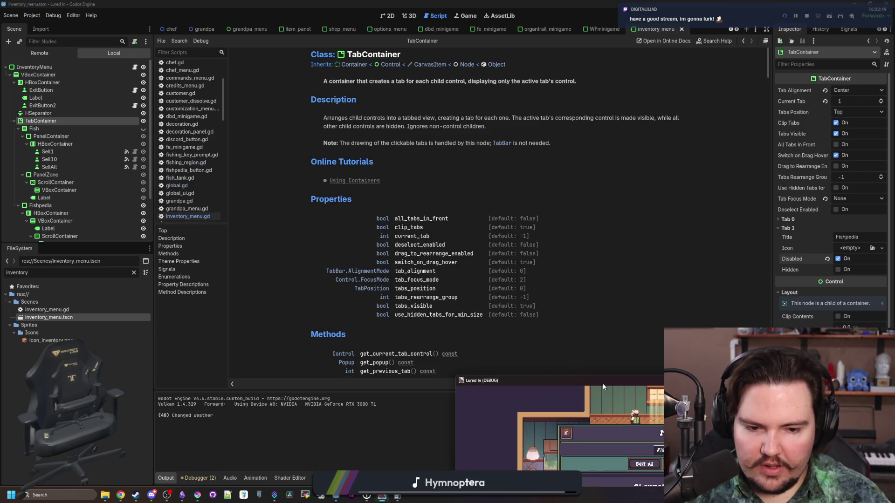
pyautogui.click(603, 386)
pyautogui.scroll(-8, 517, 242)
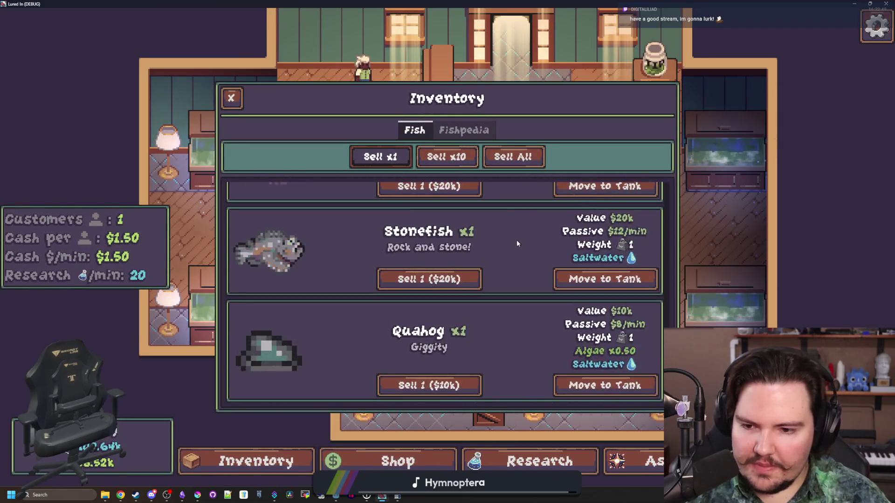
pyautogui.scroll(5, 516, 239)
pyautogui.press('Escape')
pyautogui.scroll(-3, 485, 236)
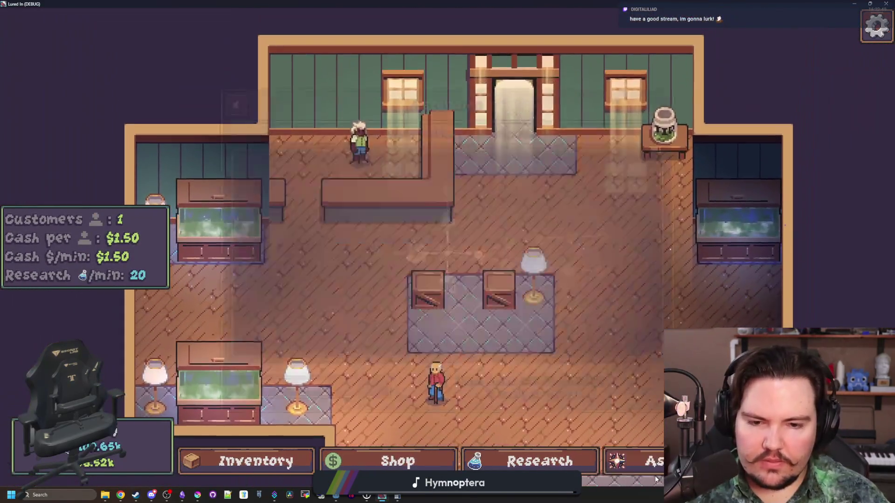
pyautogui.click(634, 462)
pyautogui.click(539, 462)
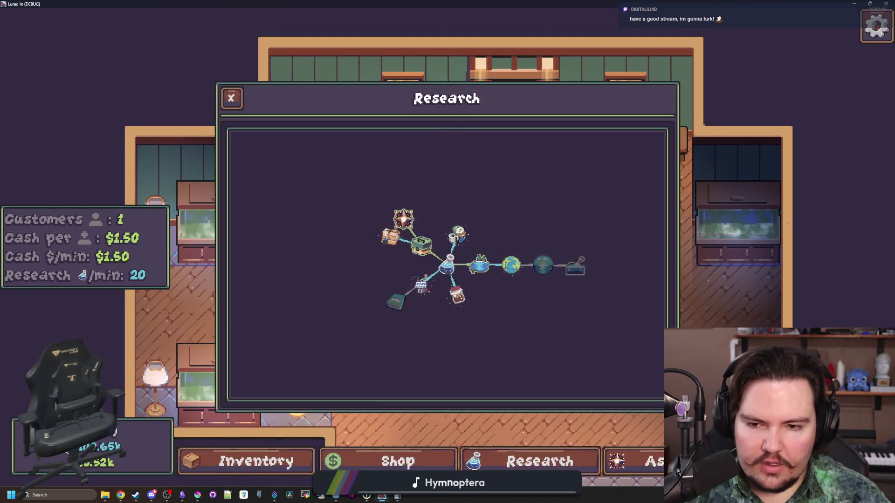
pyautogui.scroll(2, 387, 318)
pyautogui.moveTo(357, 341)
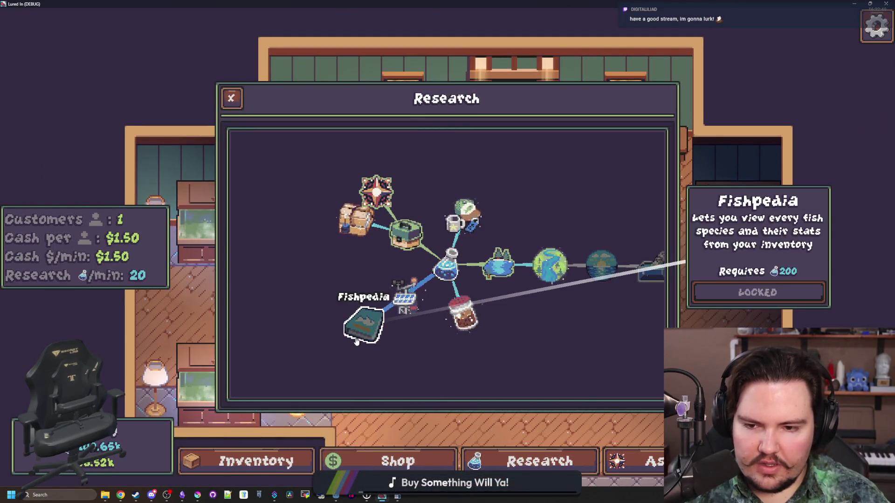
pyautogui.scroll(2, 357, 342)
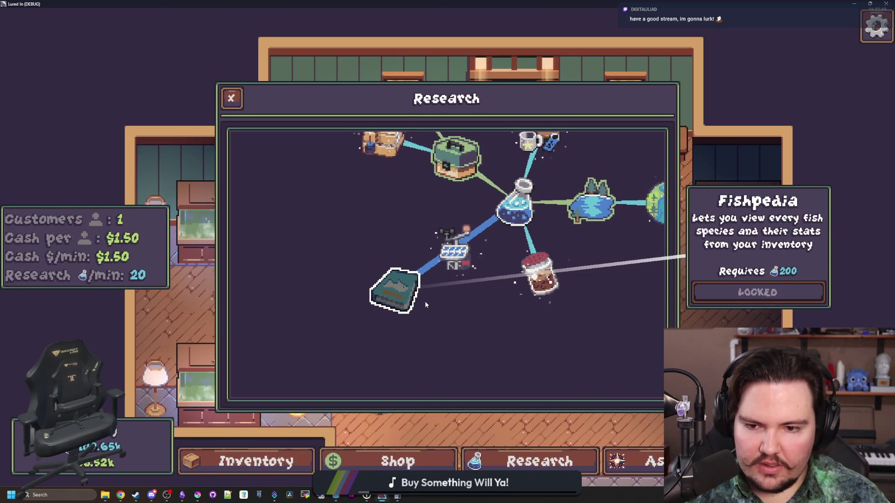
pyautogui.scroll(-2, 426, 304)
# Run the 'research' command in the secret command menu to grant research points.
pyautogui.press('`')
pyautogui.write('re')
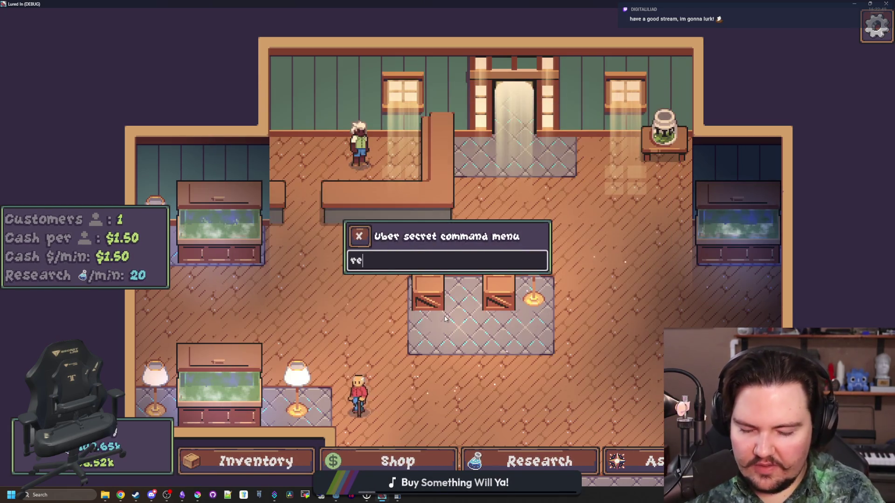
pyautogui.write('search')
pyautogui.press('Return')
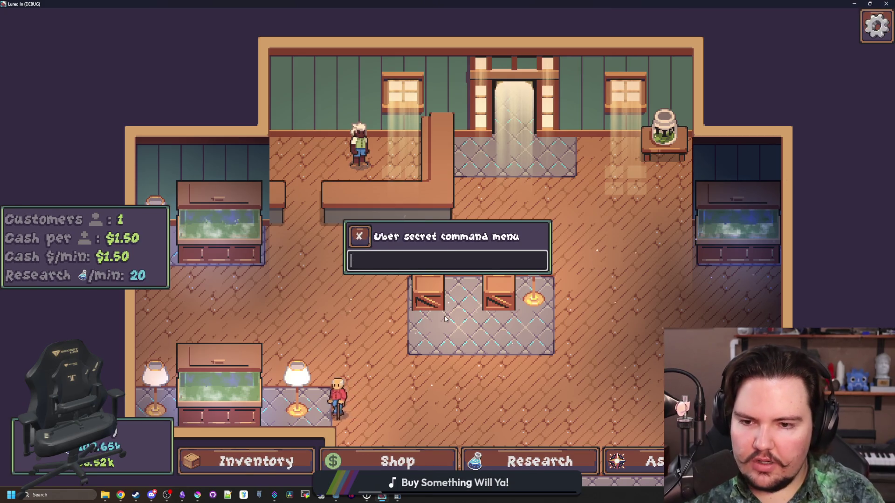
pyautogui.press('`')
# Unlock the Weather Station and Fishpedia research nodes in the research tree.
pyautogui.click(539, 461)
pyautogui.click(454, 249)
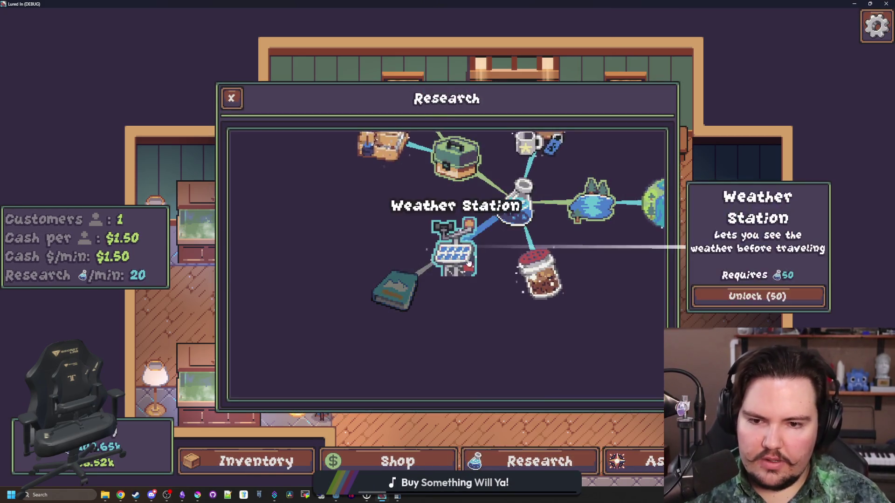
pyautogui.click(765, 306)
pyautogui.click(396, 289)
pyautogui.scroll(-2, 447, 280)
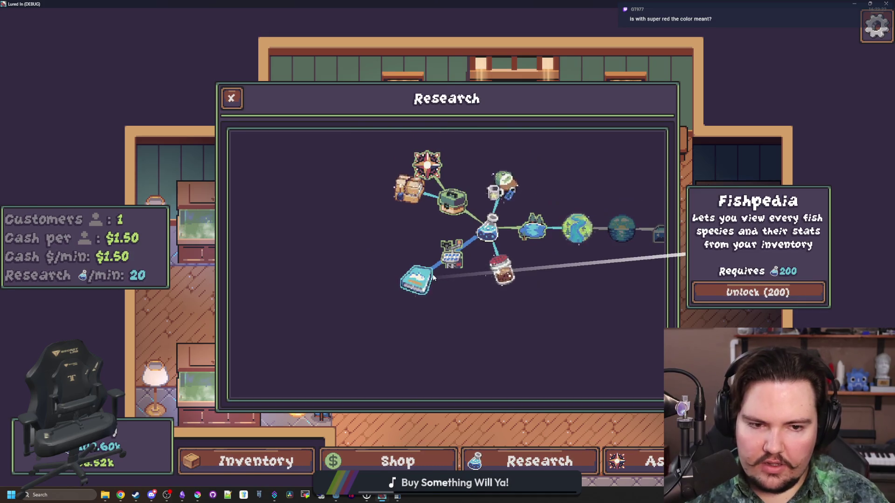
pyautogui.click(758, 292)
pyautogui.press('Escape')
# Check the inventory's Fish list, then return to the Godot editor.
pyautogui.click(246, 461)
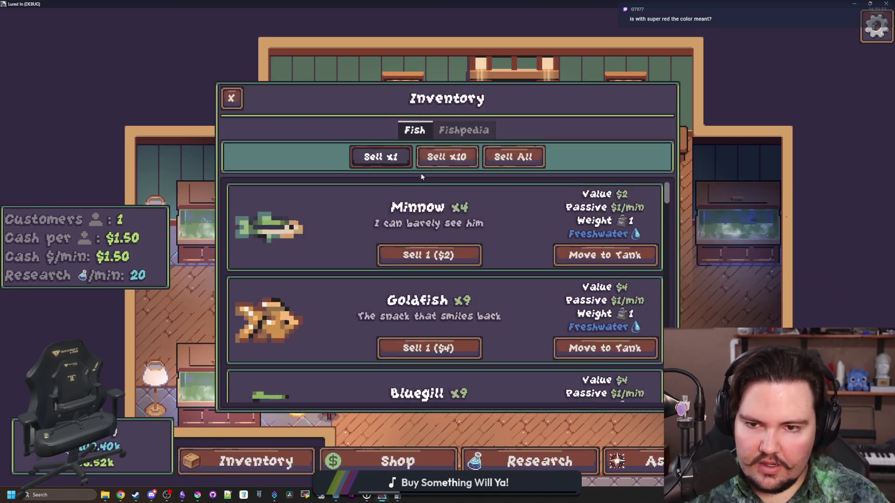
pyautogui.press('i')
pyautogui.press('i')
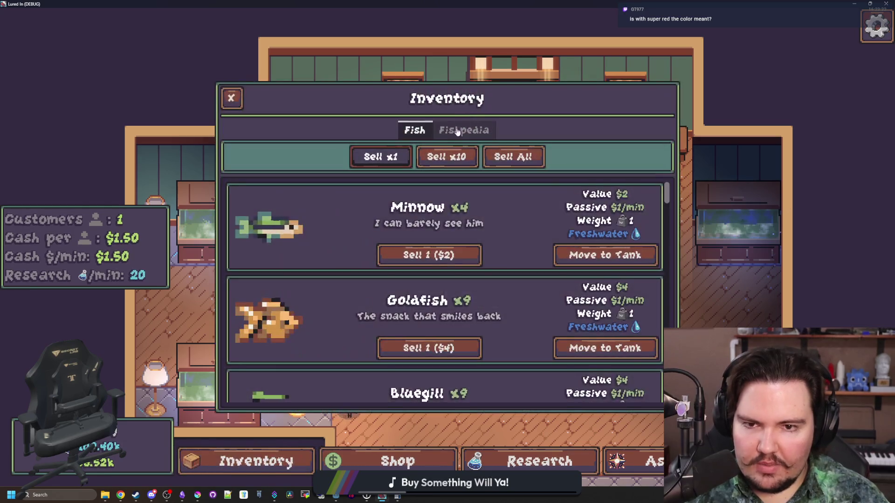
pyautogui.hotkey('alt', 'Tab')
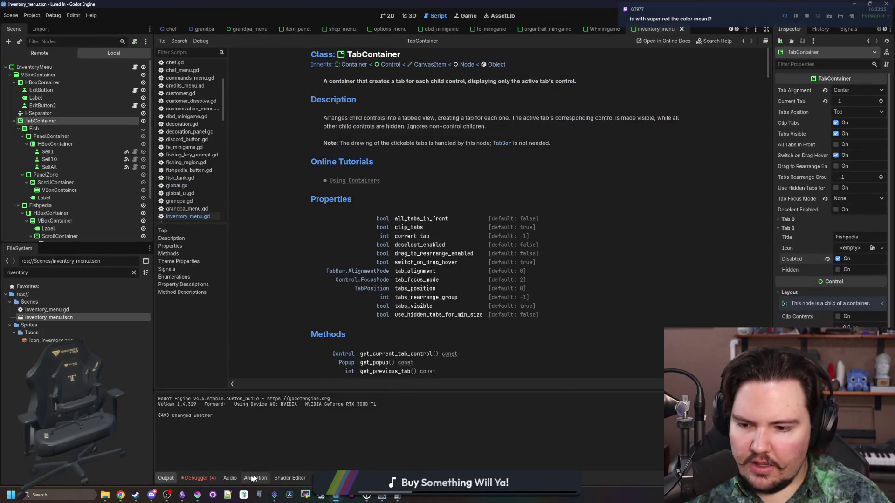
# Trace the runtime error from the debugger to tree_menu.gd and the research_purchased signal declaration.
pyautogui.click(205, 478)
pyautogui.click(212, 391)
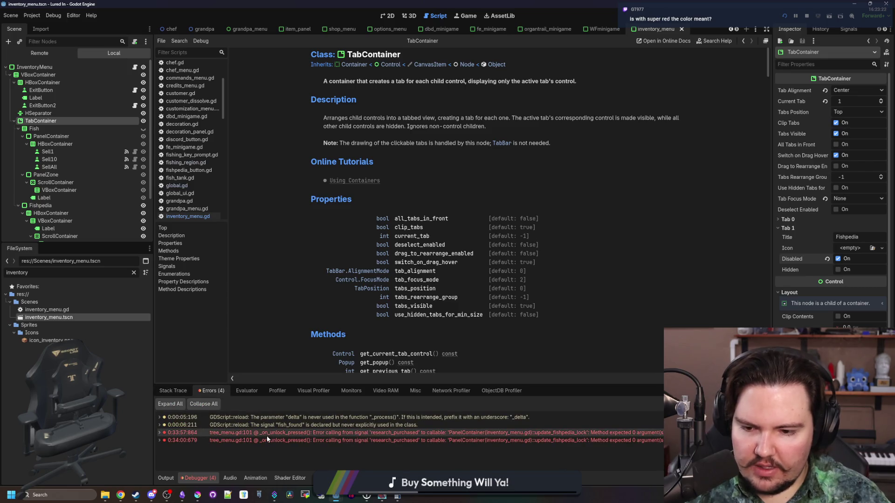
pyautogui.doubleClick(266, 436)
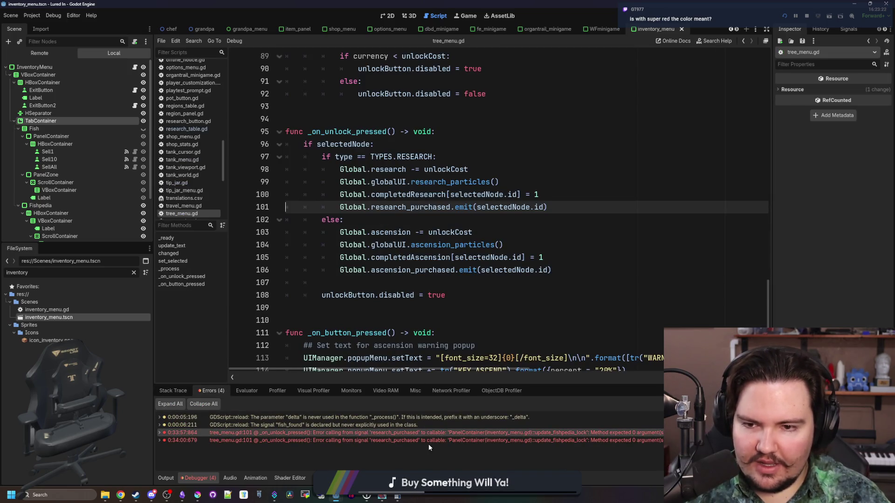
pyautogui.doubleClick(469, 434)
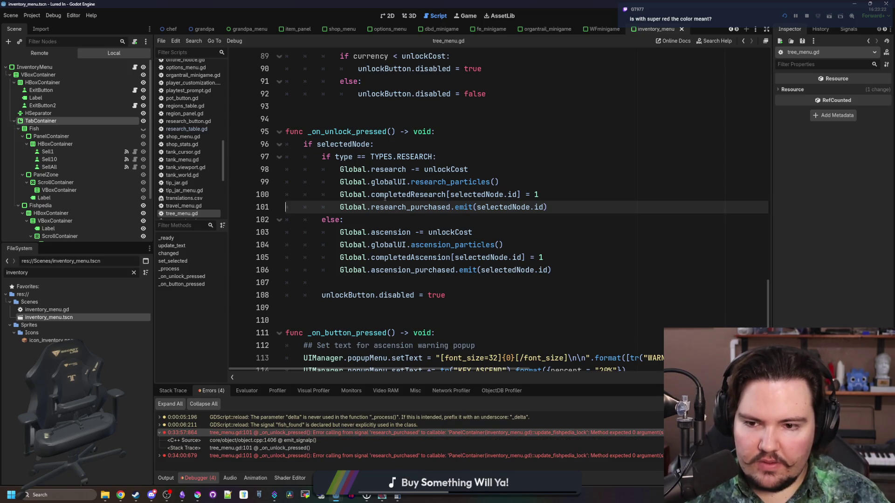
pyautogui.click(418, 218)
pyautogui.keyDown('ctrl'); pyautogui.click(415, 210); pyautogui.keyUp('ctrl')
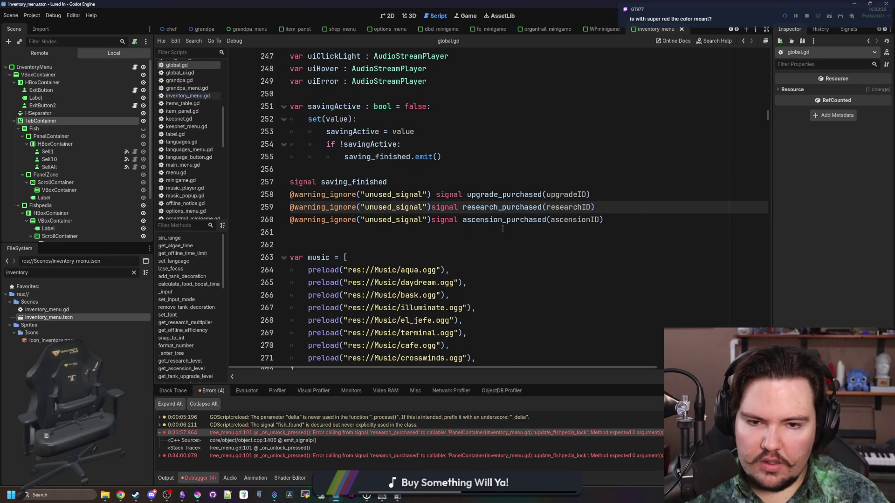
pyautogui.hotkey('alt', 'Left')
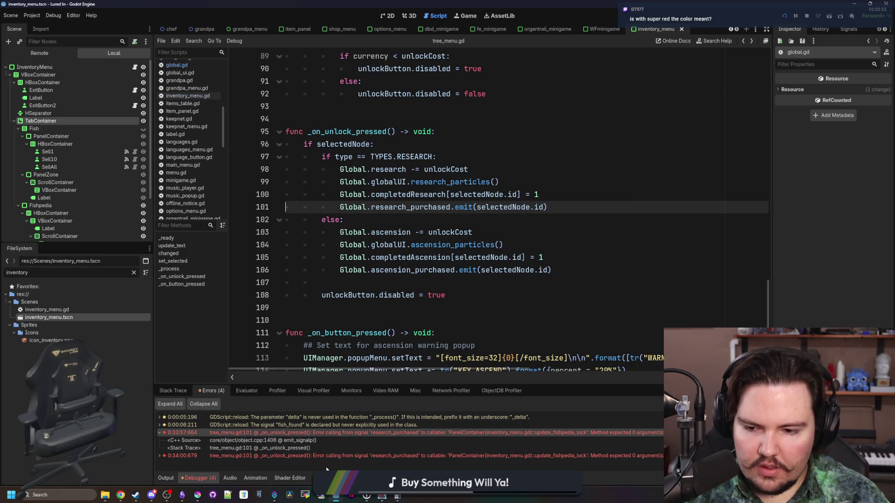
# Jump to the latest error's line and review the code around lines 26–31.
pyautogui.click(362, 457)
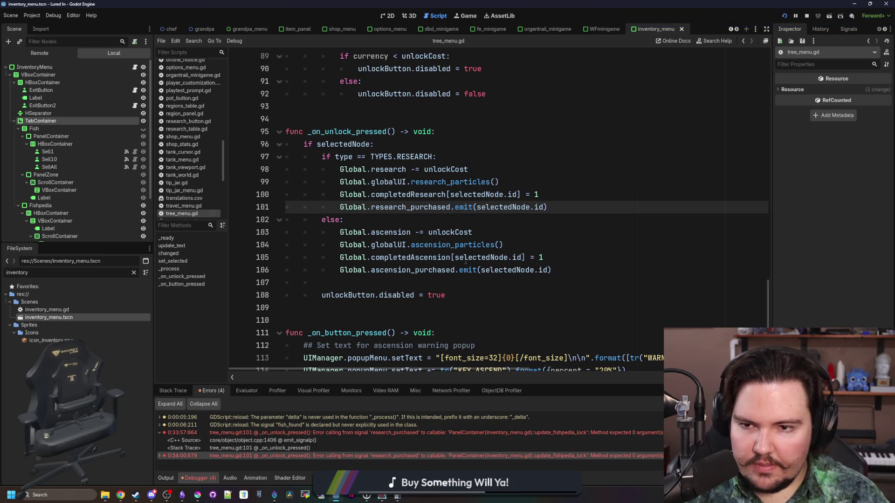
pyautogui.scroll(15, 499, 260)
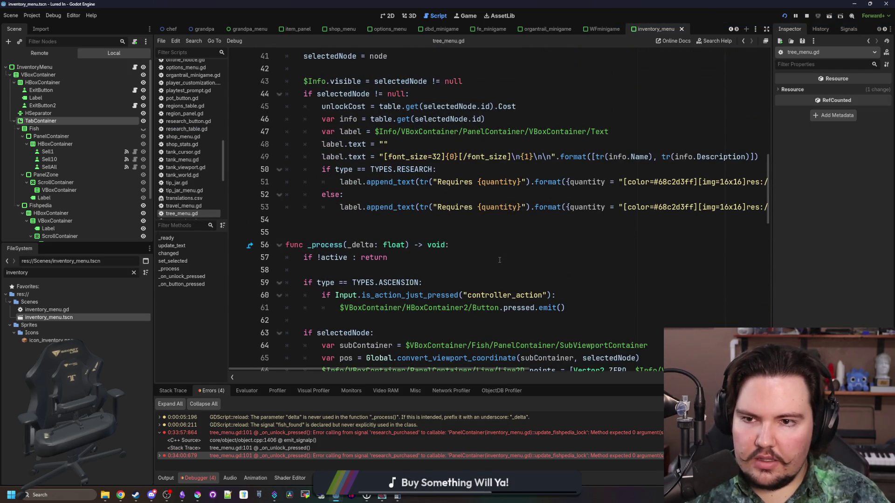
pyautogui.scroll(-2, 499, 260)
pyautogui.scroll(15, 499, 260)
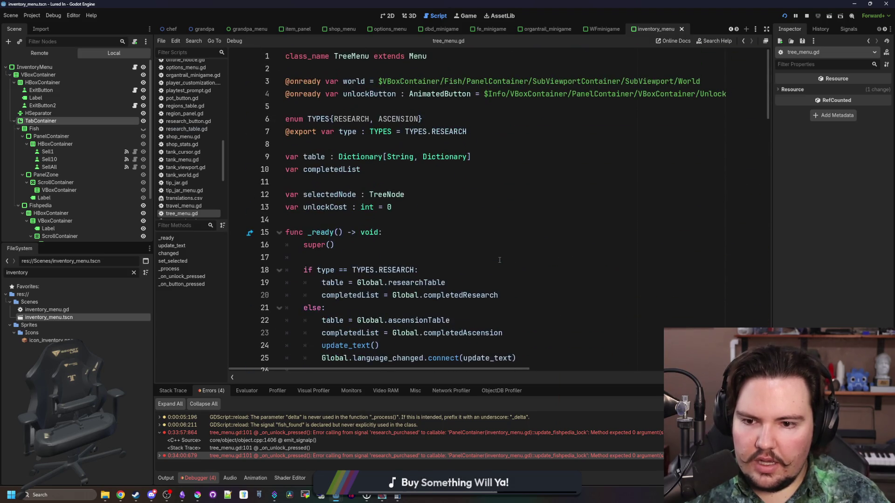
pyautogui.scroll(-2, 499, 260)
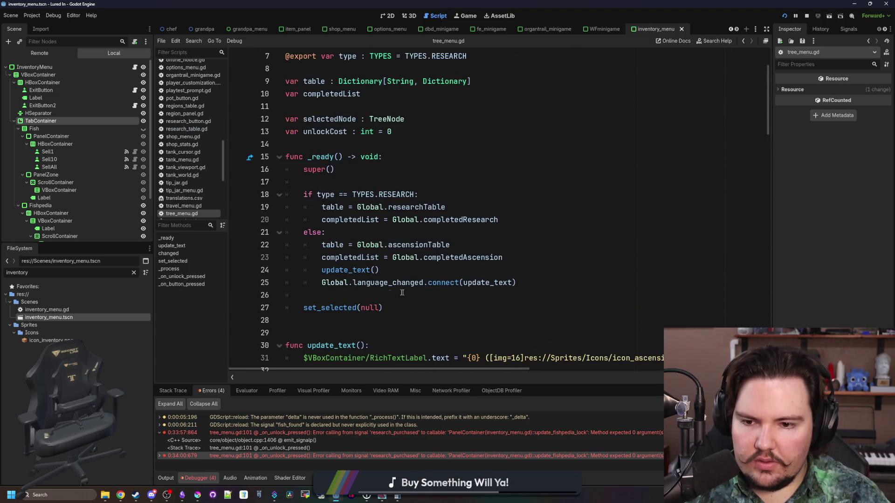
pyautogui.click(363, 292)
pyautogui.scroll(-4, 386, 256)
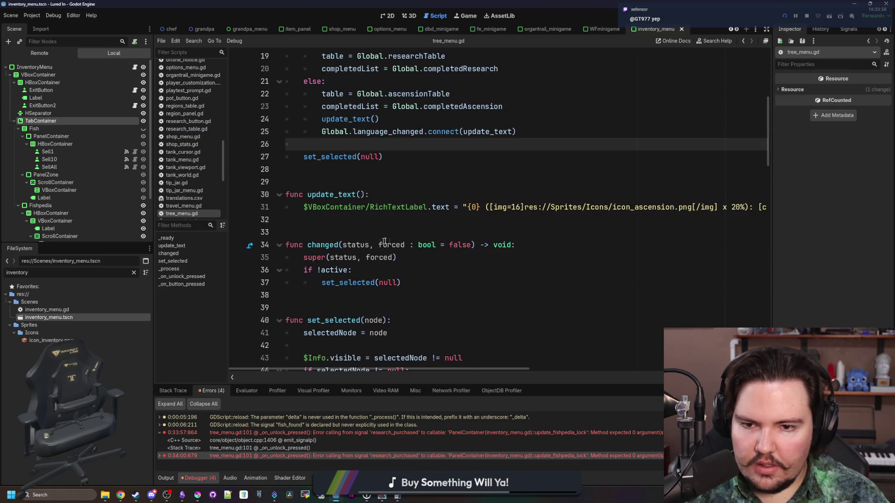
pyautogui.scroll(2, 476, 268)
pyautogui.moveTo(303, 283)
pyautogui.mouseDown()
pyautogui.moveTo(368, 272)
pyautogui.moveTo(533, 283)
pyautogui.mouseUp()
pyautogui.scroll(1, 413, 247)
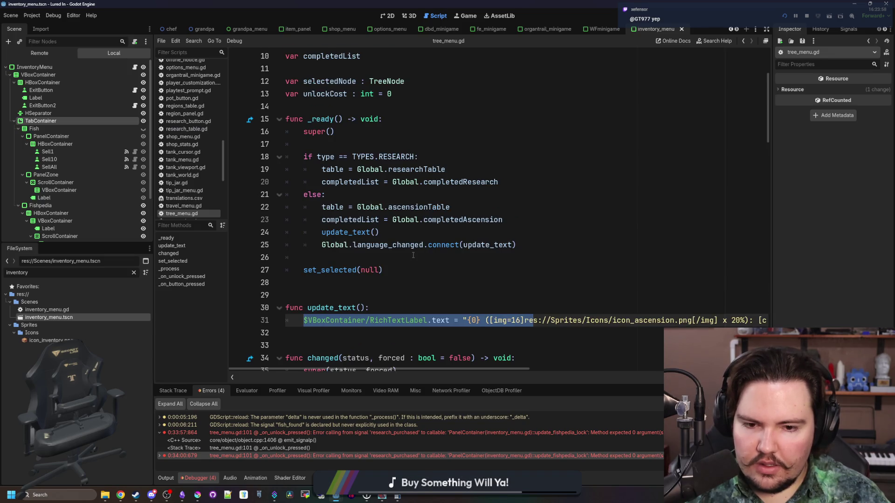
pyautogui.click(413, 255)
pyautogui.scroll(-6, 413, 255)
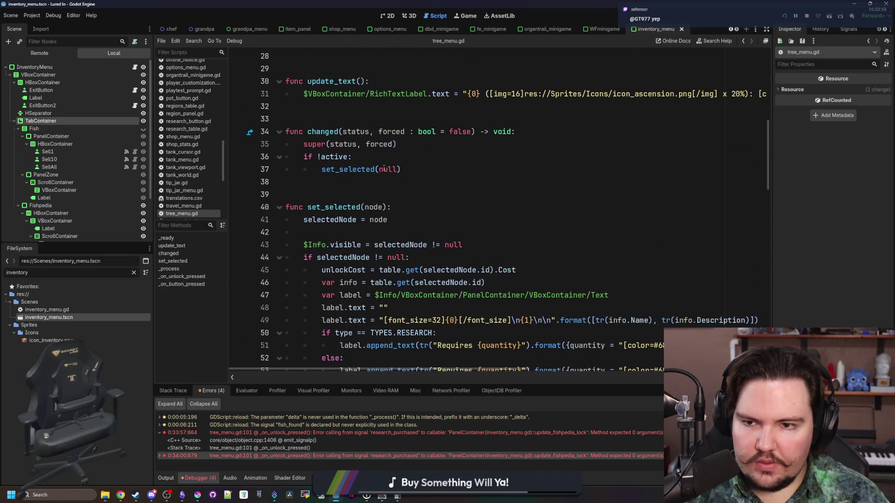
pyautogui.scroll(-7, 383, 168)
pyautogui.scroll(13, 438, 240)
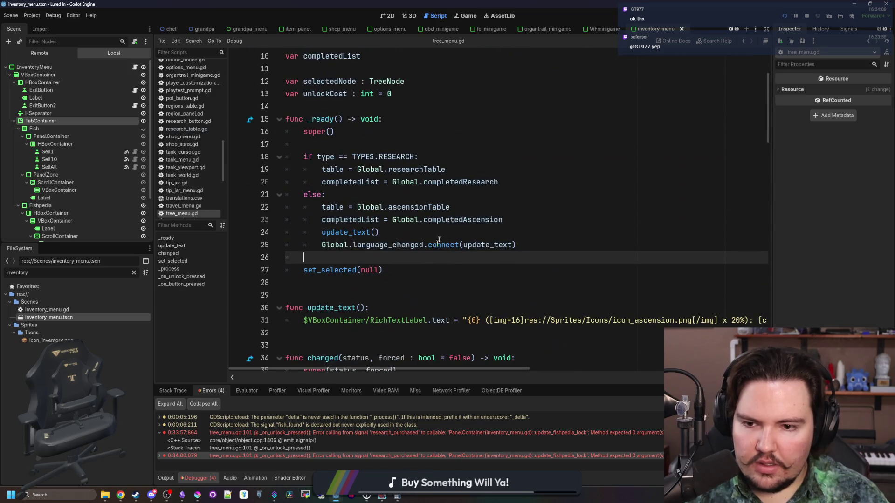
# Open inventory_menu.gd and go to the if !status: check on line 16.
pyautogui.click(135, 67)
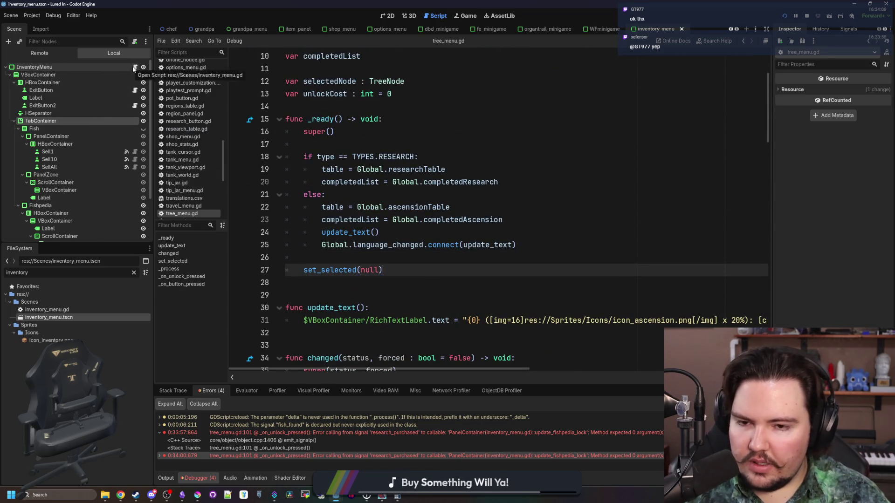
pyautogui.click(434, 207)
pyautogui.scroll(-5, 352, 233)
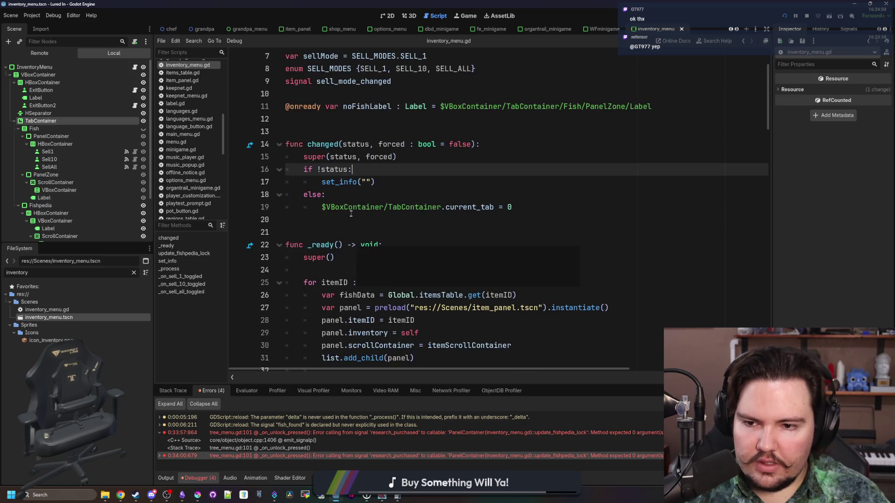
# Change line 39's connect argument to func(_val): update_fishpedia_lock(), save, and stop the game.
pyautogui.scroll(-2, 431, 303)
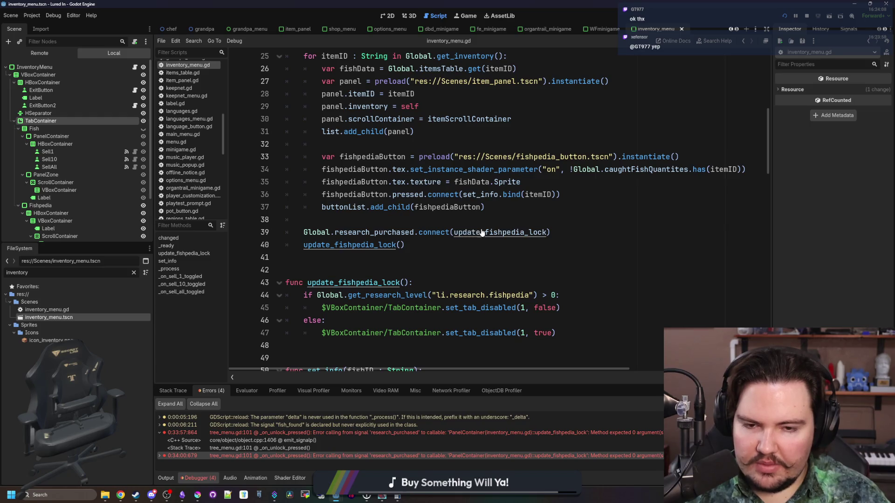
pyautogui.click(455, 232)
pyautogui.write('func()')
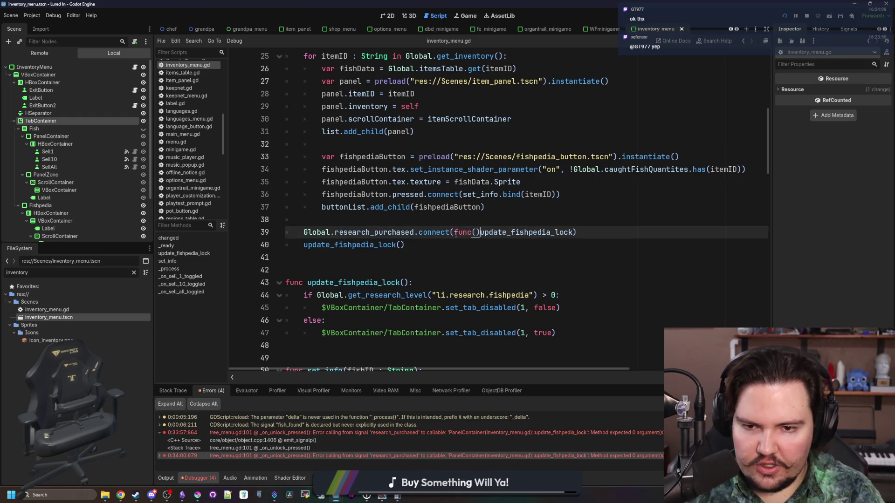
pyautogui.write('_val')
pyautogui.write(':')
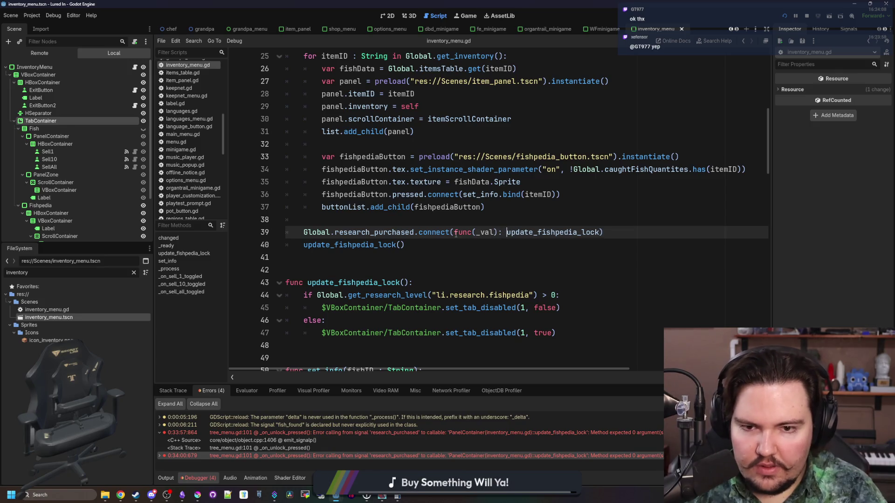
pyautogui.click(600, 237)
pyautogui.write('()')
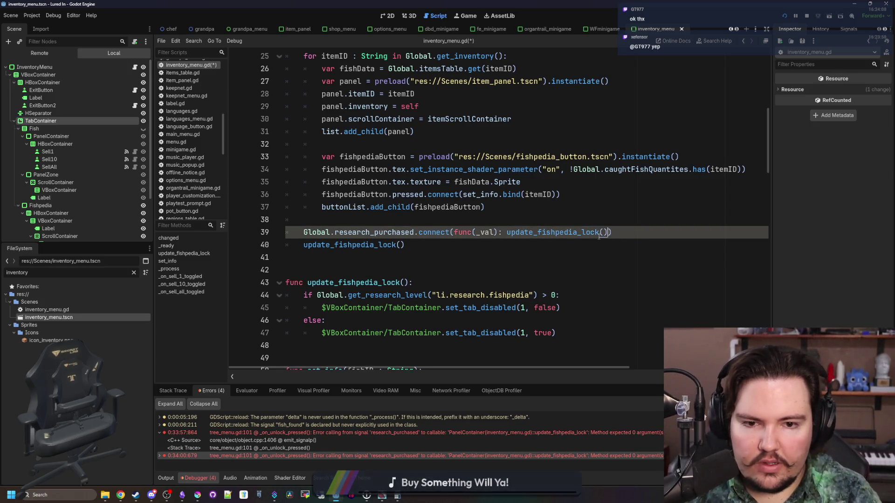
pyautogui.click(482, 224)
pyautogui.hotkey('ctrl', 's')
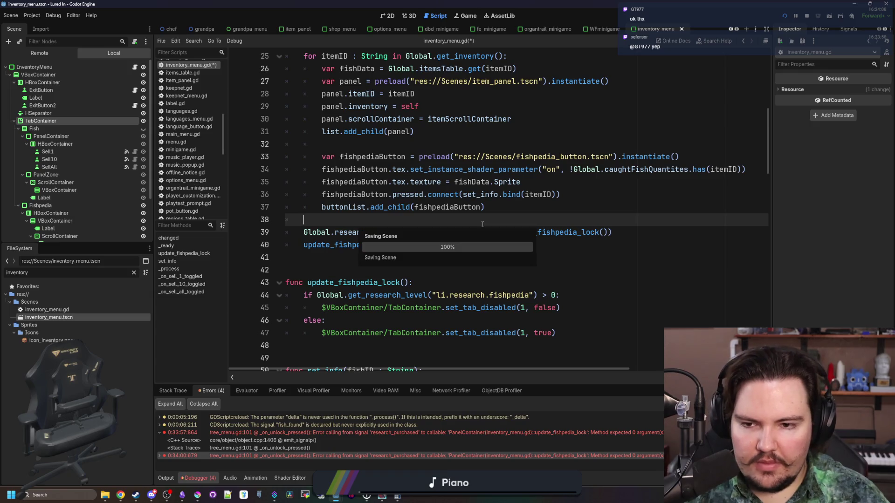
pyautogui.click(804, 16)
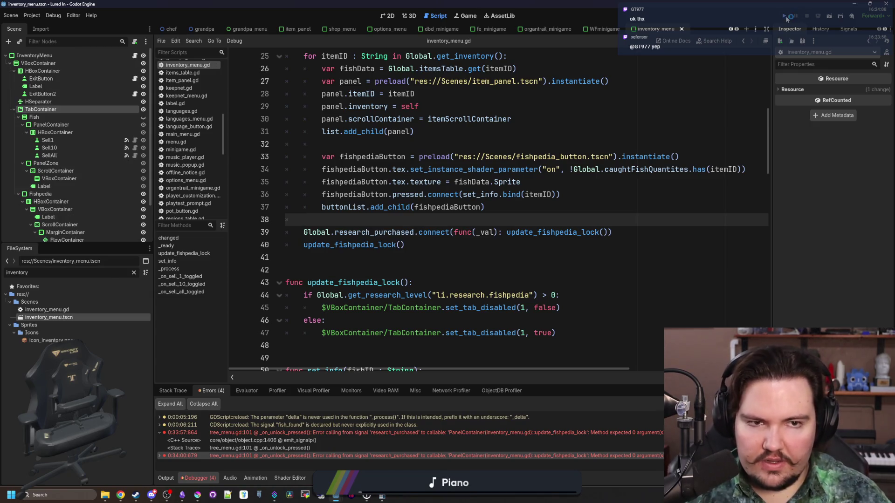
# Relaunch Lured In and dismiss the playtest Feedback and Welcome Back popups.
pyautogui.click(786, 17)
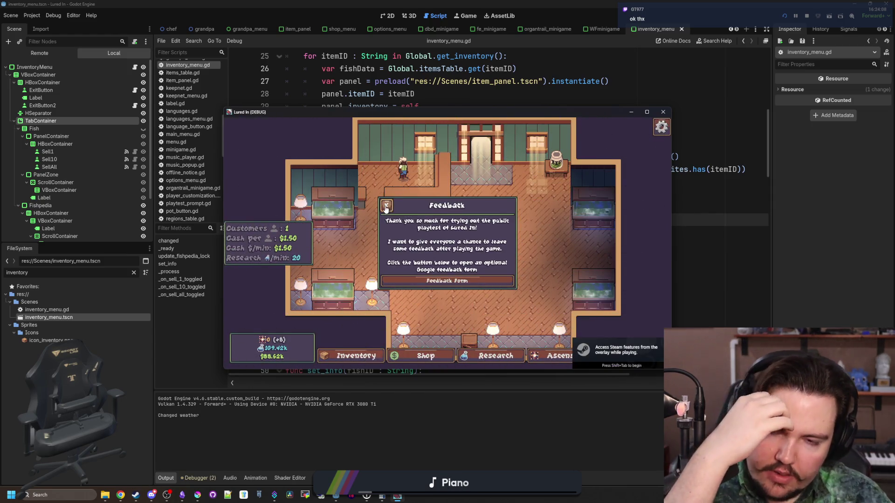
pyautogui.click(386, 207)
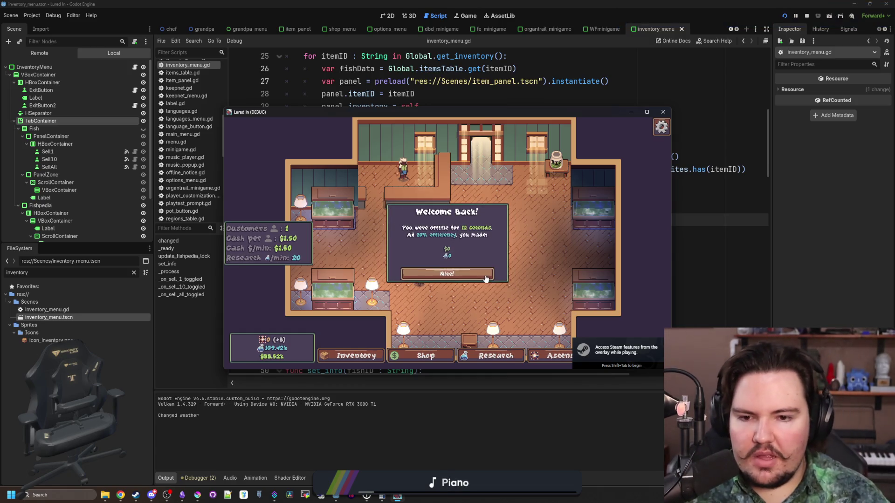
pyautogui.click(486, 278)
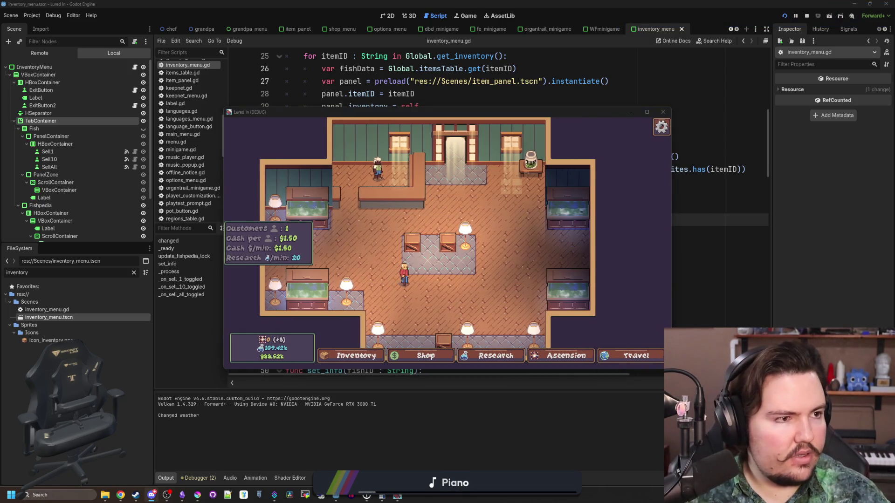
pyautogui.hotkey('alt', 'Tab')
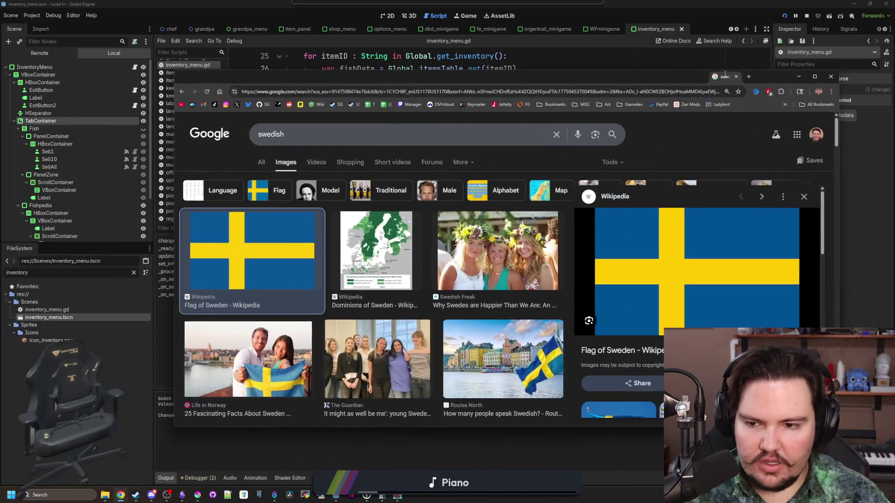
# Search Google for 'super red flag' and hide the Discord settings window.
pyautogui.hotkey('ctrl', 'l')
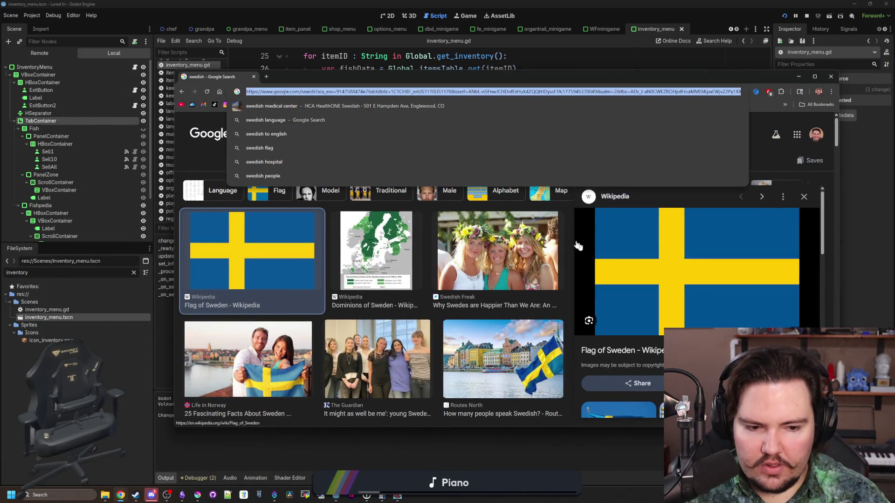
pyautogui.write('super red flag')
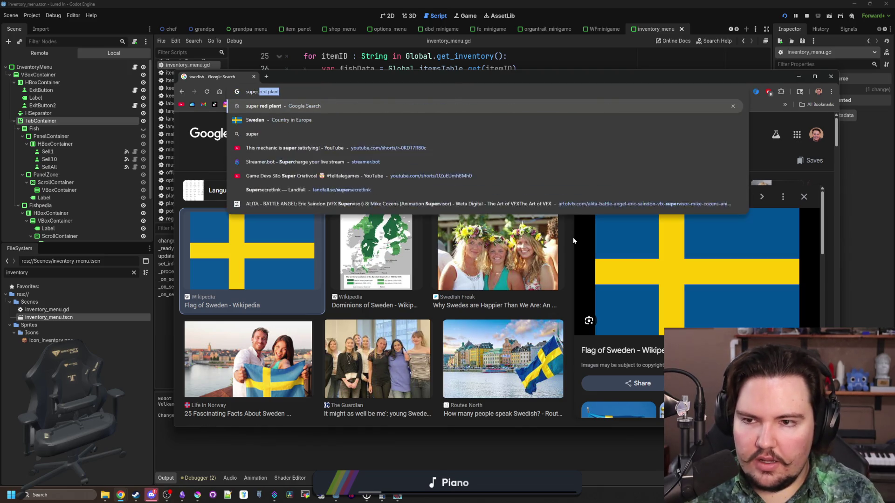
pyautogui.press('Return')
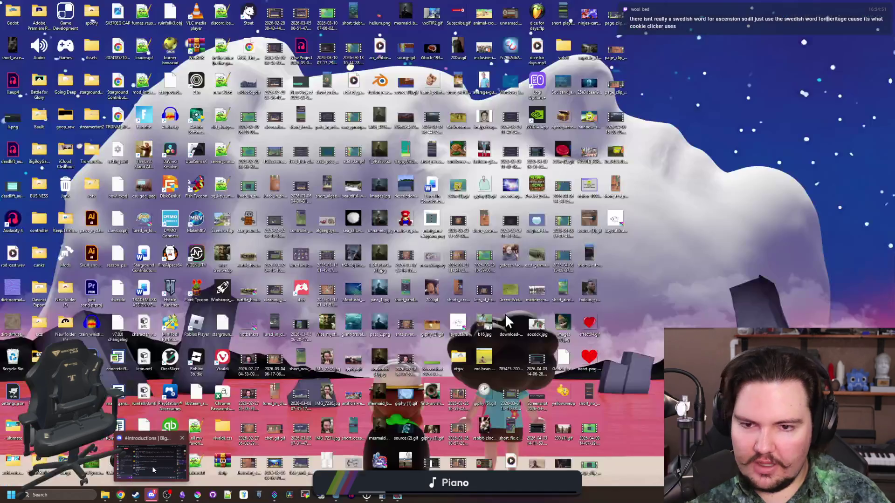
pyautogui.click(151, 459)
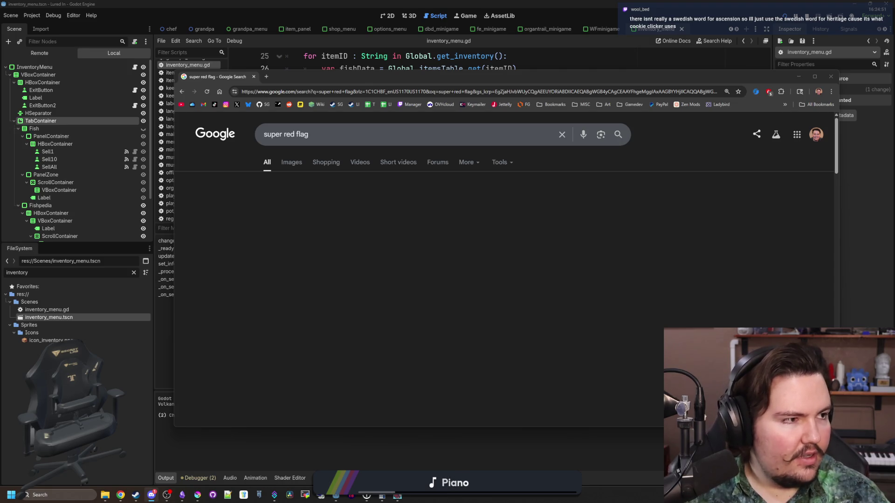
pyautogui.hotkey('alt', 'Tab')
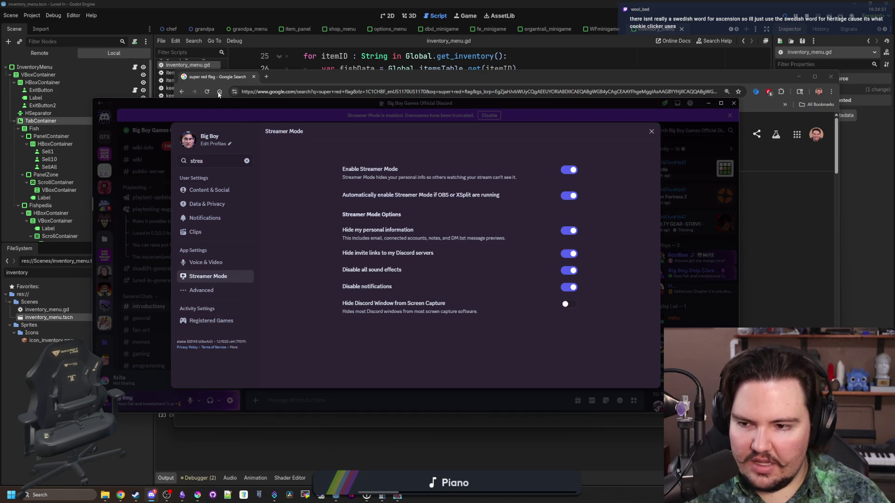
pyautogui.click(708, 103)
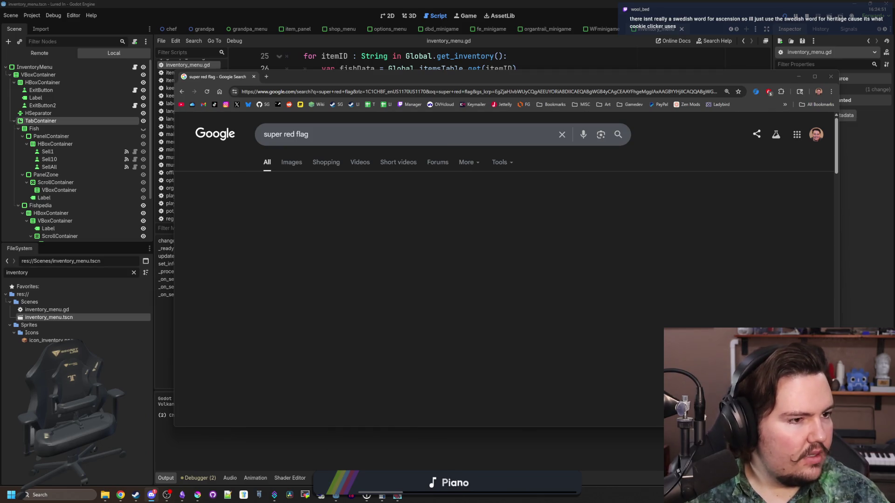
pyautogui.click(509, 266)
# Refine the query to 'super red plant' and preview its image results, including the Etsy listing.
pyautogui.click(343, 144)
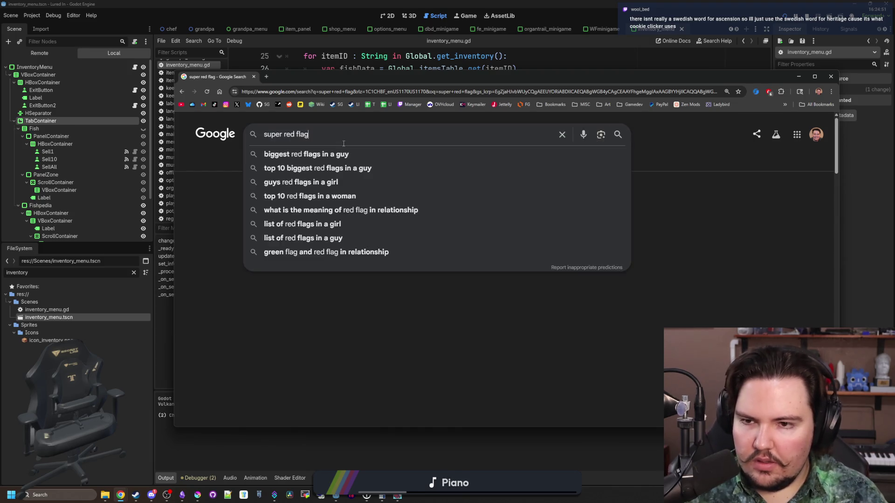
pyautogui.press('BackSpace')
pyautogui.press('BackSpace')
pyautogui.press('BackSpace')
pyautogui.press('Return')
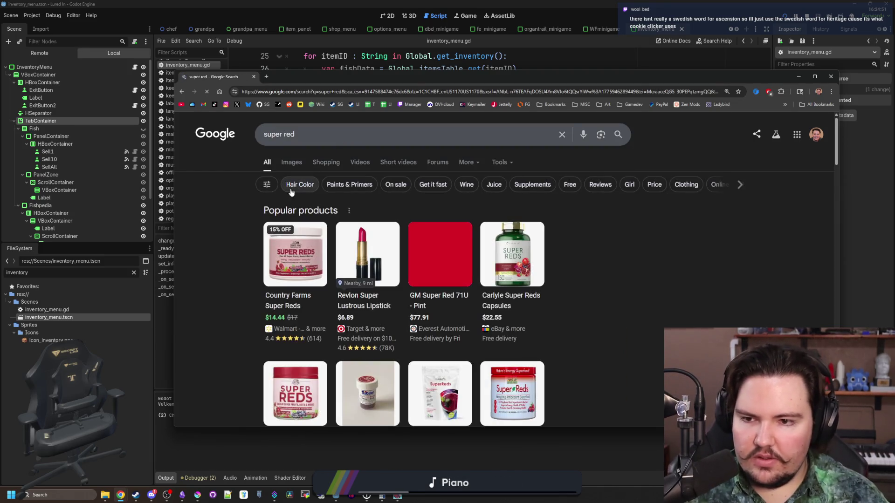
pyautogui.click(306, 135)
pyautogui.write('plant')
pyautogui.press('Return')
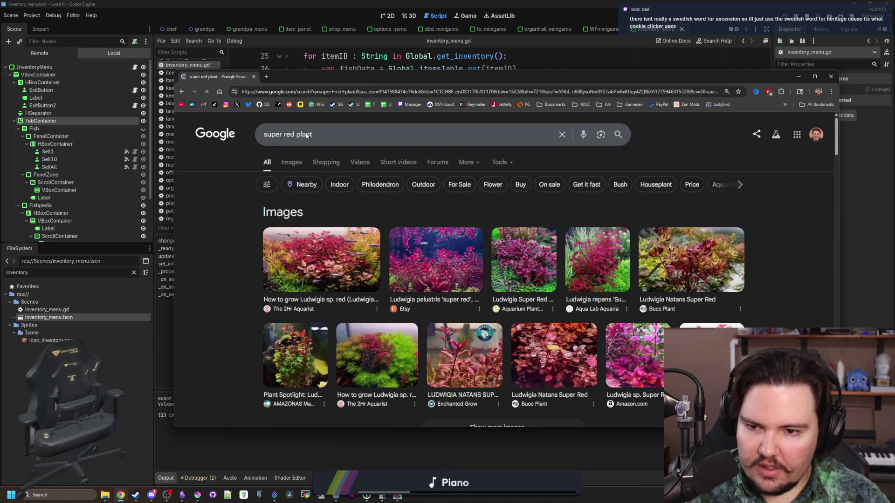
pyautogui.click(322, 259)
pyautogui.click(470, 232)
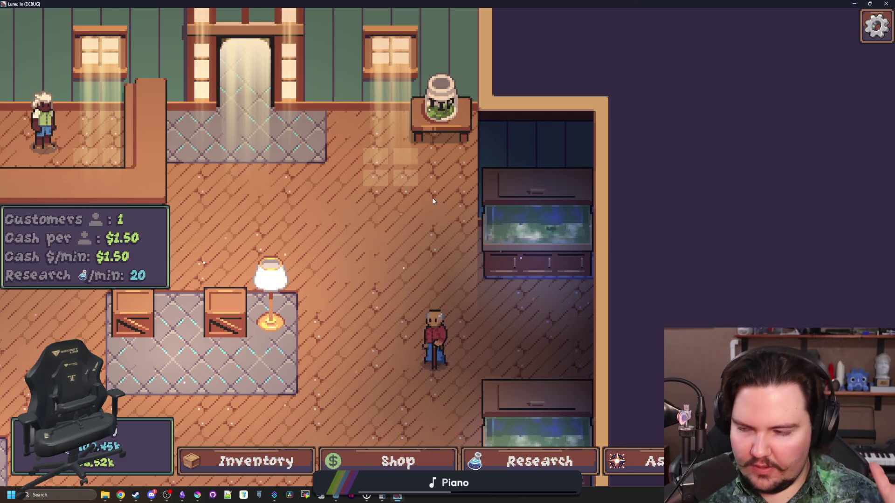
# Pan the shop view and open, then close, the rug crate's edit options.
pyautogui.scroll(-5, 436, 202)
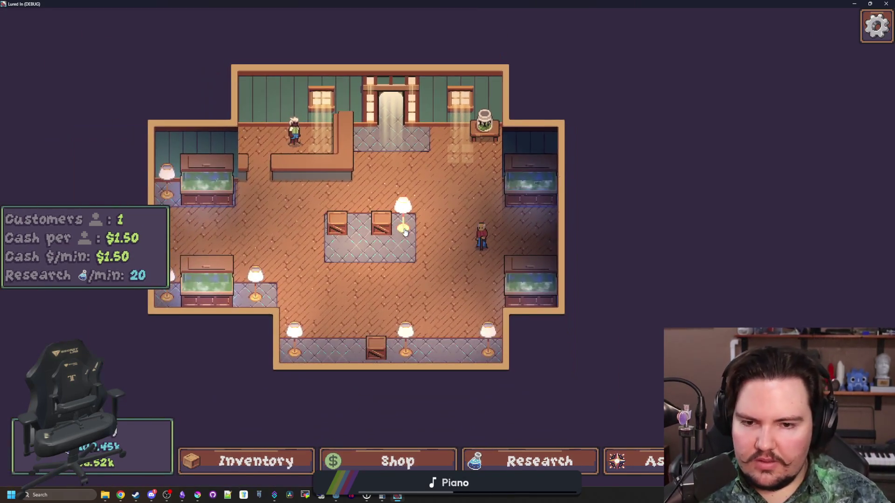
pyautogui.press('d')
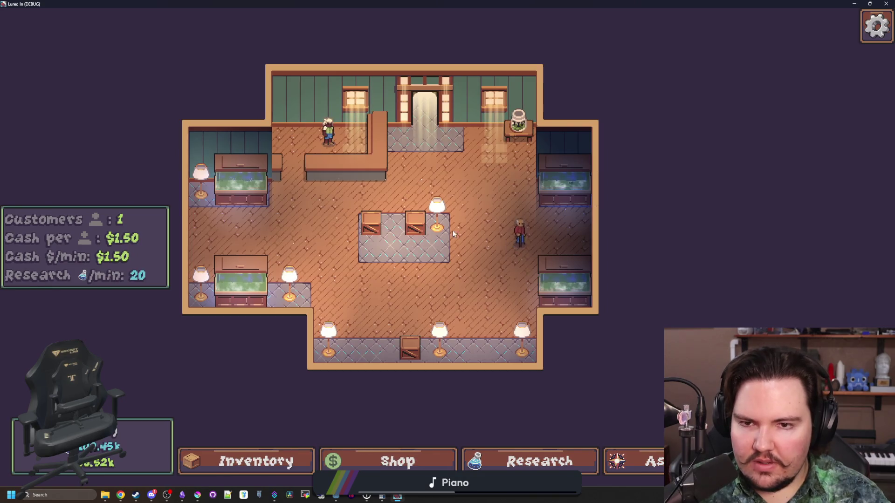
pyautogui.click(418, 228)
pyautogui.click(487, 178)
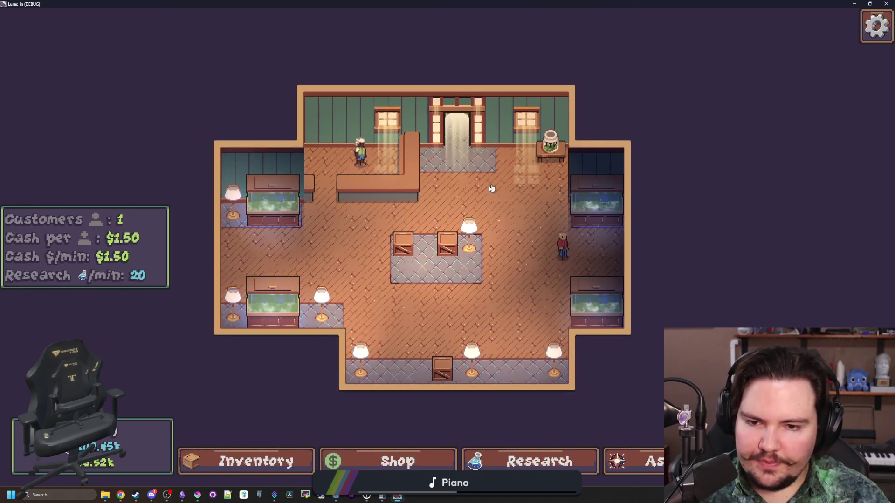
pyautogui.scroll(3, 476, 190)
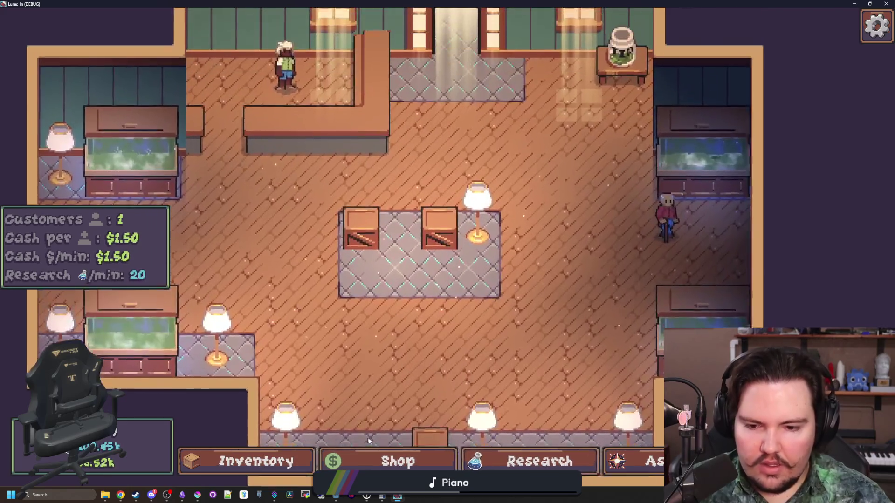
# Check the shop and research panels, and the inventory's Fishpedia and Fish tabs.
pyautogui.click(397, 461)
pyautogui.click(539, 461)
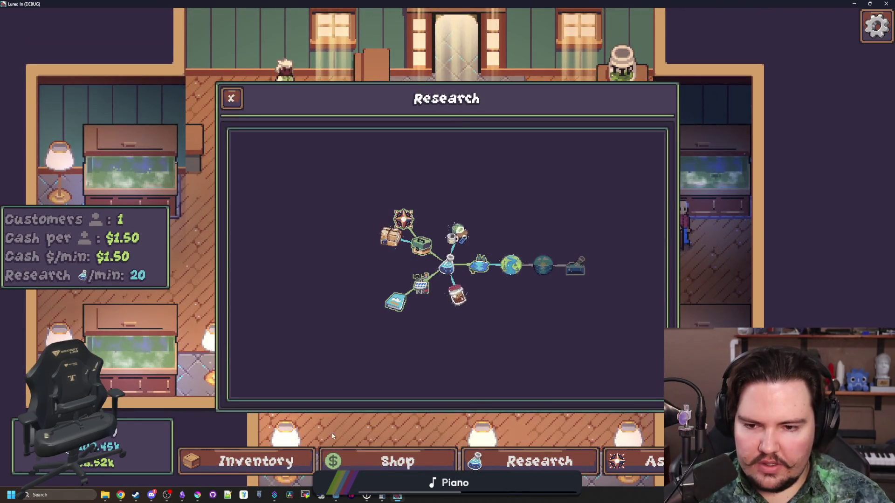
pyautogui.press('Escape')
pyautogui.click(289, 452)
pyautogui.click(471, 133)
pyautogui.click(412, 133)
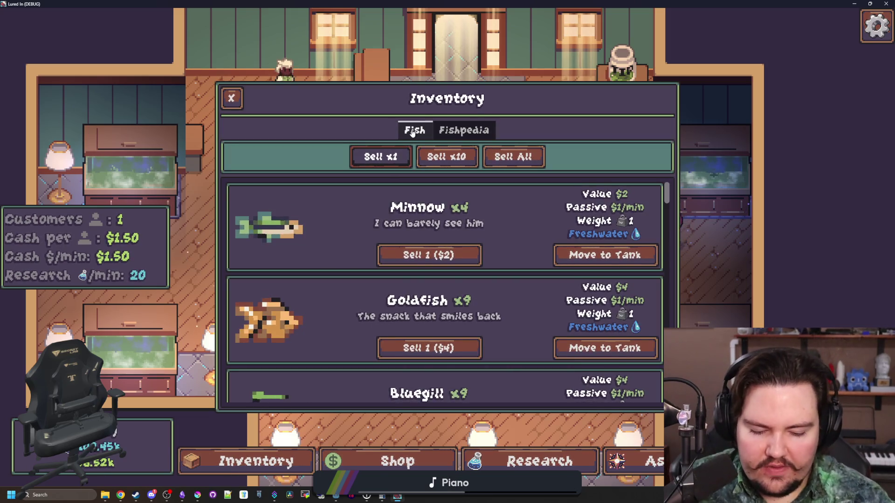
# Enter the 'research' command in the Uber secret command menu.
pyautogui.press('Escape')
pyautogui.press('Escape')
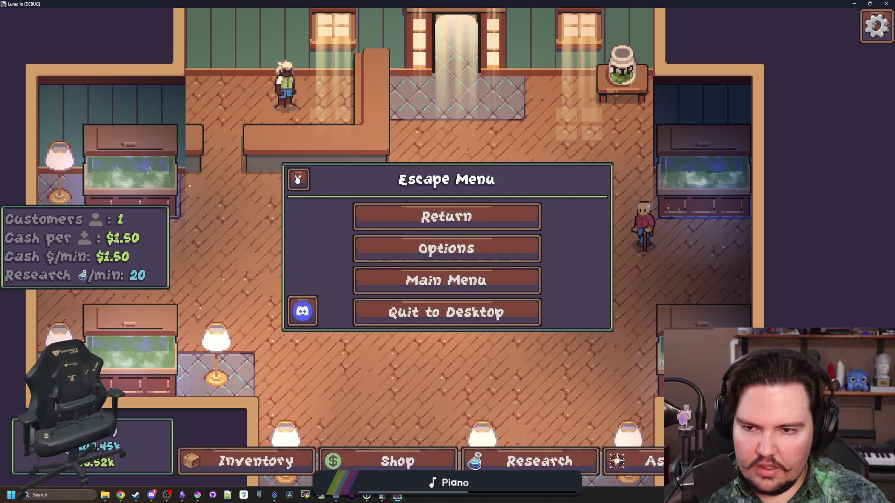
pyautogui.click(297, 180)
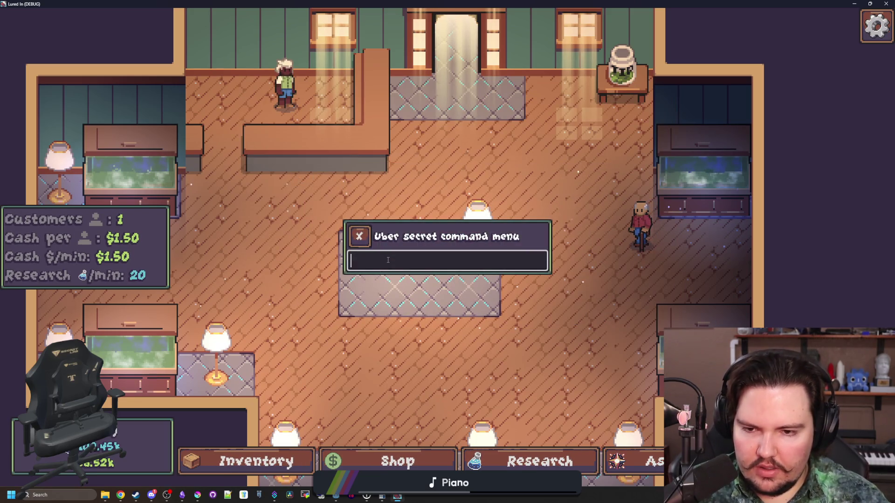
pyautogui.write('research')
pyautogui.press('BackSpace')
pyautogui.press('BackSpace')
pyautogui.write('ch')
pyautogui.press('Return')
# Quit to the main menu and start the game again to reload the shop.
pyautogui.press('Escape')
pyautogui.press('Escape')
pyautogui.click(410, 278)
pyautogui.click(166, 227)
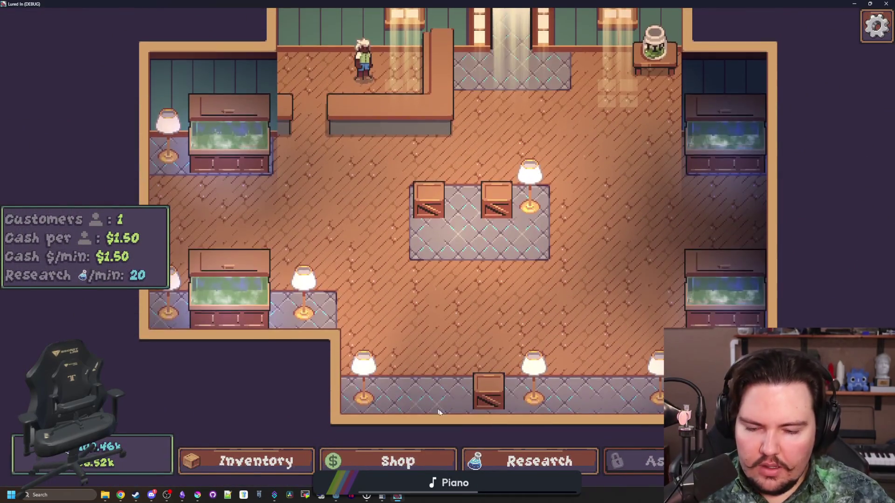
# Open the Inventory panel, step through its sell options, and close it.
pyautogui.press('Left')
pyautogui.press('Left')
pyautogui.press('Return')
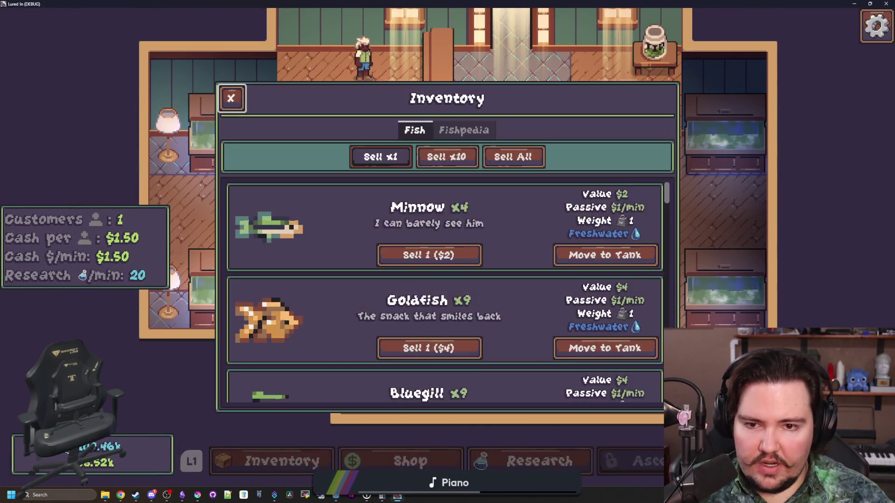
pyautogui.press('Down')
pyautogui.press('Down')
pyautogui.press('Escape')
# Open the Research tree, move to the Fishpedia research node, and close it.
pyautogui.press('Right')
pyautogui.press('Right')
pyautogui.press('Return')
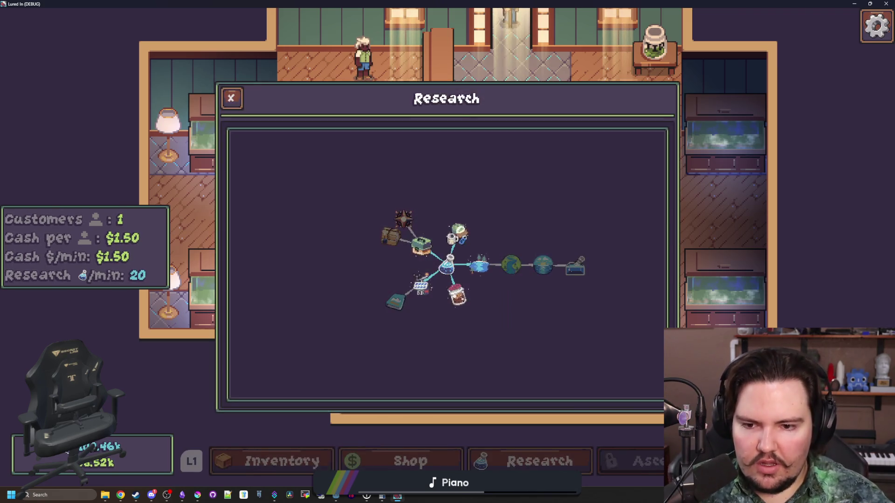
pyautogui.press('Down')
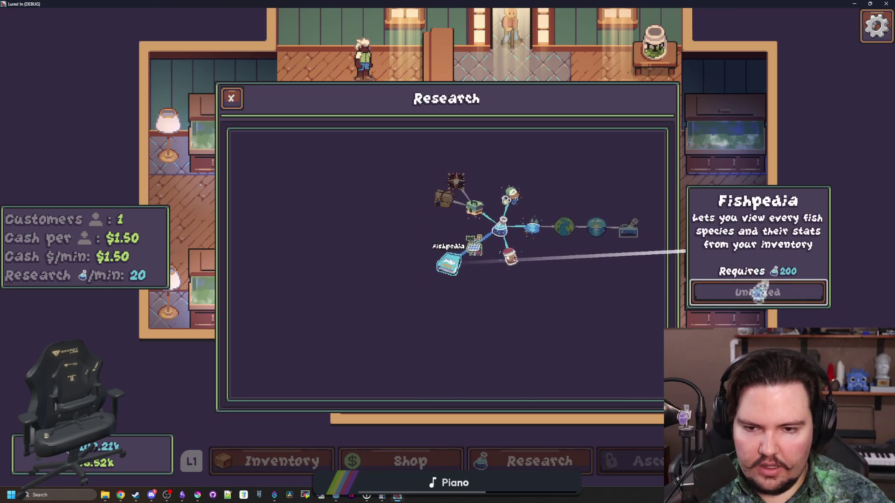
pyautogui.press('Escape')
pyautogui.press('Left')
# Switch the inventory to the Fishpedia and step through the undiscovered fish cards.
pyautogui.press('Left')
pyautogui.press('Return')
pyautogui.press('Right')
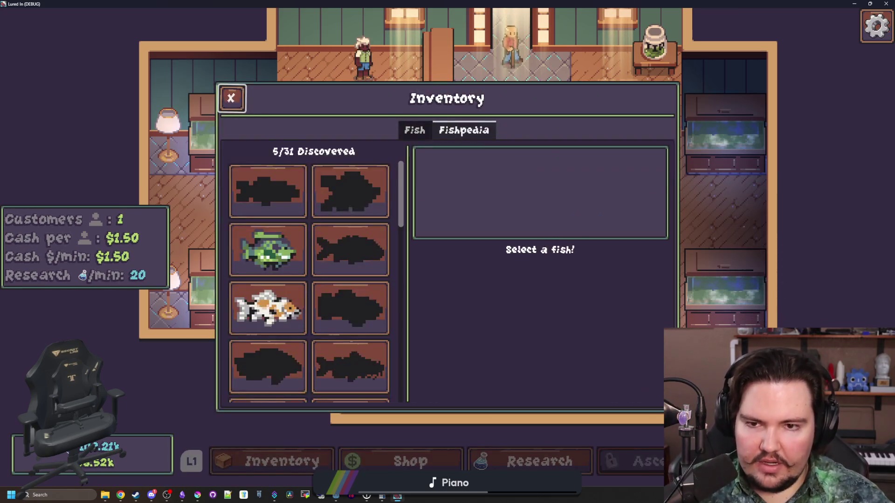
pyautogui.press('Down')
pyautogui.press('Right')
pyautogui.press('Up')
pyautogui.press('Down')
pyautogui.press('Left')
pyautogui.press('Up')
pyautogui.press('Down')
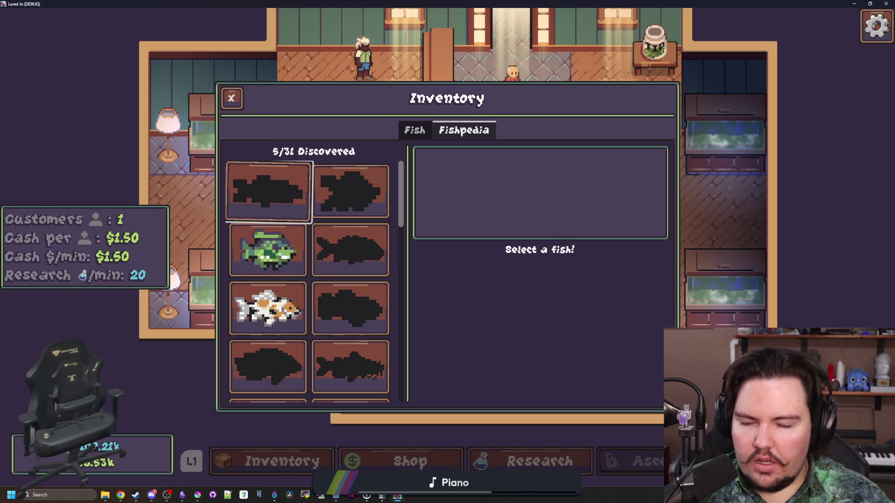
pyautogui.press('Up')
pyautogui.press('Right')
# Move around the lower fish grid cards, then close the debug game window.
pyautogui.press('Down')
pyautogui.press('Down')
pyautogui.press('Down')
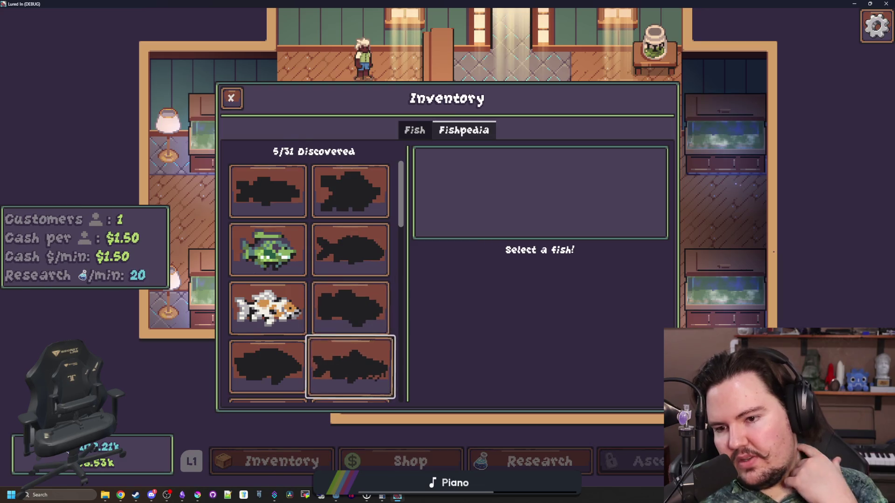
pyautogui.press('Left')
pyautogui.press('Up')
pyautogui.press('Up')
pyautogui.press('Right')
pyautogui.press('Down')
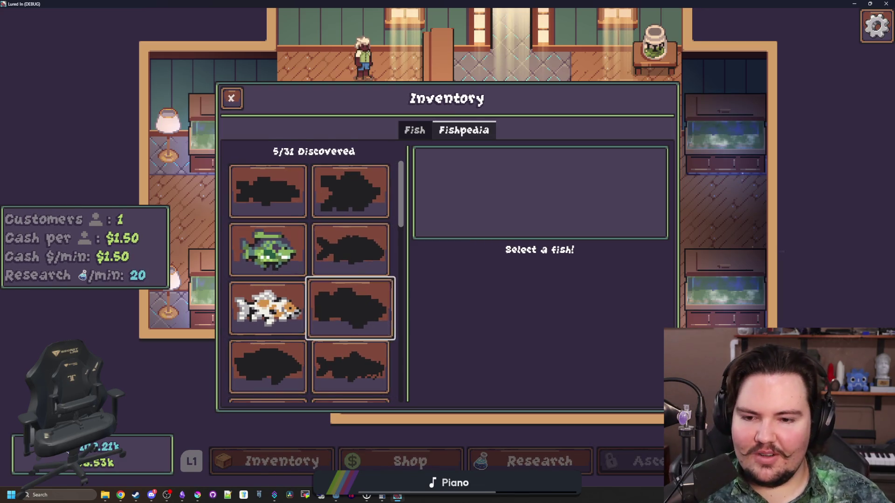
pyautogui.press('Down')
pyautogui.press('Down')
pyautogui.press('Down')
pyautogui.press('Down')
pyautogui.press('Left')
pyautogui.press('Up')
pyautogui.press('Up')
pyautogui.press('Up')
pyautogui.press('Up')
pyautogui.press('Up')
pyautogui.press('Down')
pyautogui.press('Down')
pyautogui.press('Down')
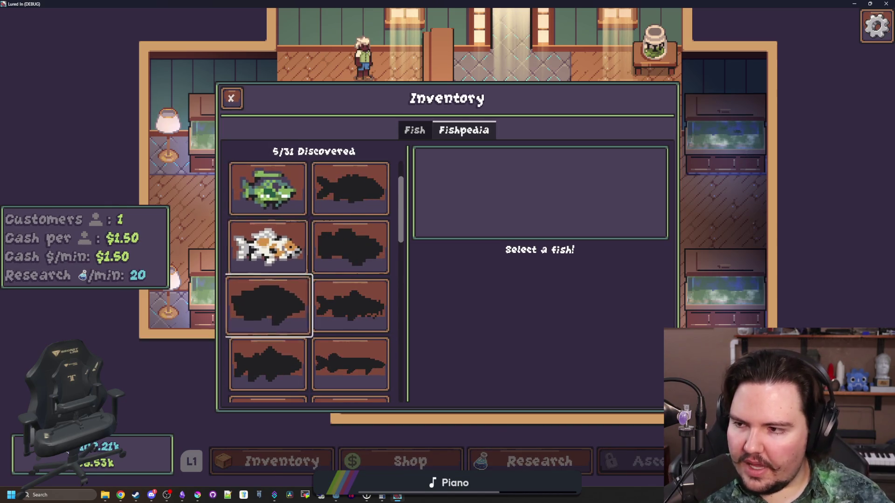
pyautogui.hotkey('alt', 'F4')
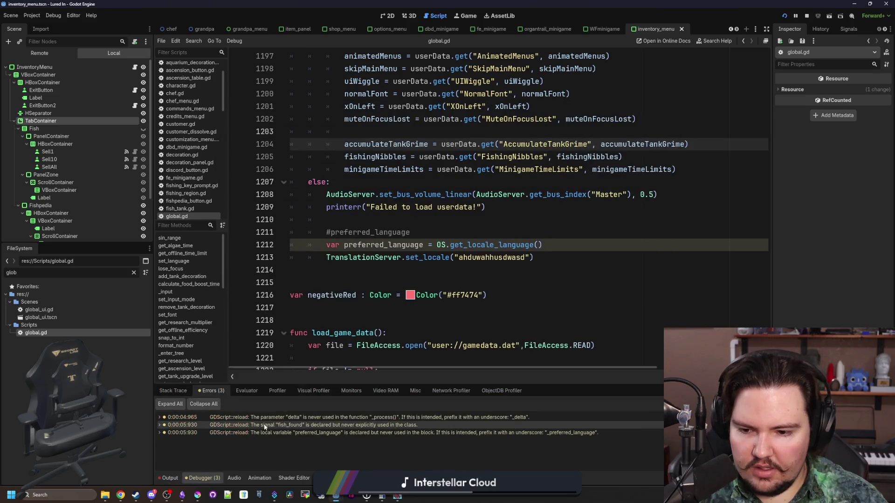
# Replace the junk set_locale string on line 1213 with cs and save global.gd.
pyautogui.click(164, 479)
pyautogui.click(462, 267)
pyautogui.doubleClick(396, 244)
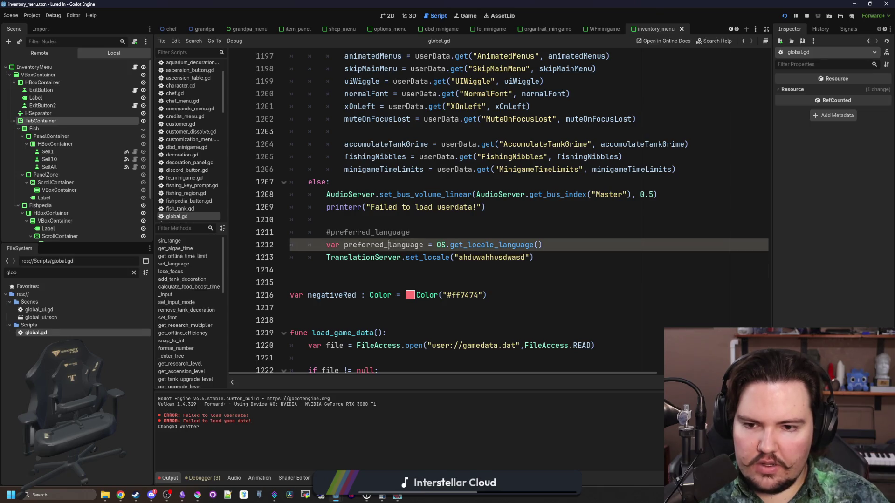
pyautogui.click(521, 257)
pyautogui.moveTo(521, 257); pyautogui.dragTo(460, 258)
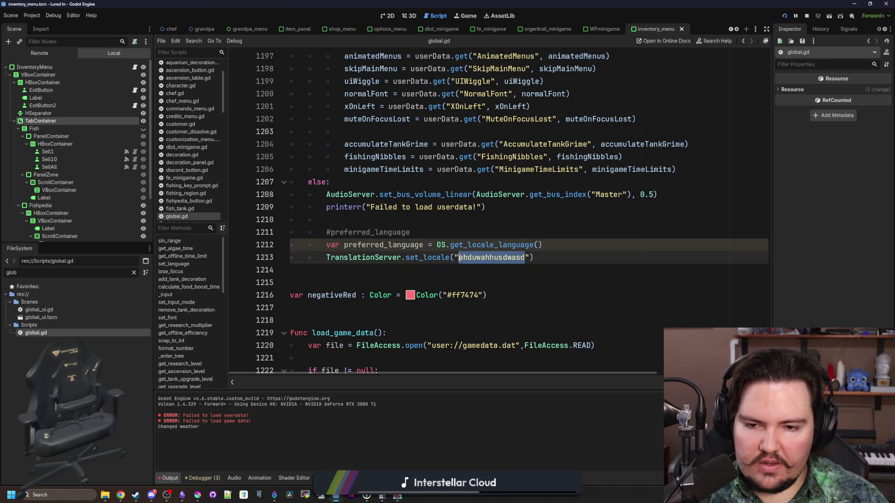
pyautogui.write('en')
pyautogui.click(436, 228)
pyautogui.click(426, 225)
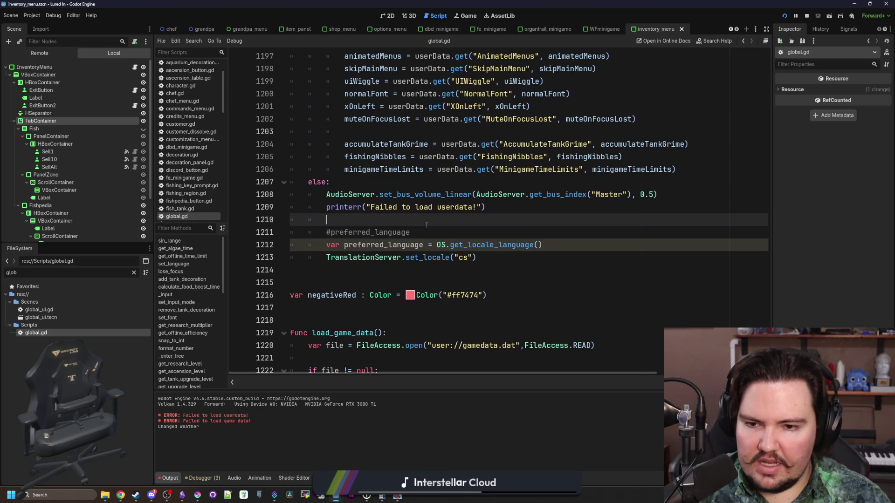
pyautogui.hotkey('ctrl', 's')
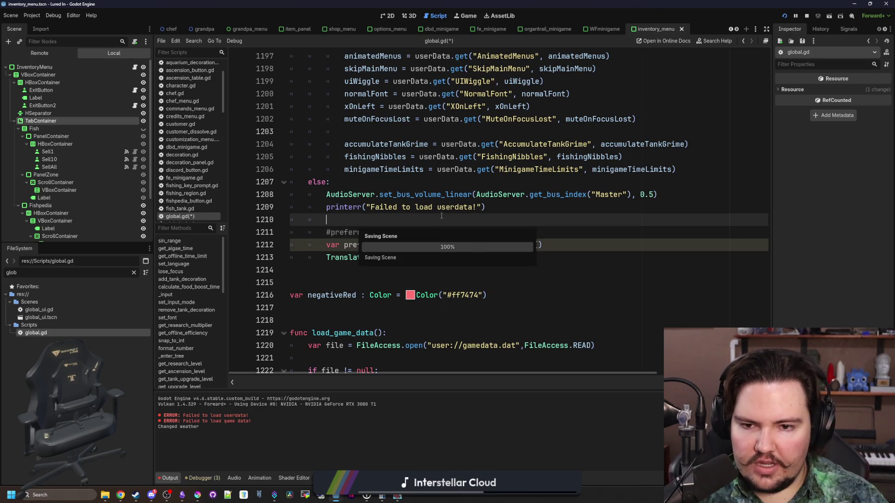
pyautogui.hotkey('alt', 'Tab')
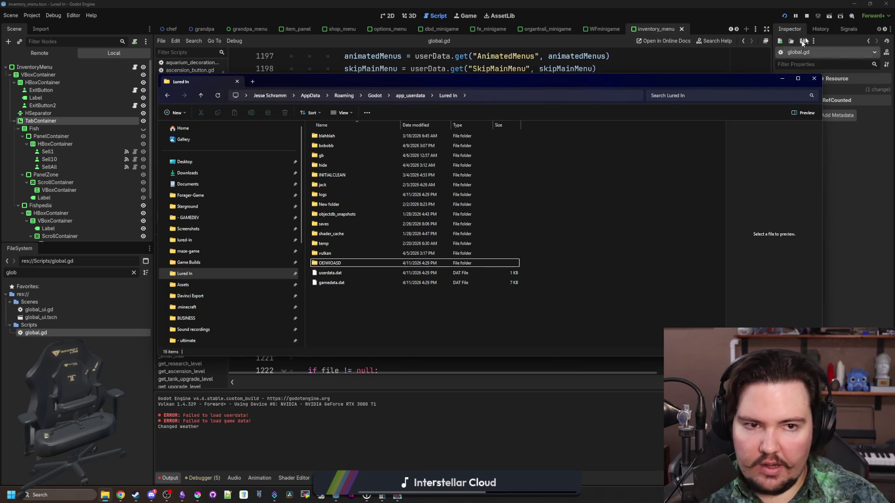
# Stop the game, delete userdata.dat and gamedata.dat, and rerun the project without save data.
pyautogui.click(808, 15)
pyautogui.click(105, 497)
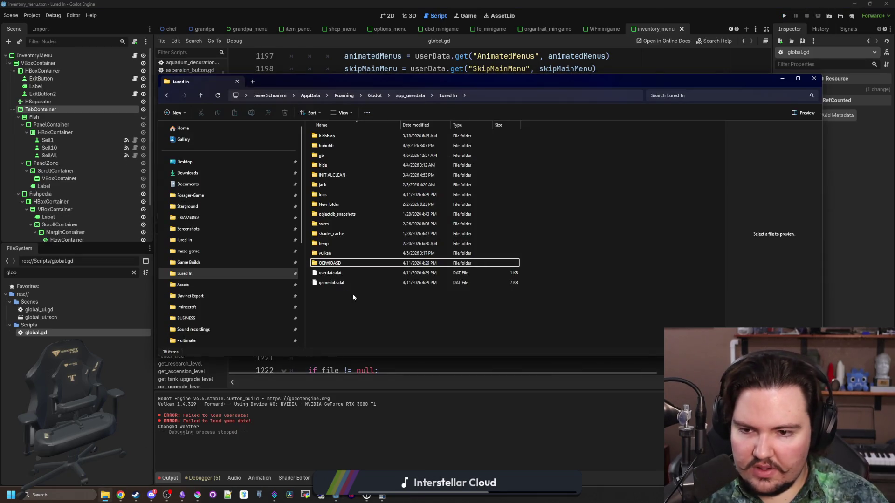
pyautogui.moveTo(343, 290); pyautogui.dragTo(348, 273)
pyautogui.press('Delete')
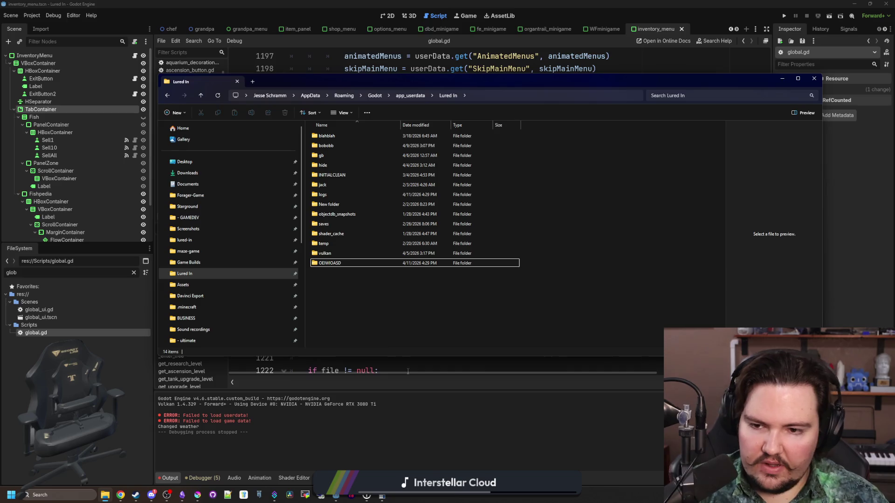
pyautogui.hotkey('alt', 'Tab')
pyautogui.click(527, 299)
pyautogui.click(785, 17)
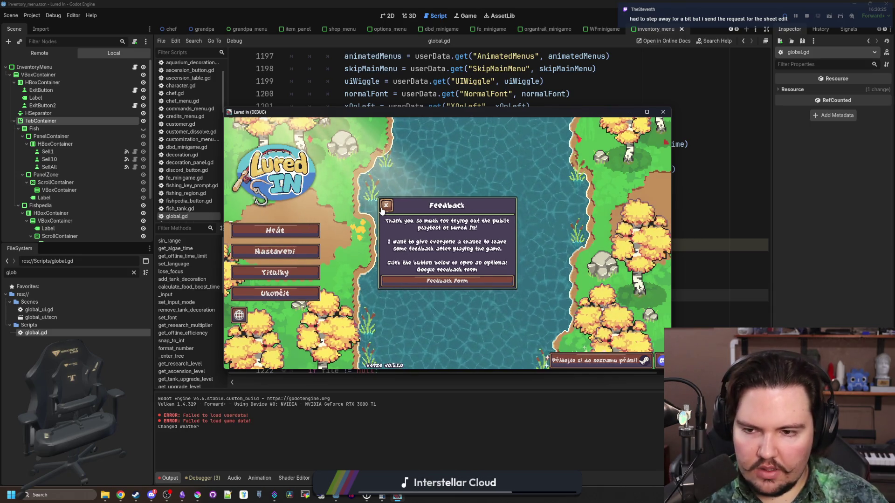
# Dismiss the Czech Feedback popup, close the game and stop the debugging session.
pyautogui.click(383, 207)
pyautogui.click(663, 112)
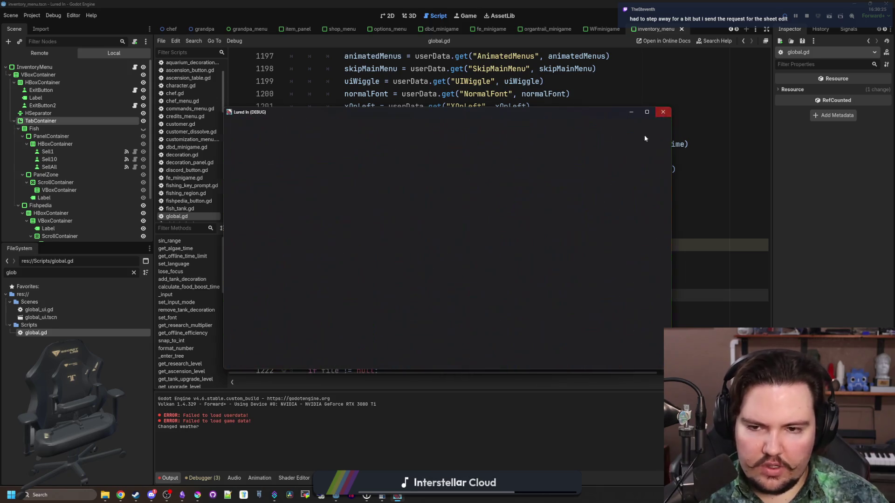
pyautogui.click(435, 232)
pyautogui.click(491, 257)
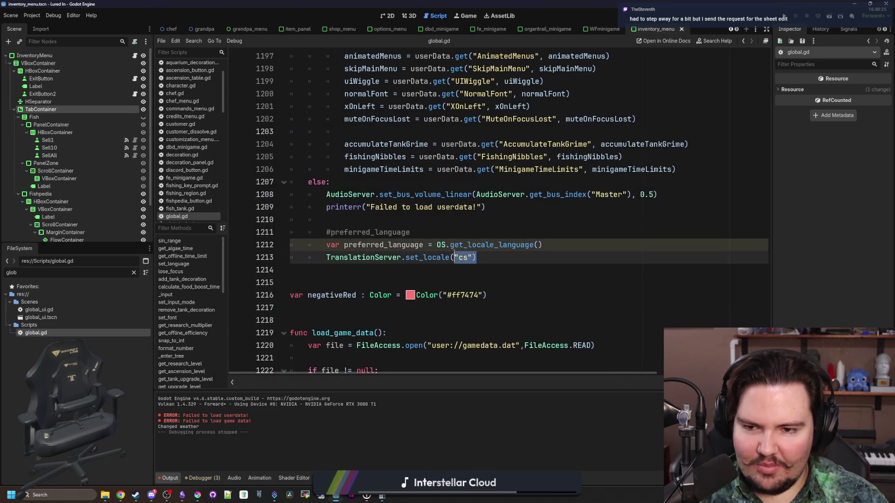
pyautogui.click(493, 268)
# Pass preferred_language to set_locale instead of cs, delete the comment line, and save.
pyautogui.doubleClick(401, 245)
pyautogui.hotkey('ctrl', 'c')
pyautogui.click(472, 257)
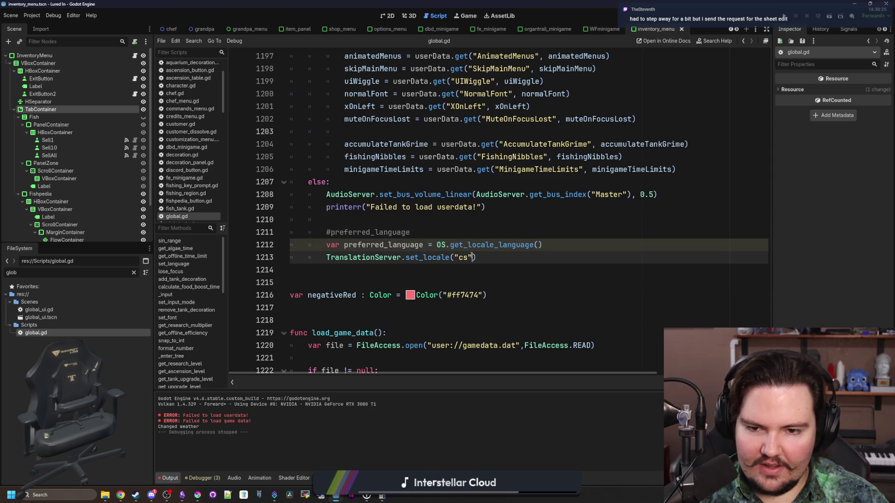
pyautogui.hotkey('ctrl', 'v')
pyautogui.click(477, 233)
pyautogui.hotkey('shift', 'Home')
pyautogui.press('BackSpace')
pyautogui.press('BackSpace')
pyautogui.press('BackSpace')
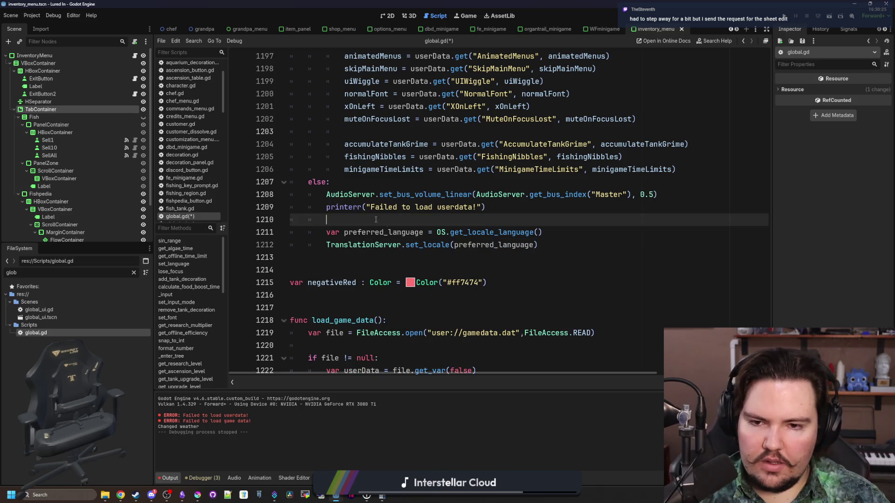
pyautogui.scroll(1, 479, 240)
pyautogui.click(396, 217)
pyautogui.hotkey('ctrl', 's')
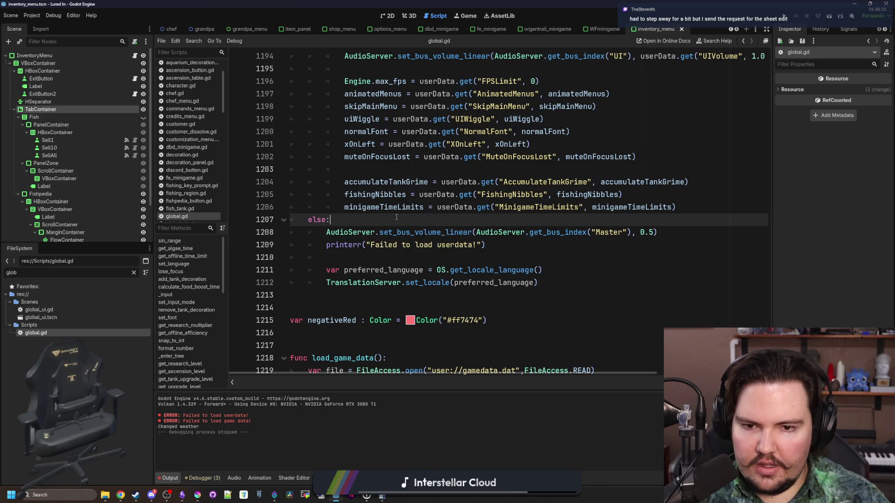
# Insert blank lines after the loaded settings in the load function.
pyautogui.click(573, 248)
pyautogui.click(383, 221)
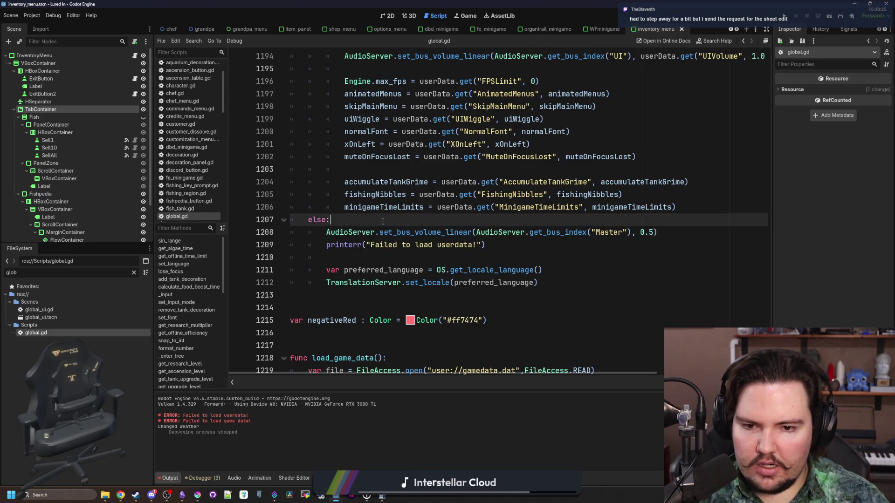
pyautogui.scroll(5, 526, 269)
pyautogui.scroll(-5, 606, 243)
pyautogui.click(691, 214)
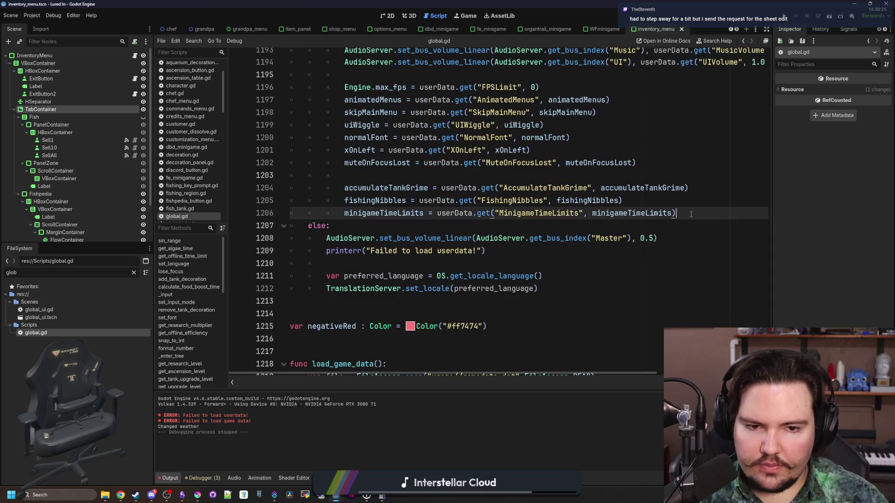
pyautogui.press('Return')
pyautogui.press('Return')
# Copy the set_locale call to line 1208 and rework it into a set_language call.
pyautogui.click(344, 322)
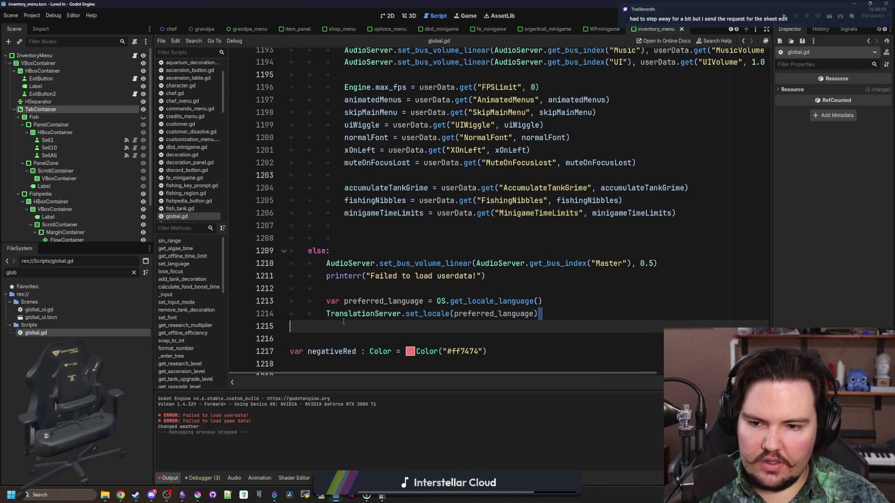
pyautogui.click(325, 318)
pyautogui.hotkey('shift', 'End')
pyautogui.hotkey('ctrl', 'c')
pyautogui.click(363, 238)
pyautogui.hotkey('ctrl', 'v')
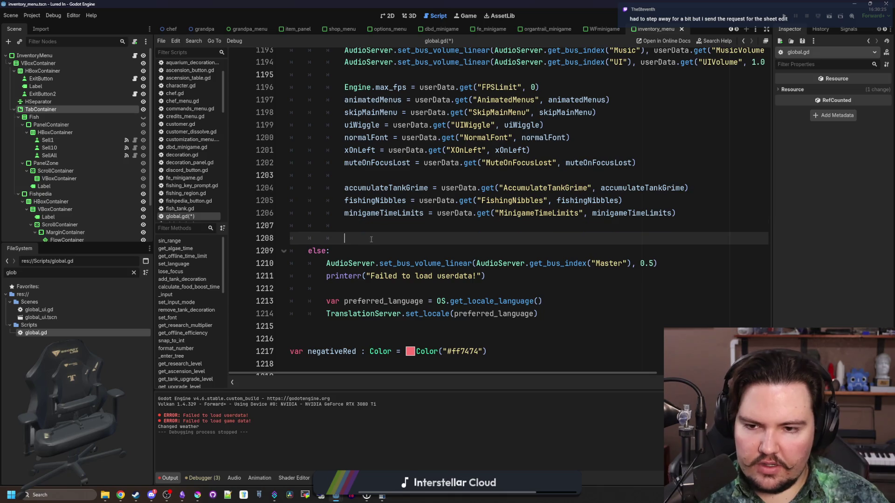
pyautogui.doubleClick(514, 239)
pyautogui.press('BackSpace')
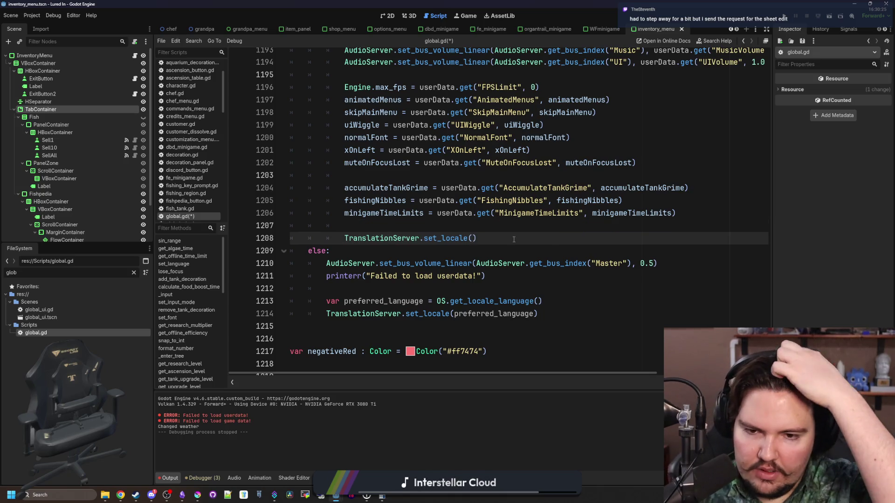
pyautogui.press('BackSpace')
pyautogui.press('BackSpace')
pyautogui.press('BackSpace')
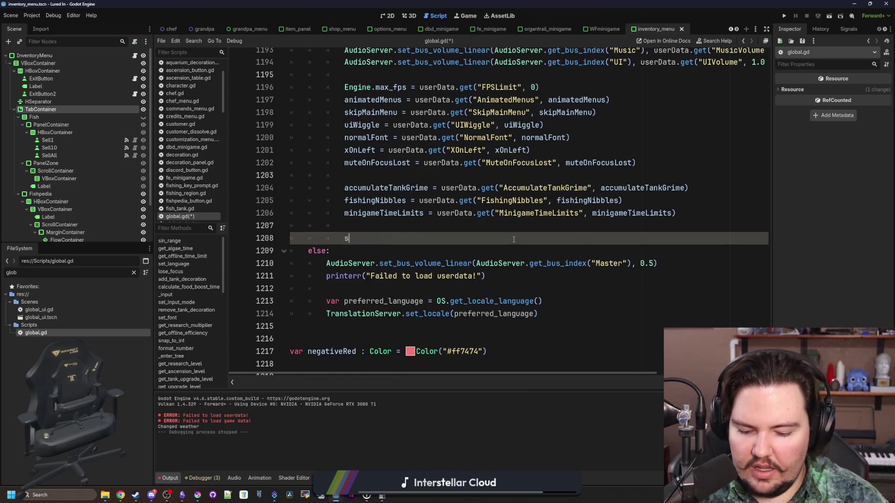
pyautogui.write('et_lan')
pyautogui.press('Return')
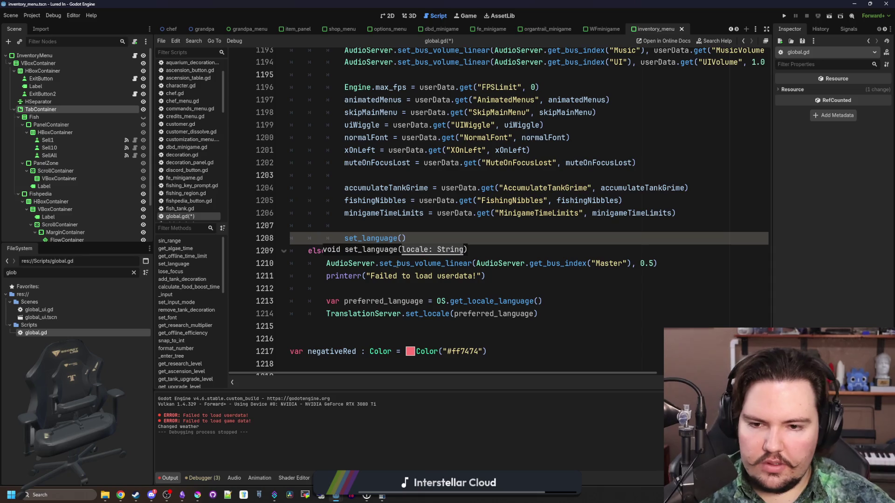
pyautogui.hotkey('shift', 'Home')
pyautogui.press('BackSpace')
# Replace set_locale on line 1214 with set_language(preferred_language).
pyautogui.click(550, 326)
pyautogui.click(553, 314)
pyautogui.hotkey('shift', 'Home')
pyautogui.hotkey('ctrl', 'v')
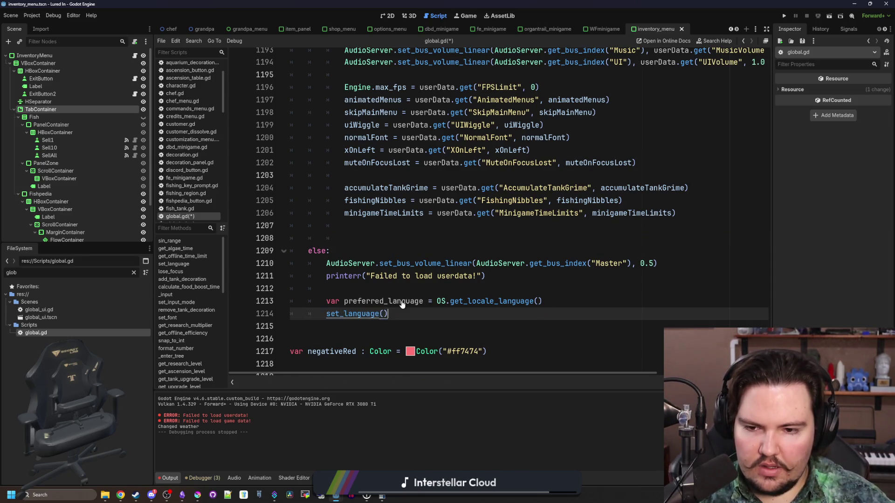
pyautogui.moveTo(344, 302); pyautogui.dragTo(424, 301)
pyautogui.hotkey('ctrl', 'c')
pyautogui.click(385, 314)
pyautogui.hotkey('ctrl', 'v')
# Add set_language(userData.get("Language", "en")) on line 1208, then bring up the translation spreadsheet.
pyautogui.click(379, 227)
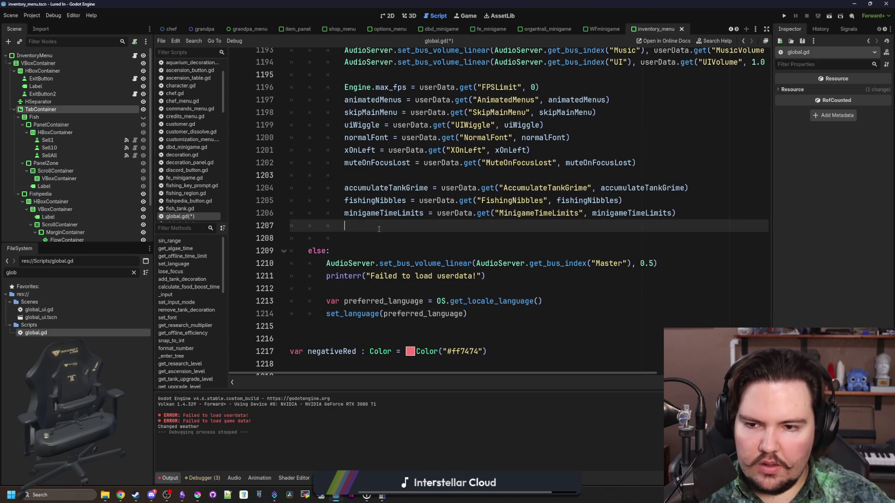
pyautogui.press('Down')
pyautogui.write('s')
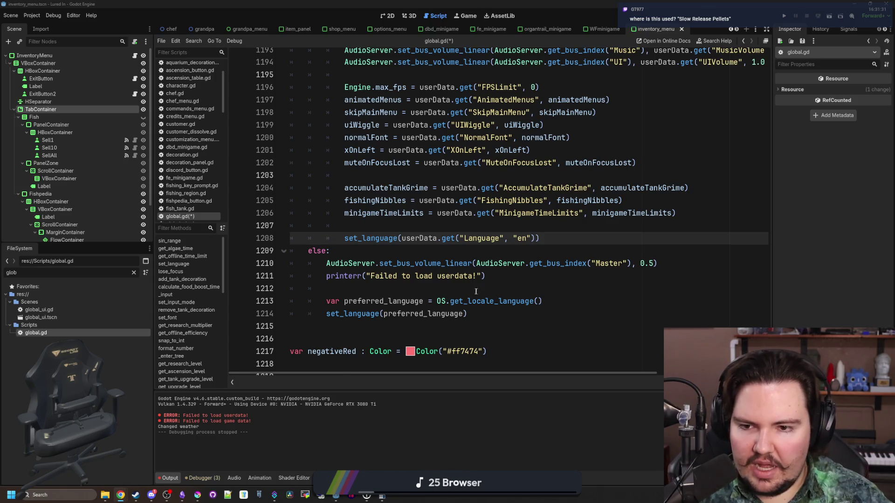
pyautogui.click(464, 231)
pyautogui.hotkey('alt', 'Tab')
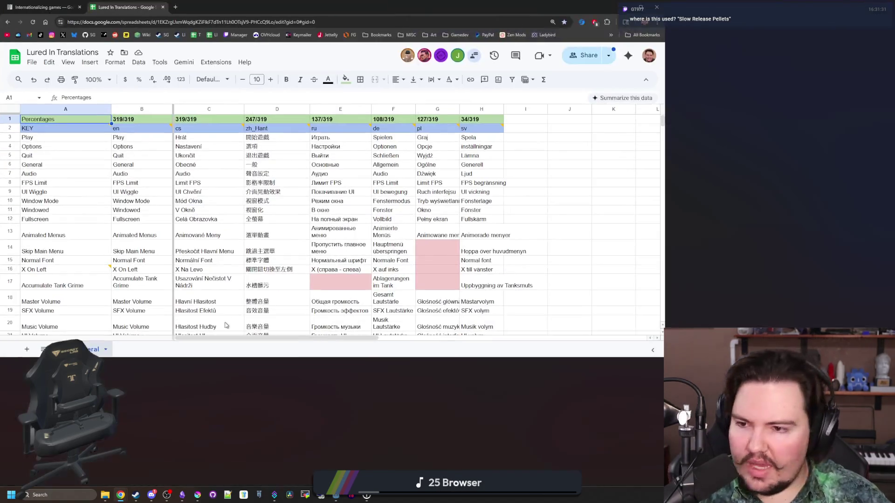
pyautogui.click(97, 253)
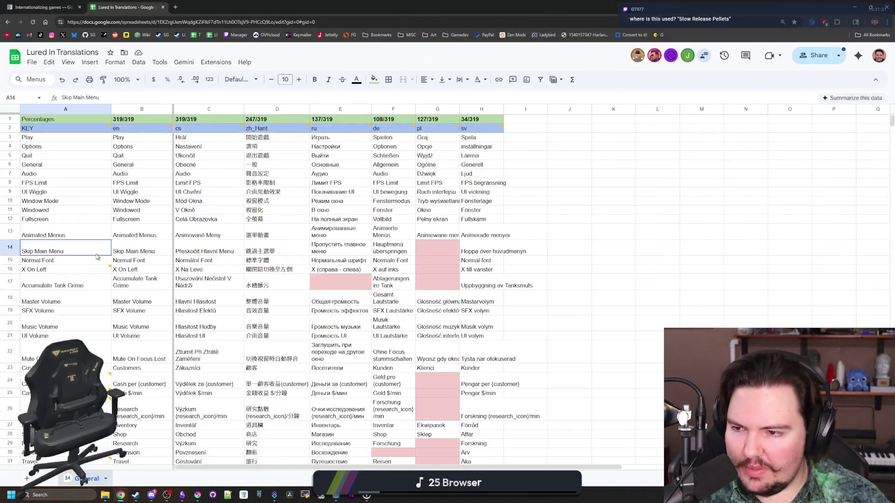
# Search 'slow relea' and comment on cell A87 that the upgrade lengthens the feeding boost.
pyautogui.hotkey('ctrl', 'f')
pyautogui.write('slow relea')
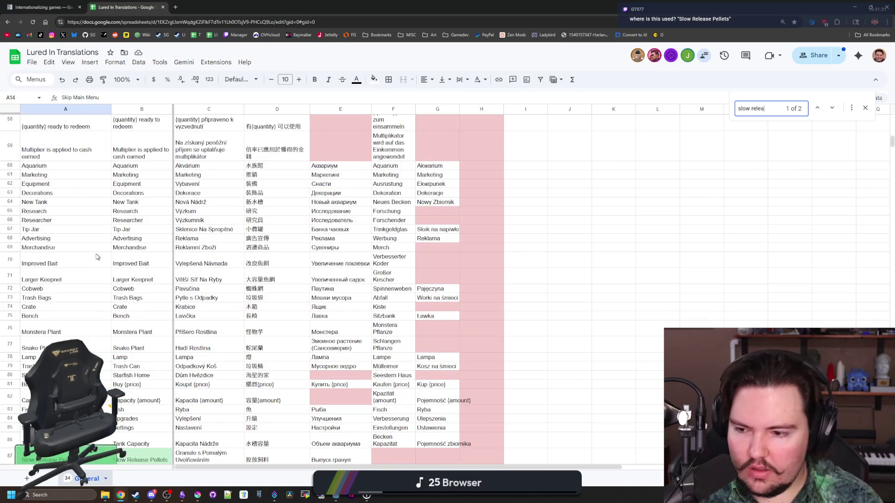
pyautogui.rightClick(96, 364)
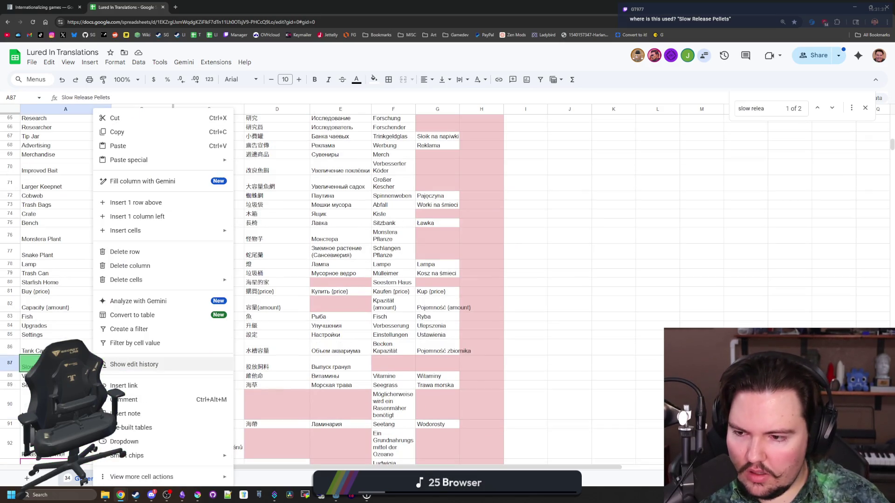
pyautogui.click(137, 407)
pyautogui.write('An upgrade you can bu')
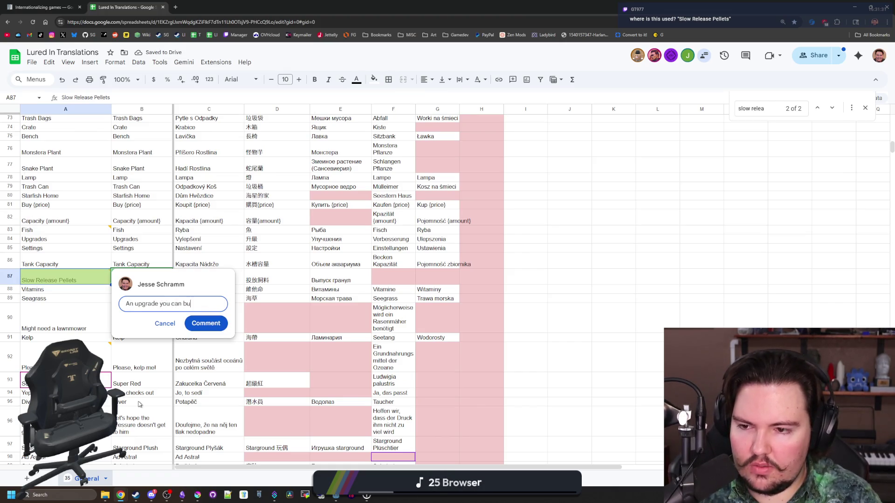
pyautogui.write('our fi')
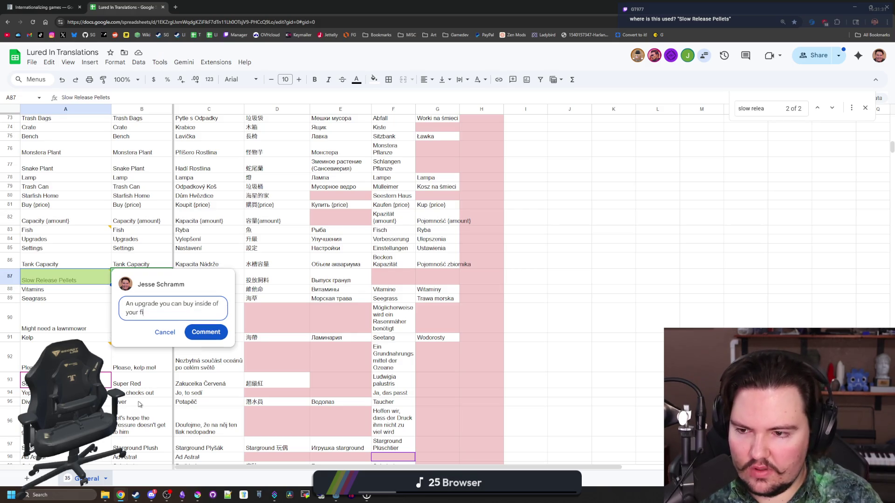
pyautogui.write('menu')
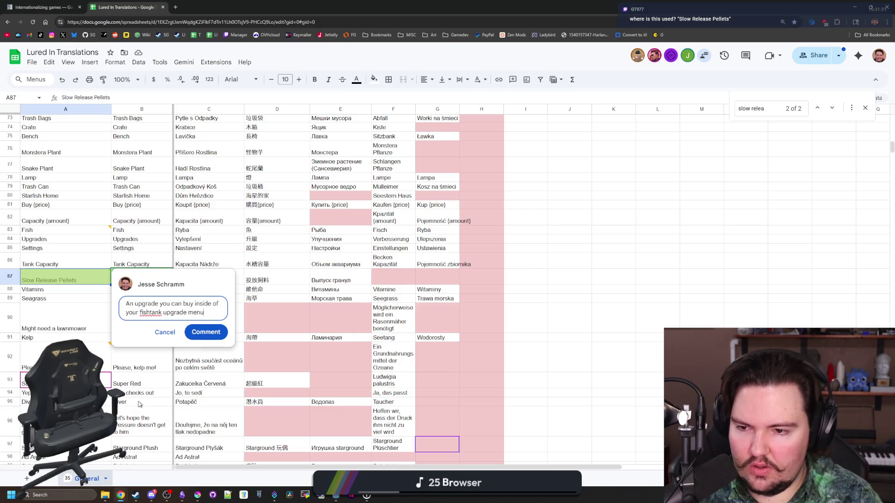
pyautogui.write('your boo')
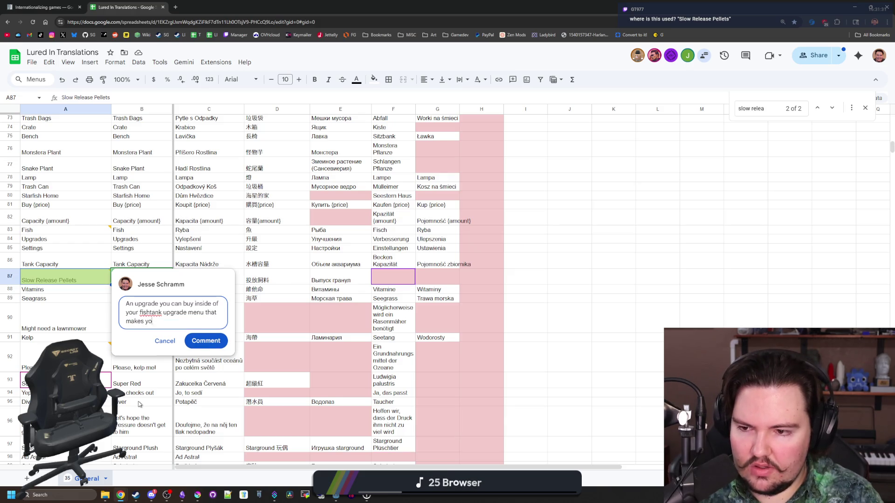
pyautogui.press('BackSpace')
pyautogui.press('BackSpace')
pyautogui.press('BackSpace')
pyautogui.write('fe')
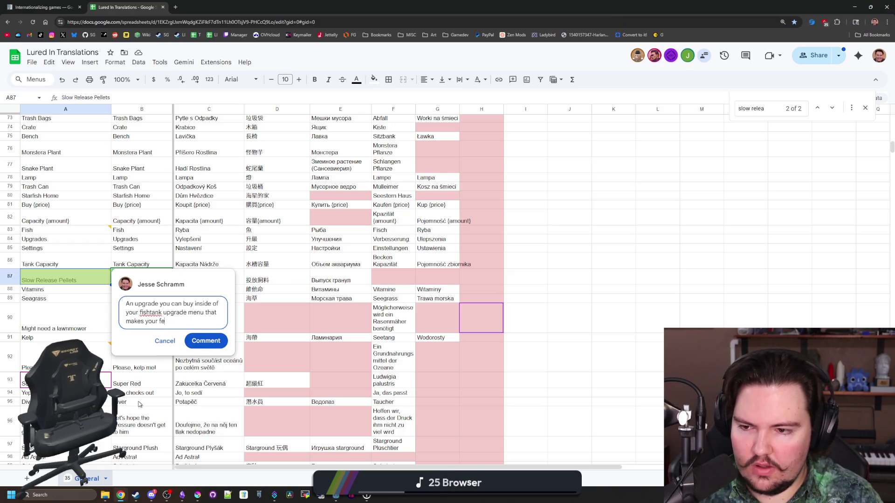
pyautogui.write('longe')
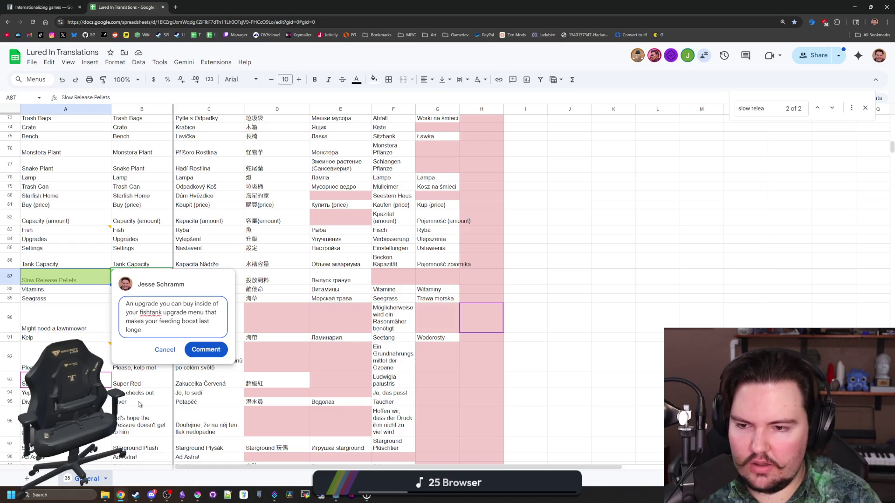
pyautogui.click(206, 350)
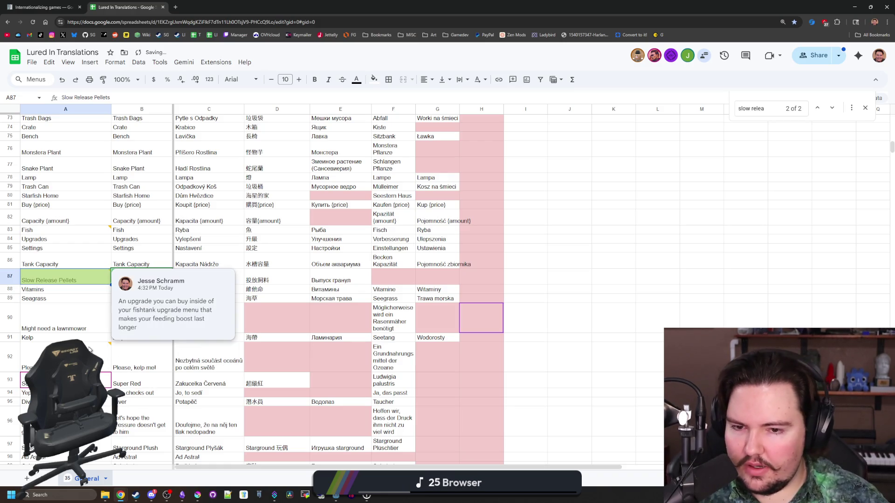
pyautogui.click(72, 345)
pyautogui.hotkey('alt', 'Tab')
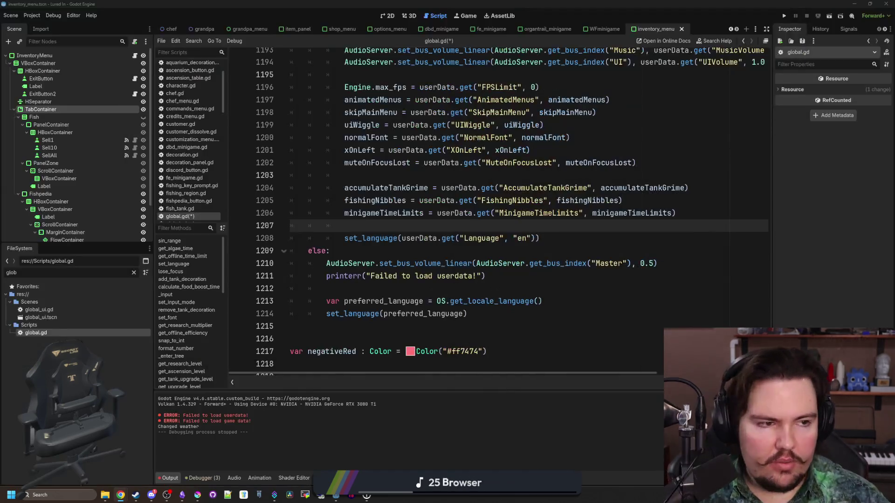
# Save global.gd and review the set_language call on line 1208.
pyautogui.click(414, 254)
pyautogui.click(420, 228)
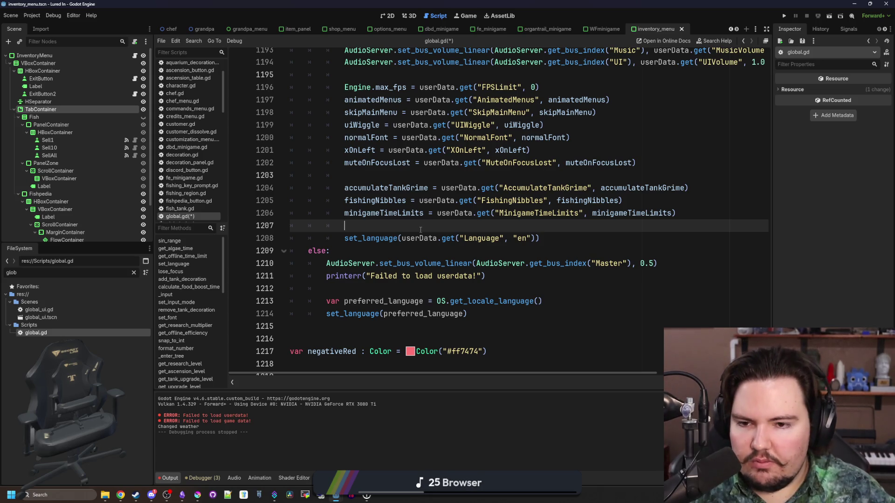
pyautogui.hotkey('ctrl', 's')
pyautogui.hotkey('ctrl', 's')
pyautogui.press('Down')
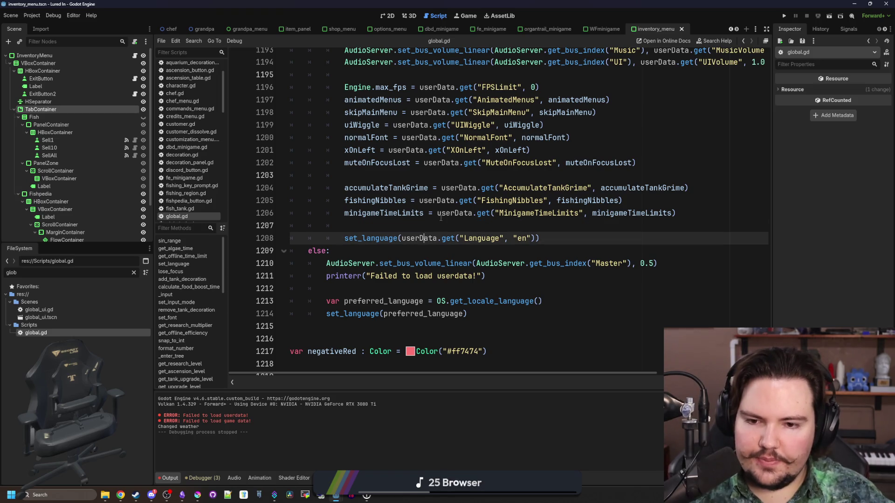
pyautogui.press('Up')
pyautogui.press('Up')
pyautogui.press('Down')
pyautogui.hotkey('ctrl', 's')
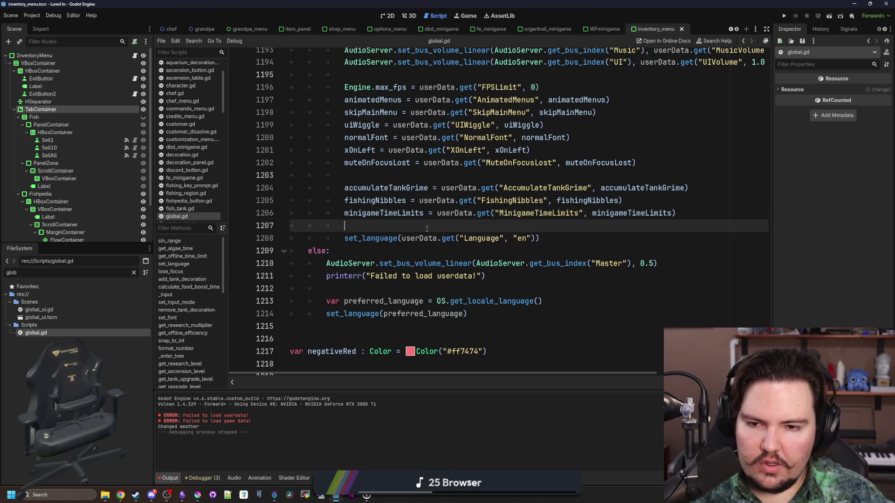
pyautogui.moveTo(553, 236)
pyautogui.mouseDown()
pyautogui.moveTo(372, 252)
pyautogui.moveTo(344, 238)
pyautogui.mouseUp()
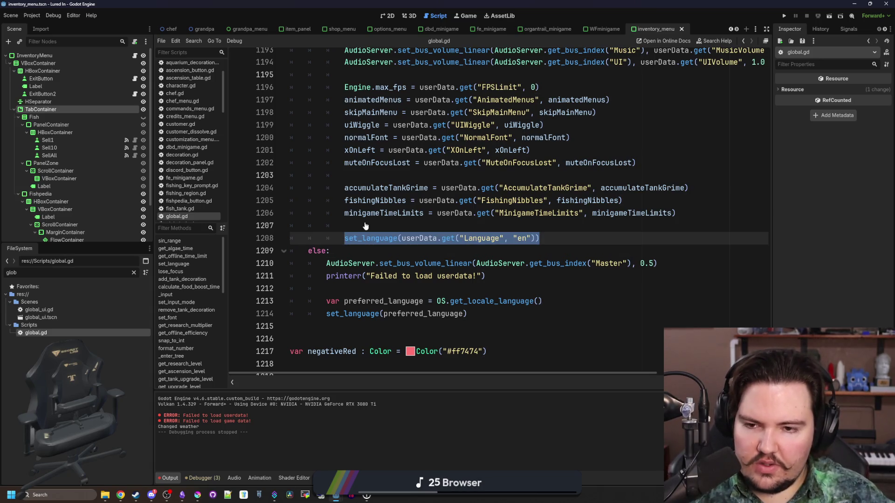
pyautogui.click(364, 226)
# Add "Language": TranslationServer.get_locale() to the userData dictionary in save_user_data.
pyautogui.hotkey('ctrl', 'f')
pyautogui.scroll(-10, 483, 229)
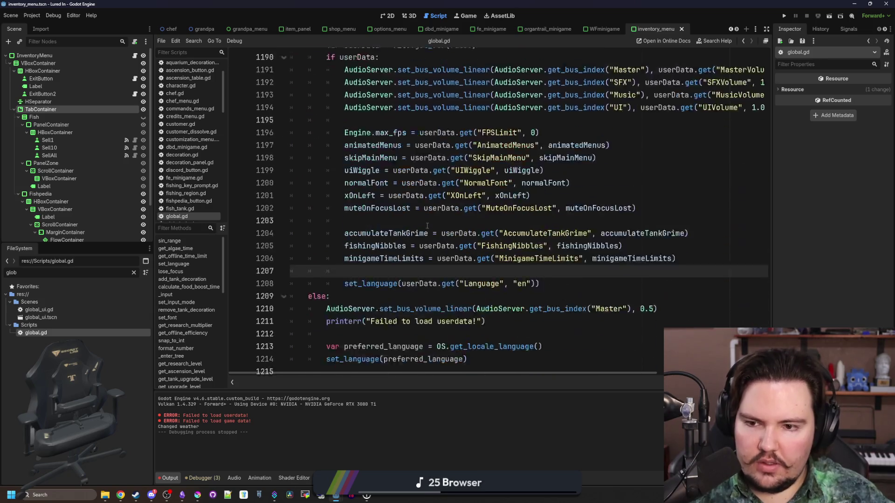
pyautogui.write('save_user_data')
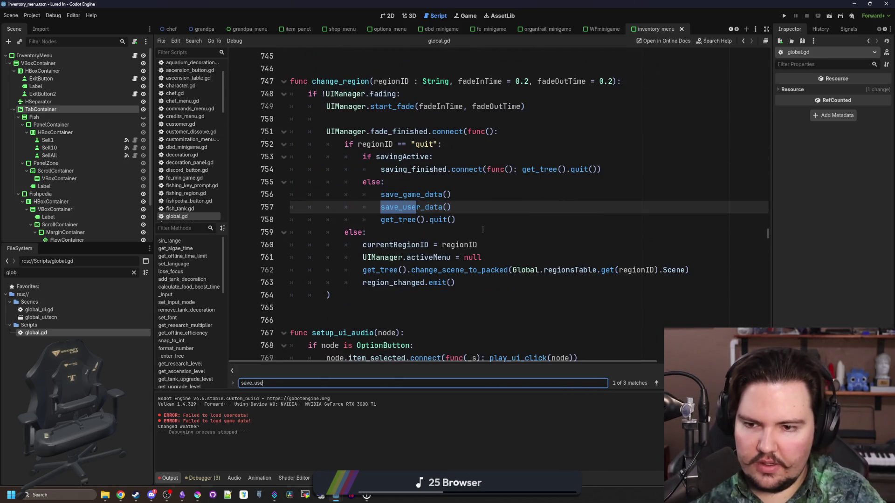
pyautogui.keyDown('ctrl'); pyautogui.click(435, 211); pyautogui.keyUp('ctrl')
pyautogui.scroll(-2, 435, 214)
pyautogui.click(549, 297)
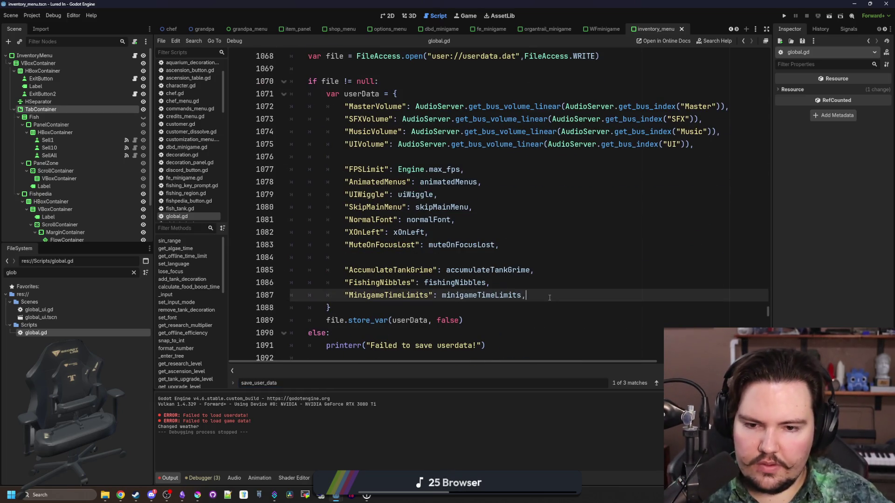
pyautogui.press('Return')
pyautogui.press('Return')
pyautogui.write('Language": T')
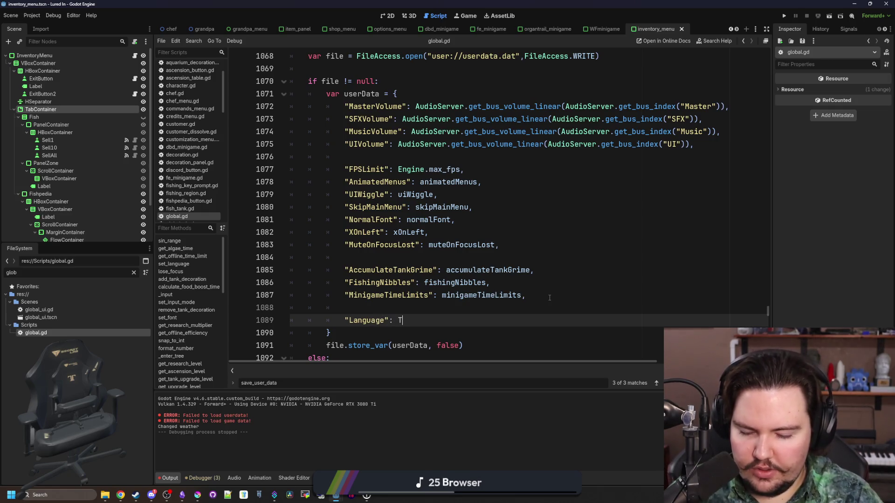
pyautogui.write('ranslationServer.get_loc')
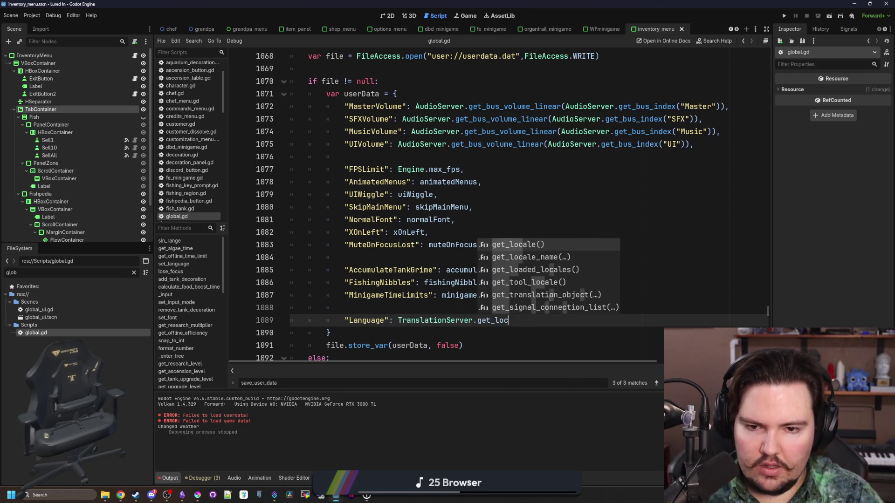
pyautogui.press('Return')
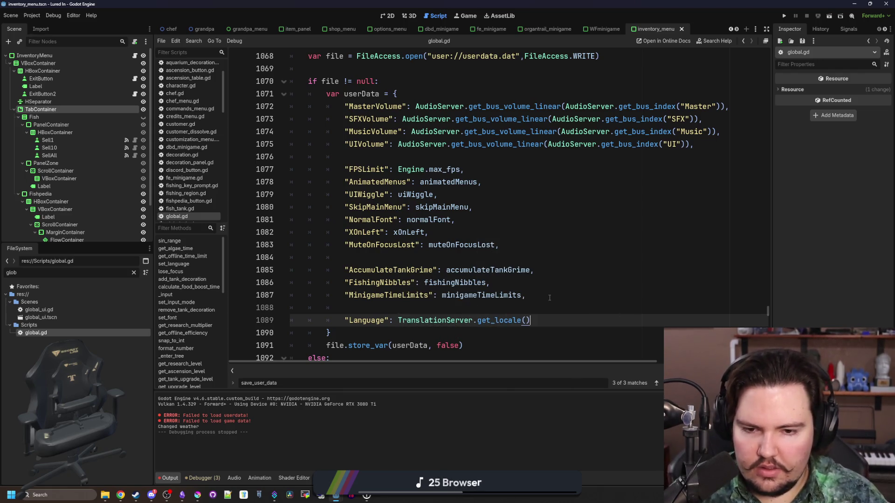
pyautogui.scroll(-1, 549, 297)
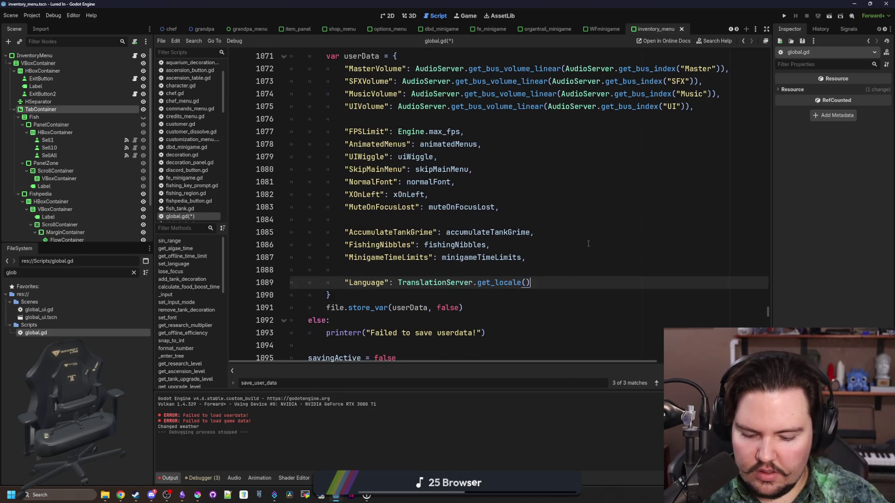
pyautogui.keyDown('ctrl'); pyautogui.click(506, 281); pyautogui.keyUp('ctrl')
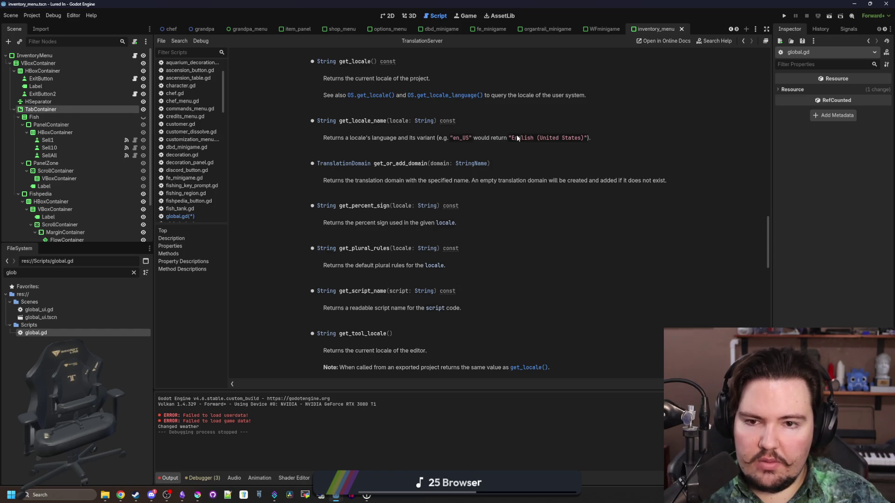
# Look up OS.get_locale and the TranslationServer get_locale entry in the documentation.
pyautogui.scroll(1, 402, 127)
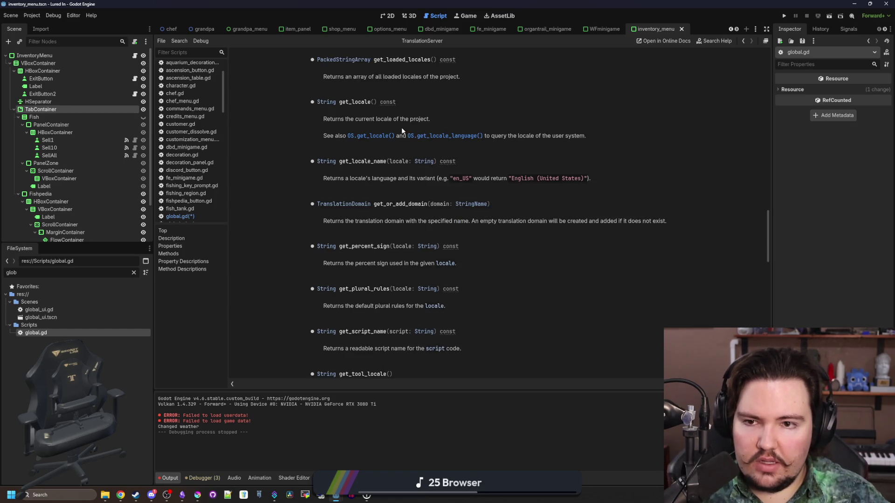
pyautogui.click(374, 136)
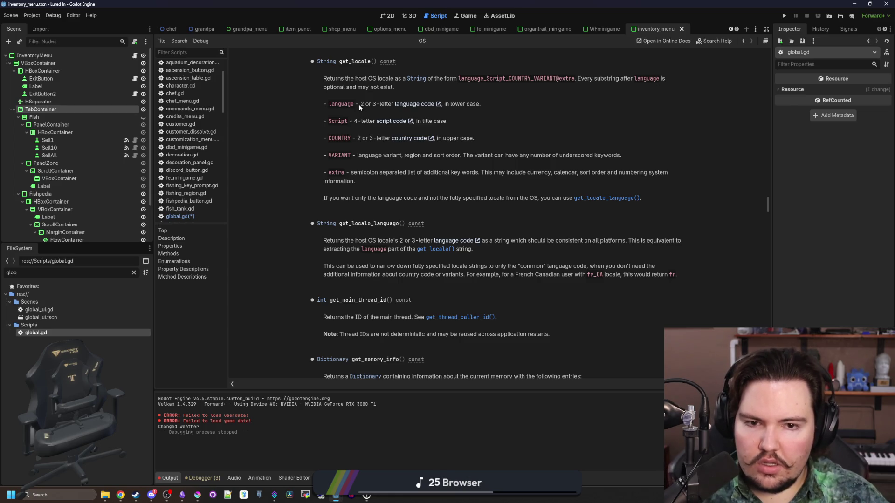
pyautogui.scroll(5, 359, 119)
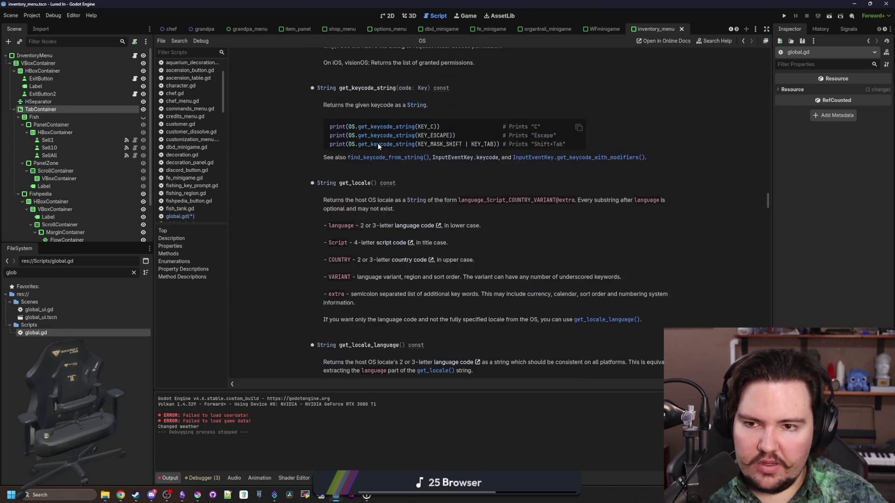
pyautogui.scroll(3, 365, 227)
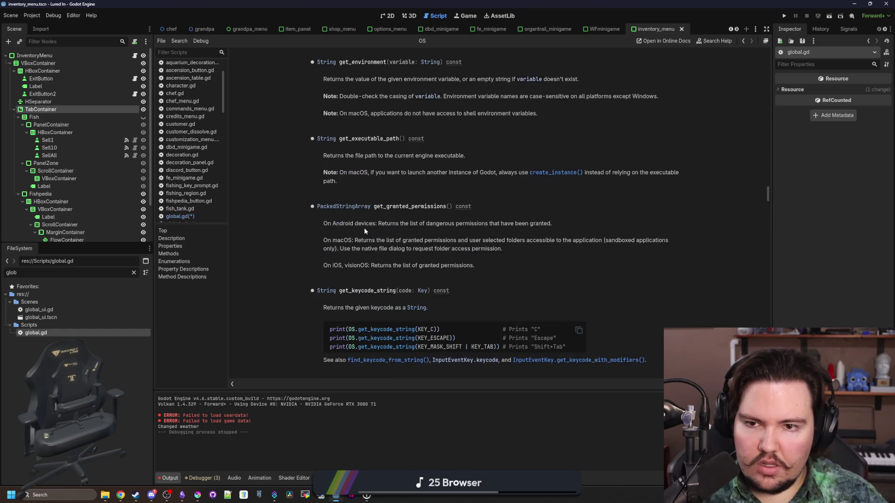
pyautogui.scroll(-5, 365, 227)
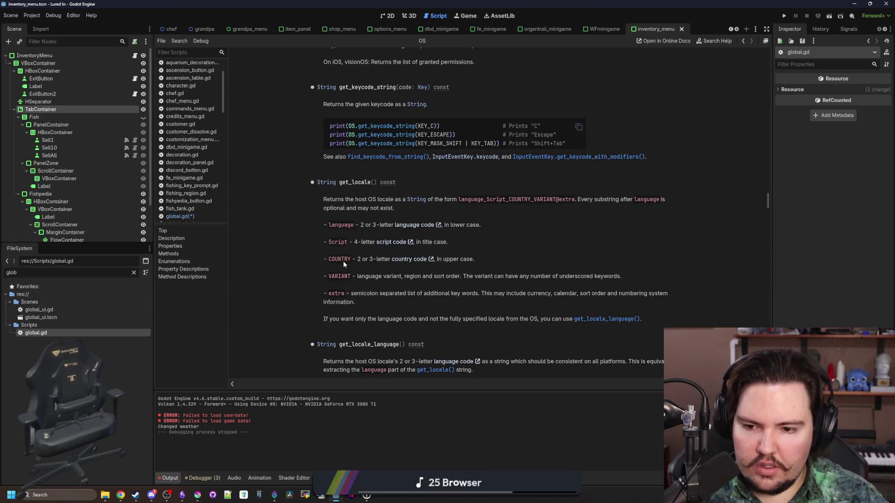
pyautogui.scroll(5, 441, 316)
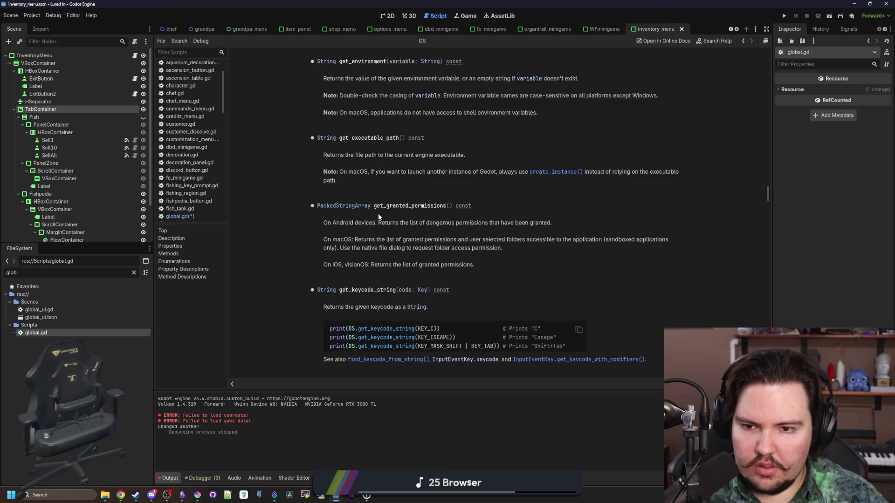
pyautogui.scroll(5, 388, 210)
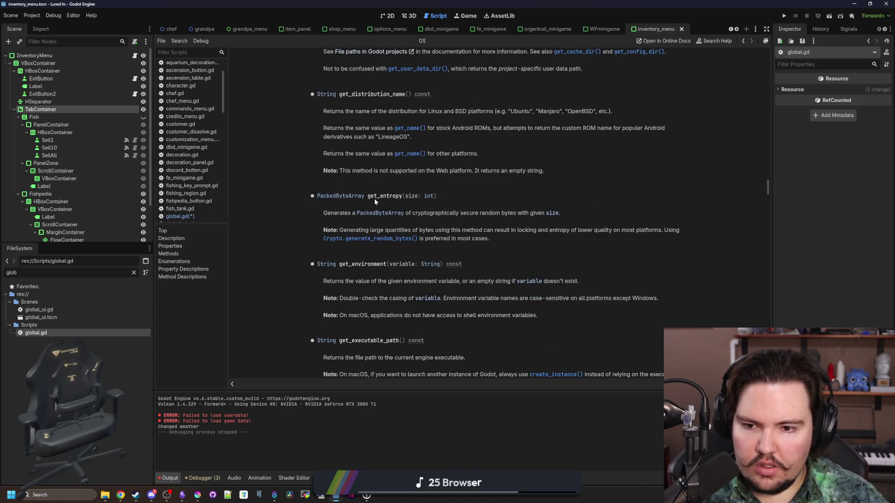
pyautogui.scroll(-20, 374, 199)
pyautogui.click(348, 200)
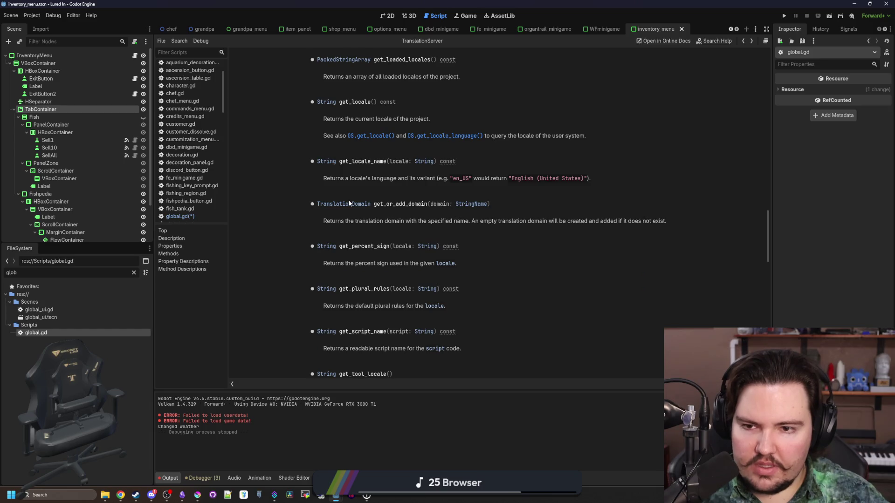
pyautogui.hotkey('alt', 'Left')
# Read the TranslationServer class reference, including the get_language_name description.
pyautogui.keyDown('ctrl'); pyautogui.click(446, 286); pyautogui.keyUp('ctrl')
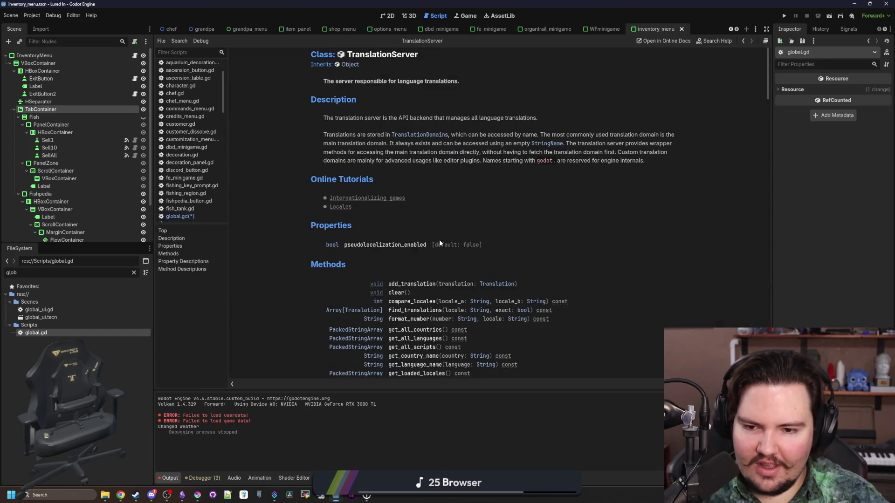
pyautogui.scroll(-3, 439, 243)
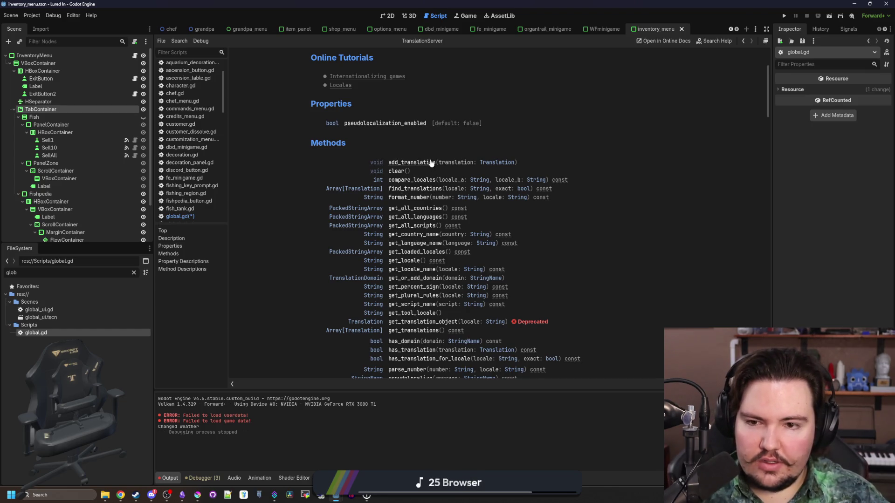
pyautogui.scroll(-2, 431, 163)
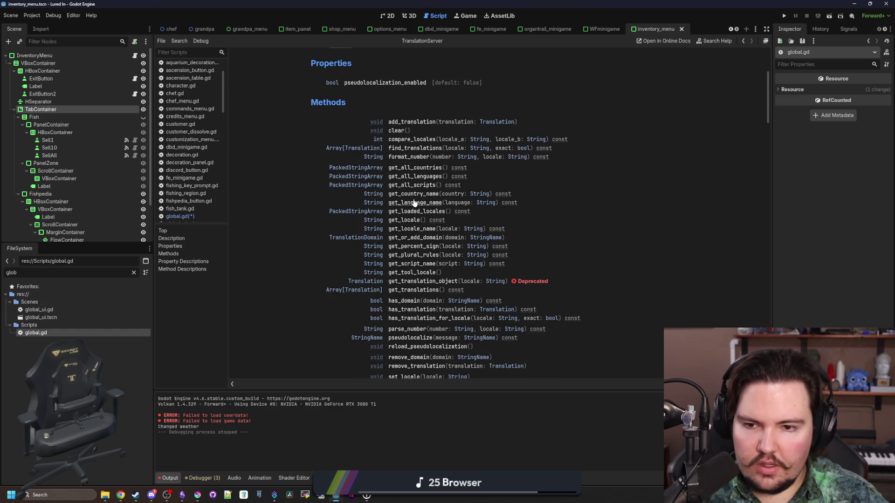
pyautogui.click(432, 203)
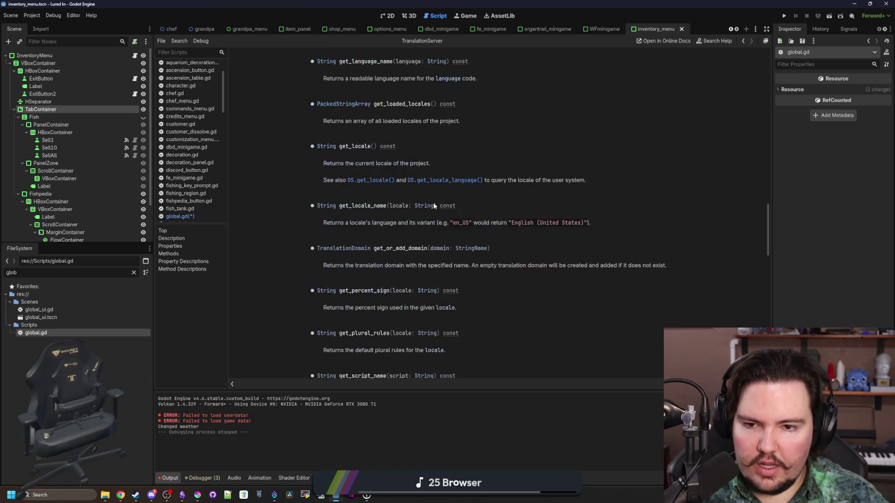
pyautogui.hotkey('alt', 'Left')
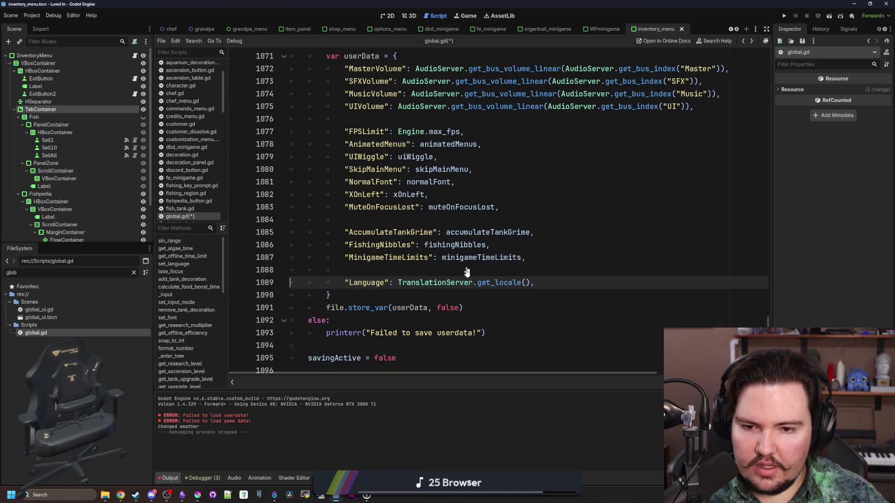
pyautogui.keyDown('ctrl'); pyautogui.click(450, 287); pyautogui.keyUp('ctrl')
pyautogui.scroll(-5, 423, 231)
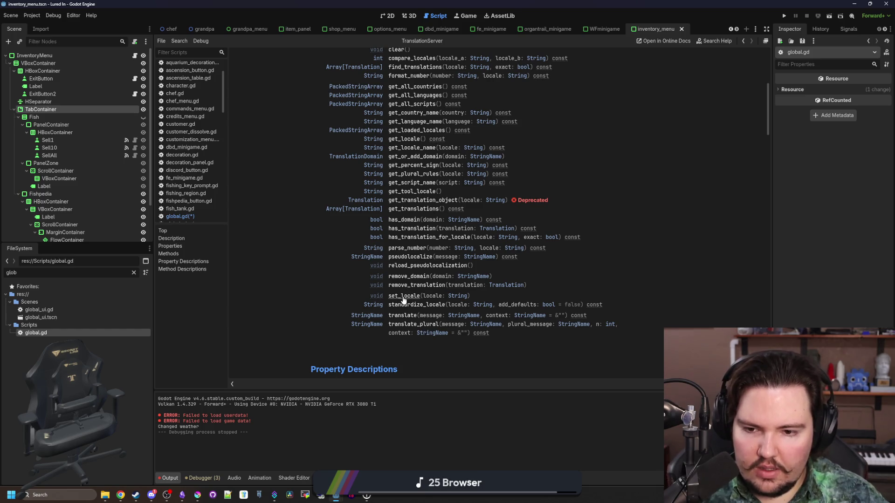
pyautogui.scroll(-4, 403, 298)
# Save global.gd with the Language: TranslationServer.get_locale() entry in userData.
pyautogui.click(180, 216)
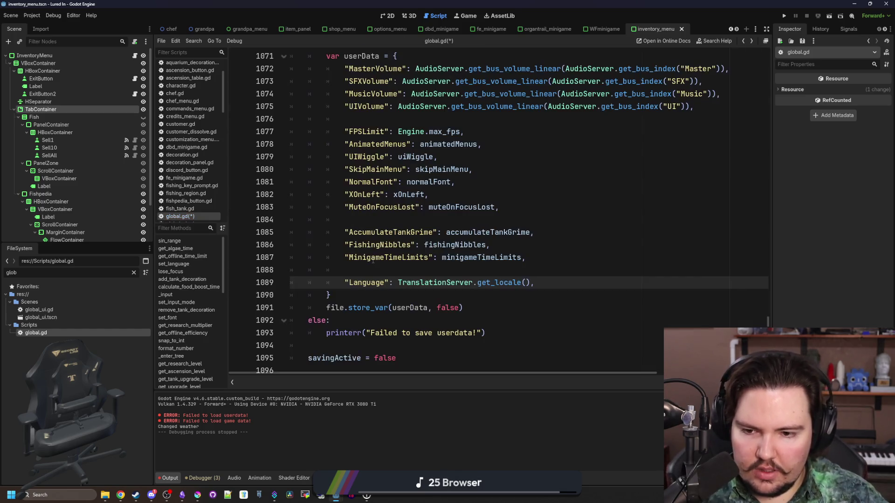
pyautogui.click(572, 272)
pyautogui.hotkey('ctrl', 's')
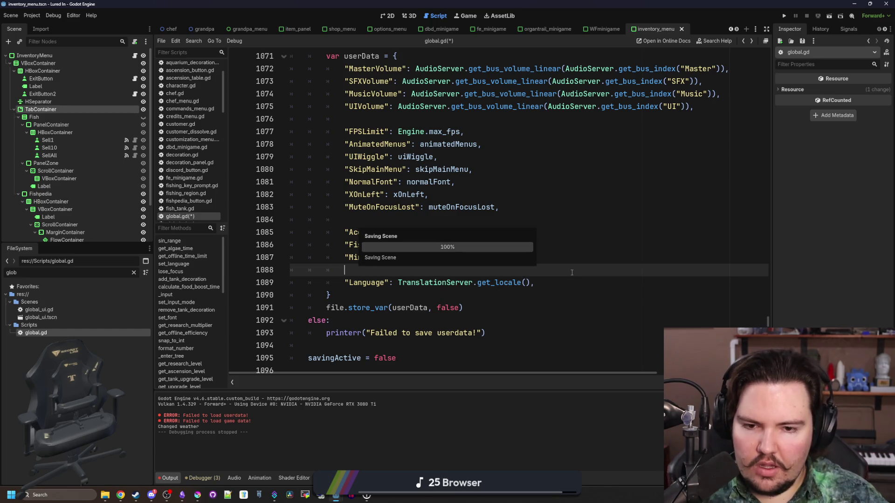
# Run Lured In and set Music Volume to 0 and Master Volume to 23 in Options.
pyautogui.click(787, 14)
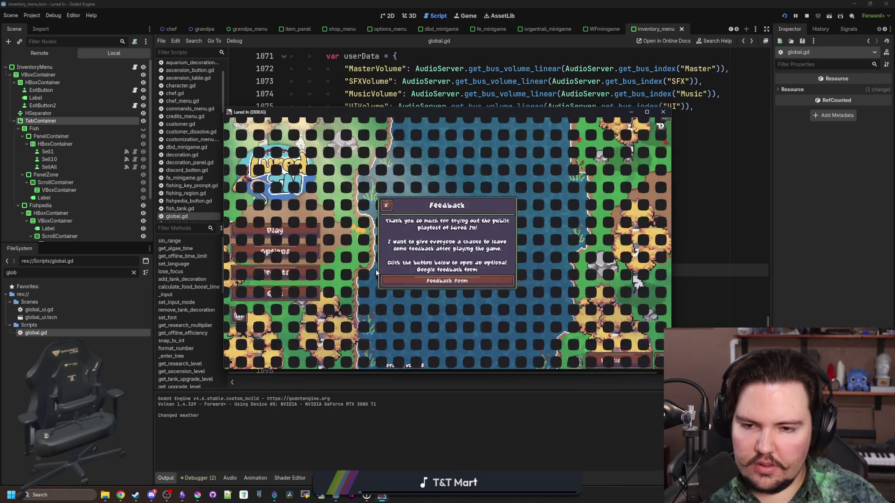
pyautogui.click(385, 206)
pyautogui.click(275, 251)
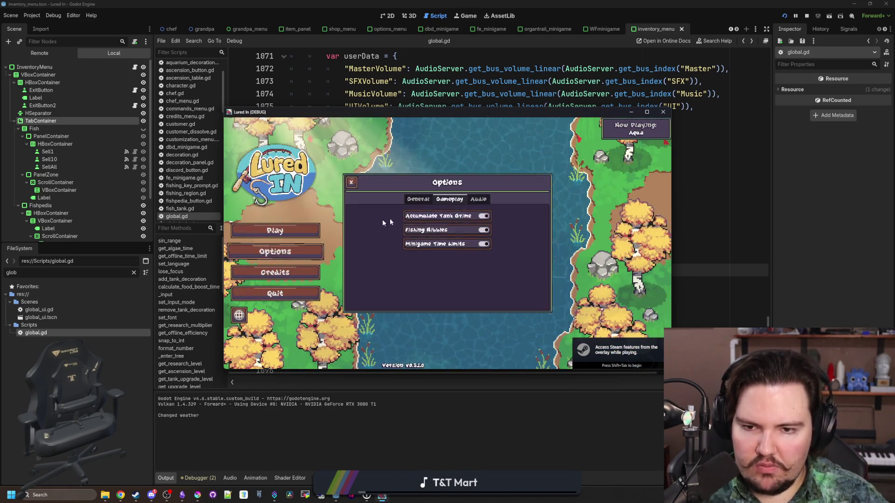
pyautogui.click(408, 202)
pyautogui.click(478, 199)
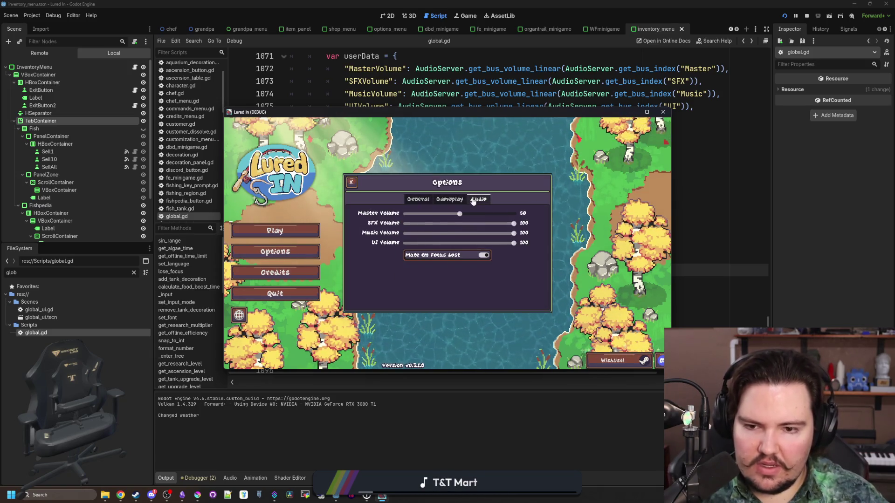
pyautogui.moveTo(418, 232); pyautogui.dragTo(403, 232)
pyautogui.click(430, 213)
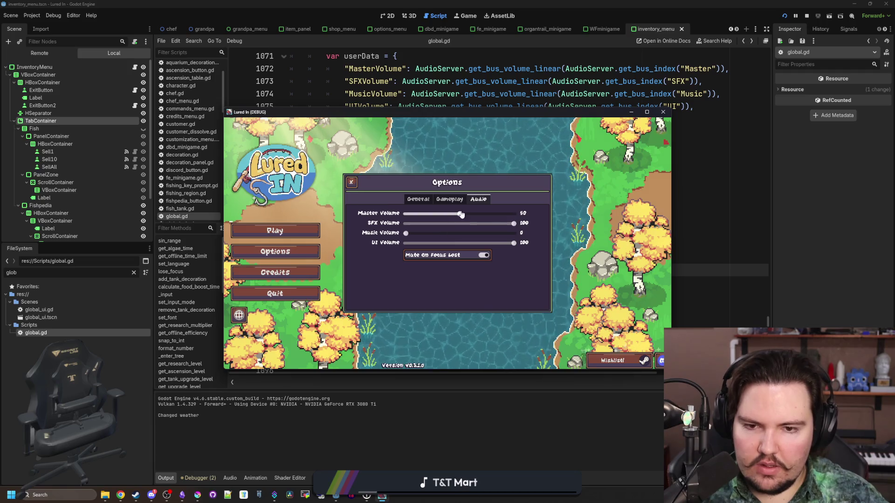
# Review the Gameplay, General and Audio options, open the language picker, then quit the game.
pyautogui.click(449, 199)
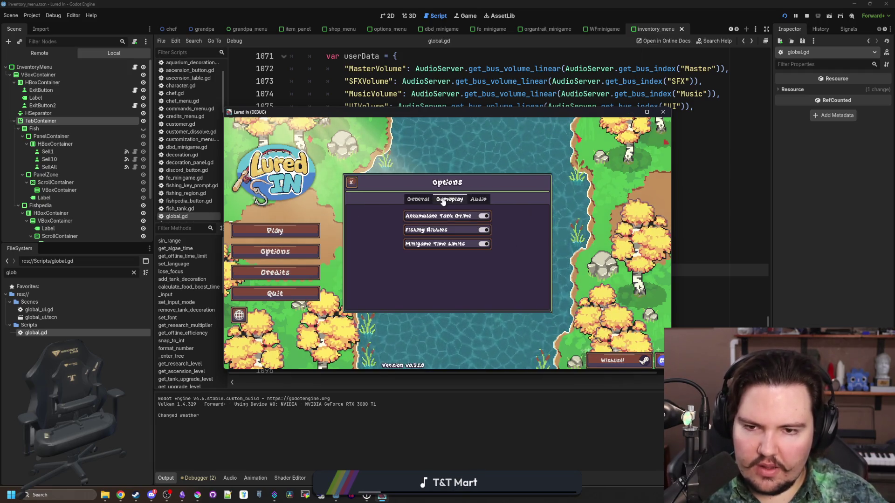
pyautogui.click(418, 199)
pyautogui.scroll(-1, 516, 271)
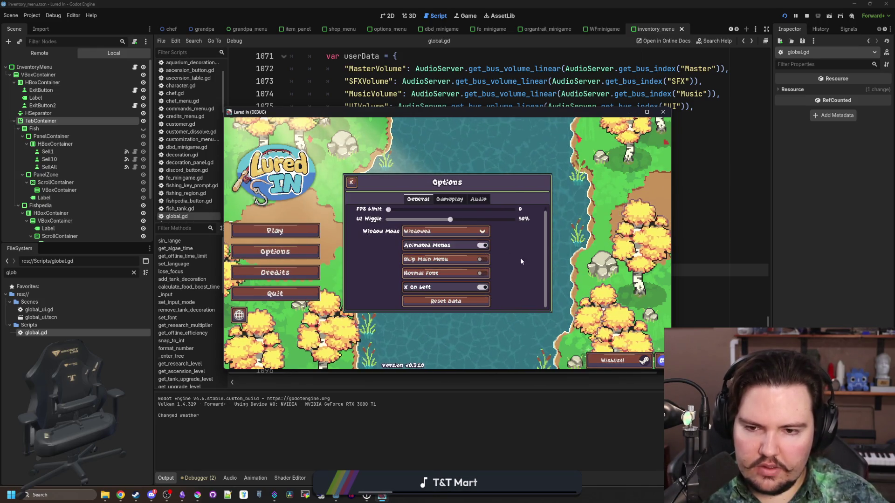
pyautogui.scroll(1, 484, 238)
pyautogui.click(449, 199)
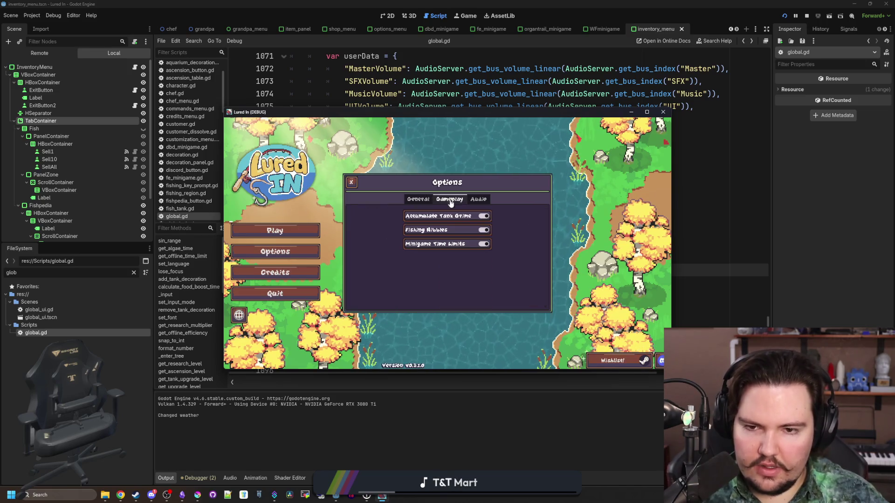
pyautogui.click(478, 199)
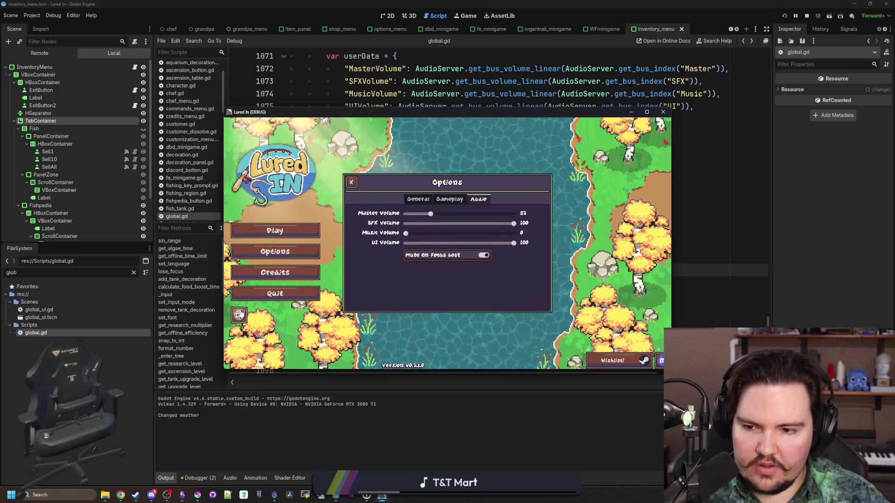
pyautogui.click(238, 316)
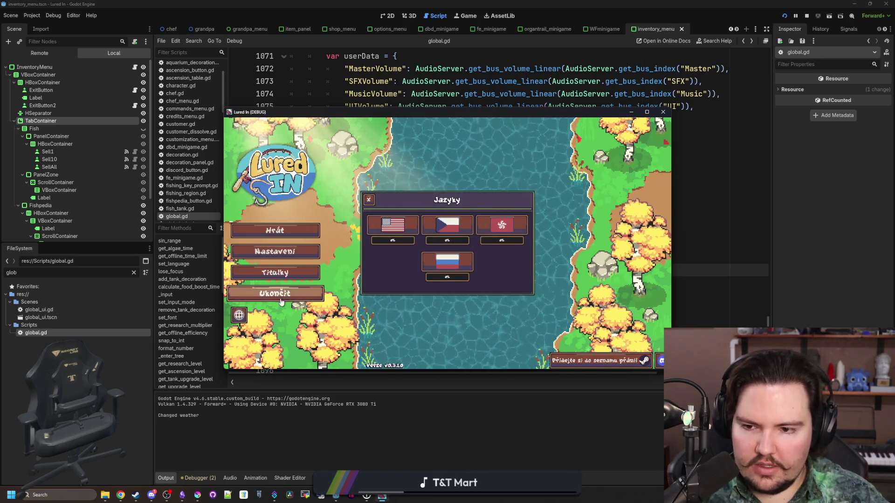
pyautogui.click(277, 294)
# Save global.gd, relaunch the game, and switch to the Lured In Translations sheet.
pyautogui.click(587, 219)
pyautogui.hotkey('ctrl', 's')
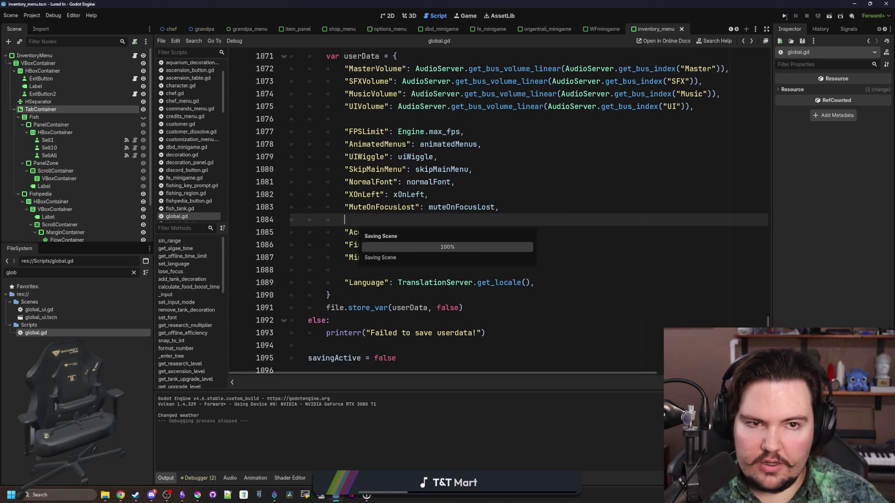
pyautogui.click(785, 16)
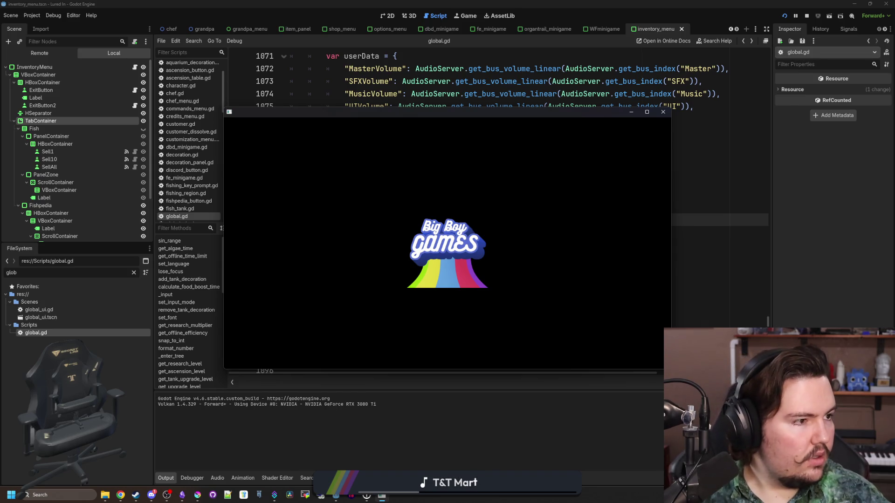
pyautogui.hotkey('alt', 'Tab')
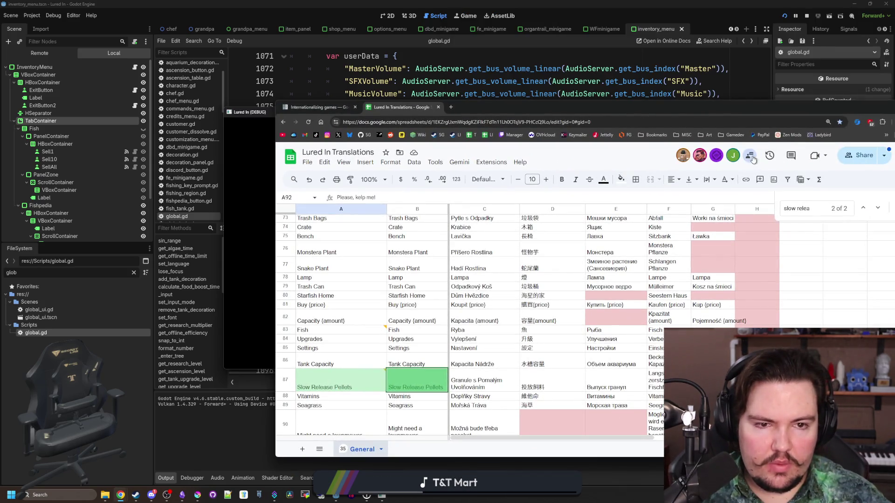
# Approve the pending access request for the Lured In Translations sheet as Editor.
pyautogui.click(752, 158)
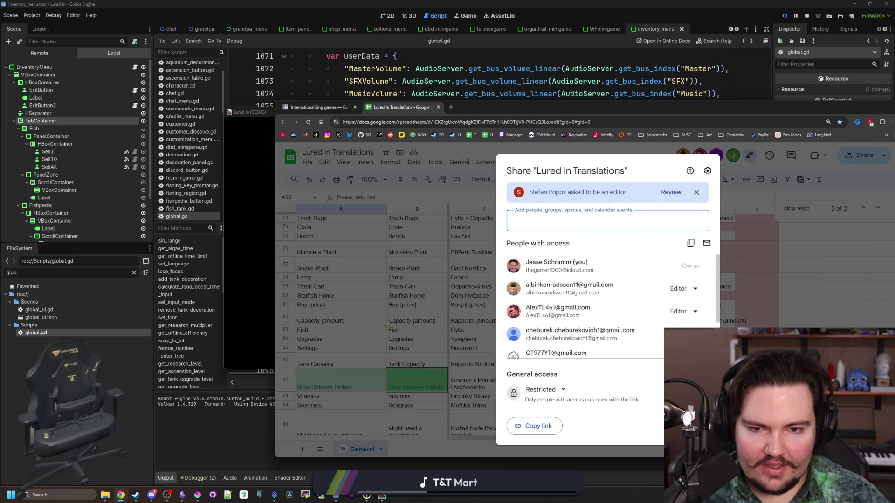
pyautogui.click(671, 193)
pyautogui.click(671, 359)
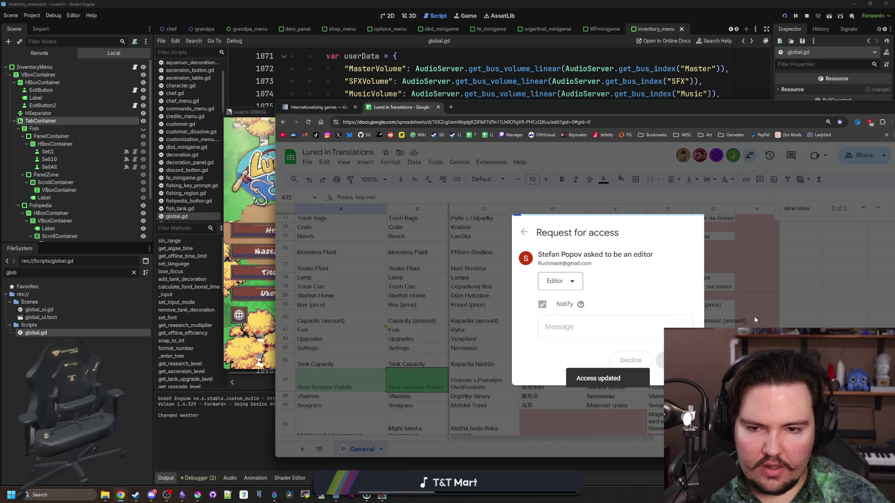
pyautogui.click(620, 147)
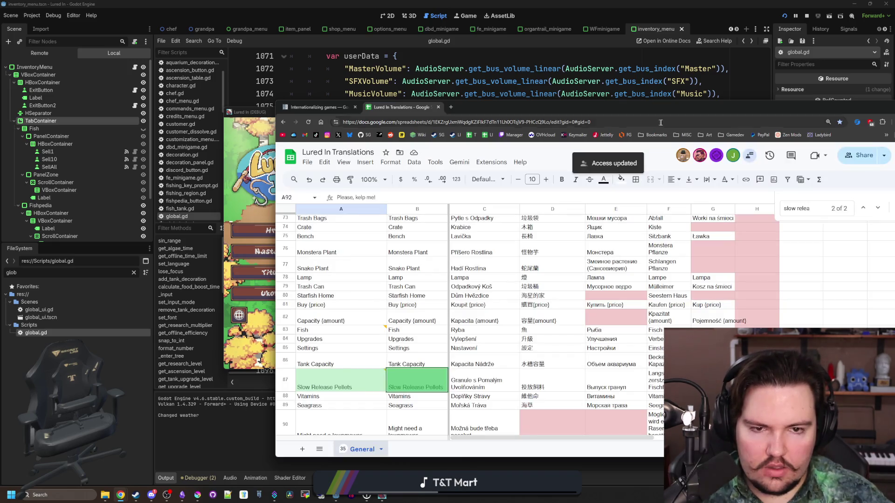
# Select cell I2 next to the sv column, close the find bar, and start a new browser tab.
pyautogui.moveTo(513, 106); pyautogui.dragTo(363, 116)
pyautogui.scroll(15, 652, 266)
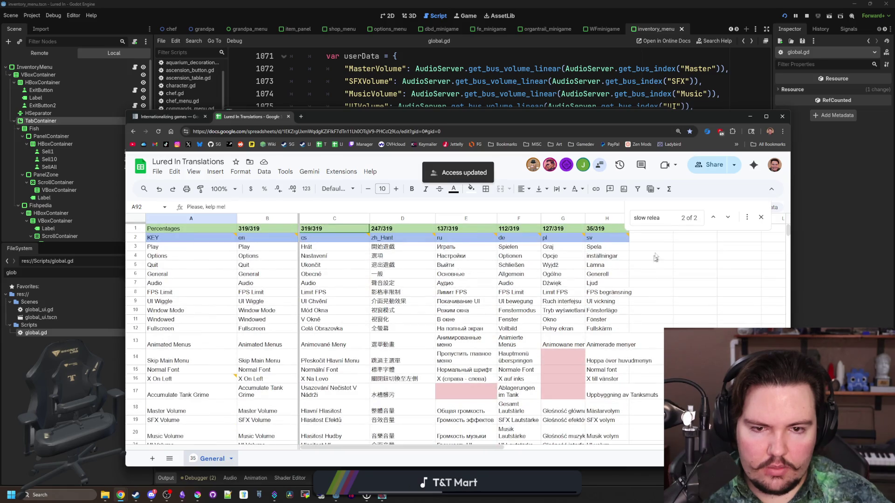
pyautogui.click(658, 238)
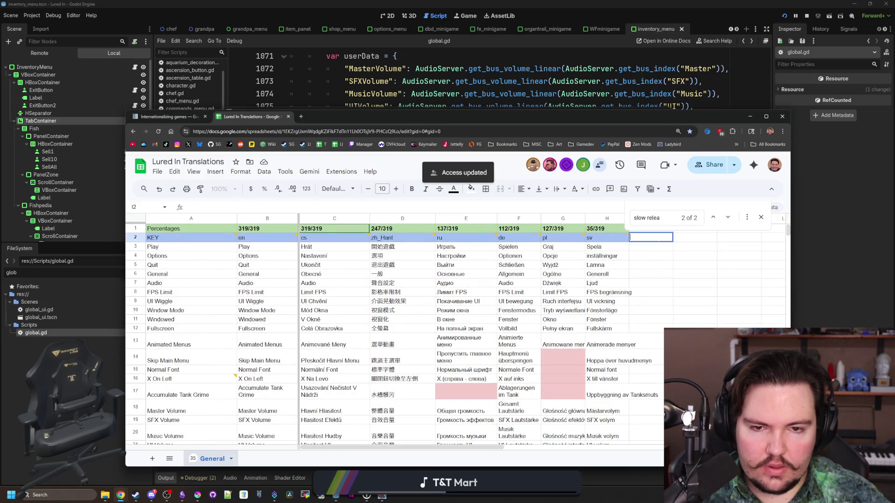
pyautogui.click(762, 218)
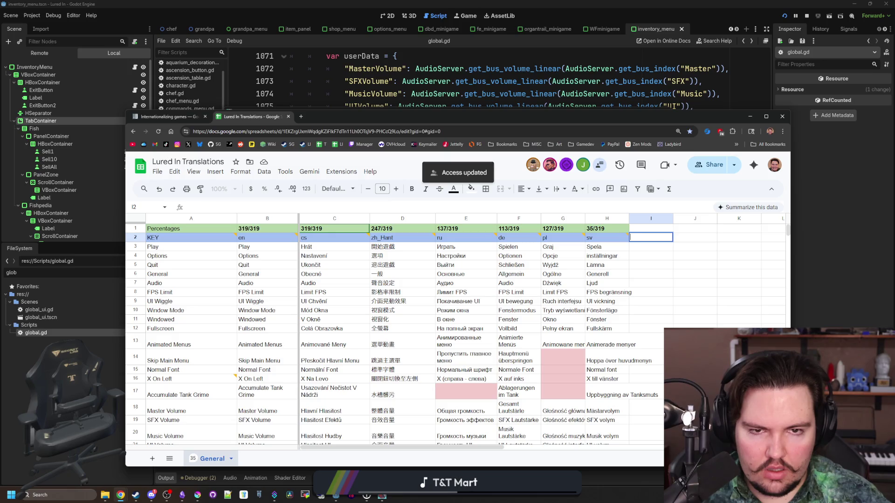
pyautogui.click(302, 117)
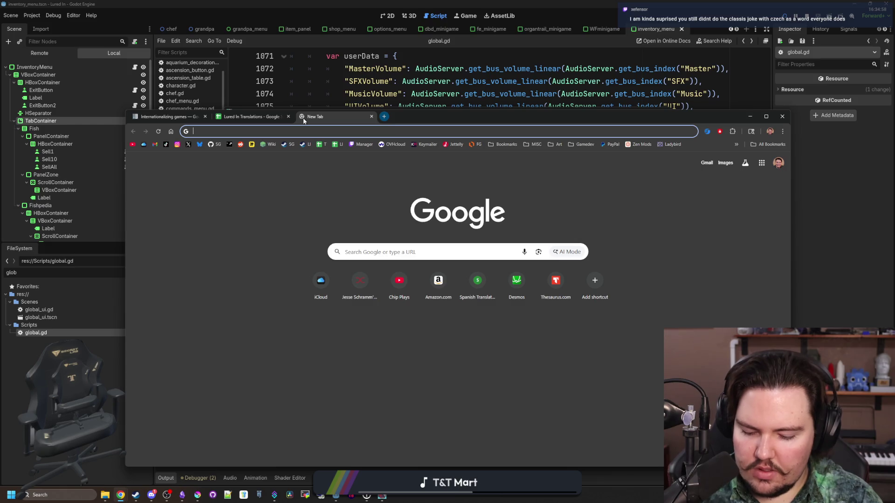
# Search 'godot locales', find Bulgarian (bg) on the locale codes page, then return to the sheet.
pyautogui.write('godot locales')
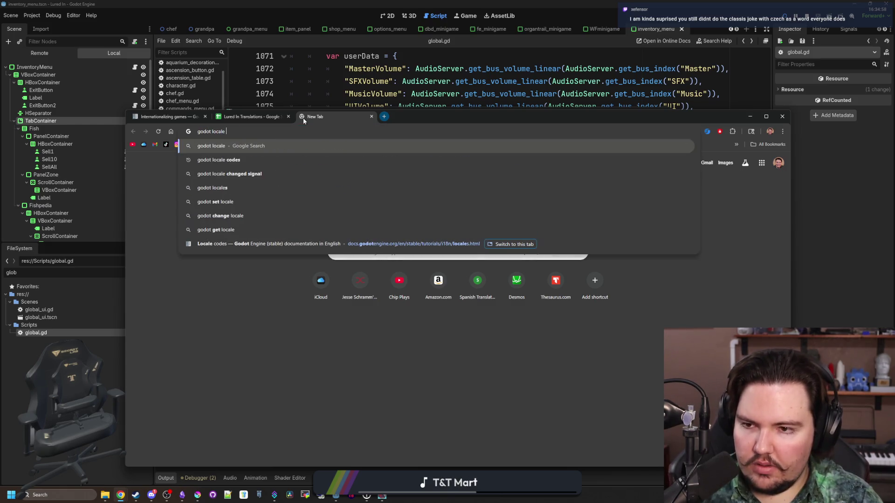
pyautogui.press('Return')
pyautogui.click(261, 252)
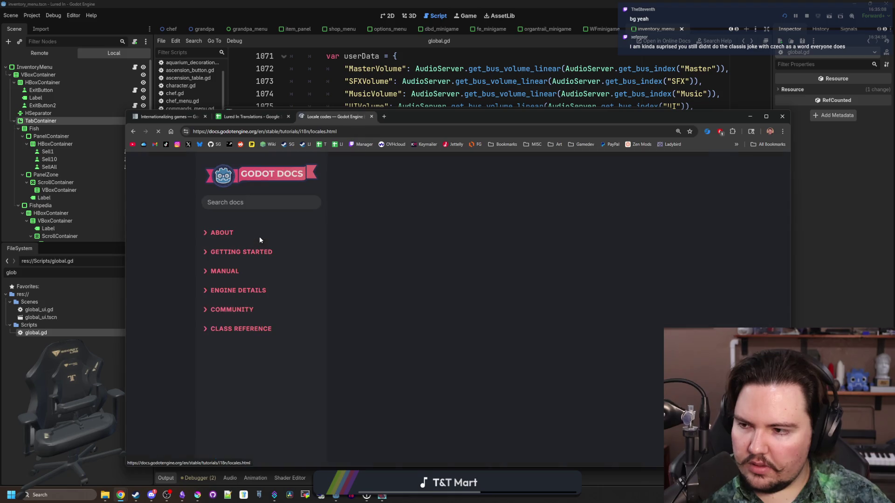
pyautogui.hotkey('ctrl', 'f')
pyautogui.write('bulgariu')
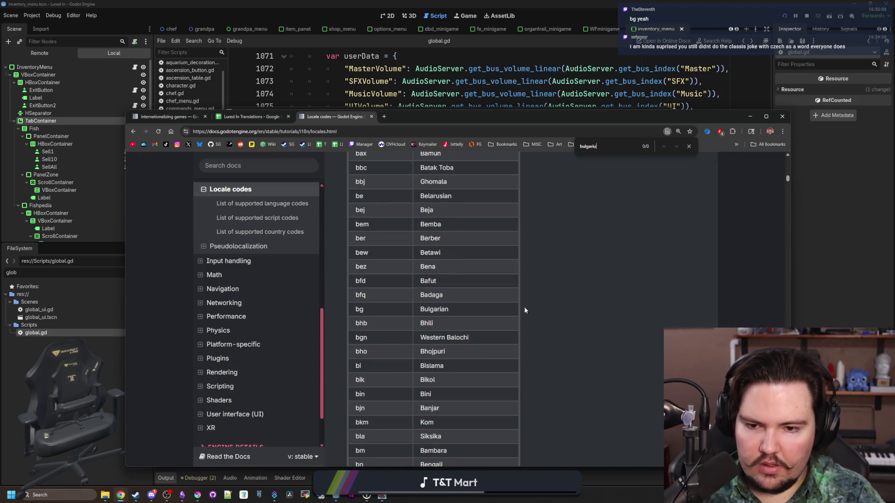
pyautogui.click(239, 116)
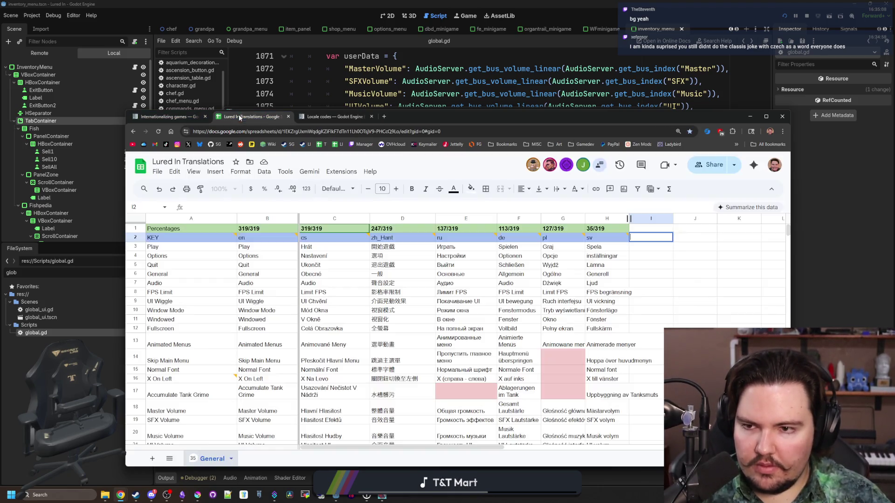
# Enter bg in cell I2 and attach the comment 'Bulgarian'.
pyautogui.write('bg')
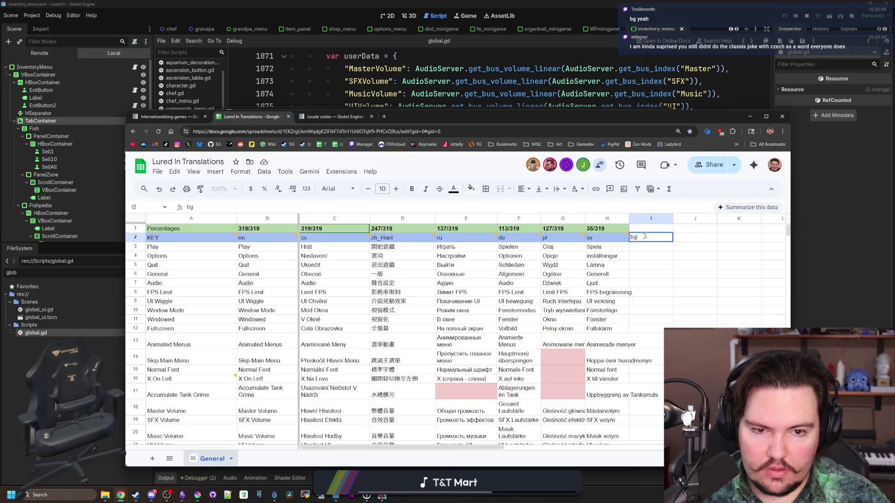
pyautogui.press('Down')
pyautogui.press('Down')
pyautogui.press('Down')
pyautogui.click(647, 240)
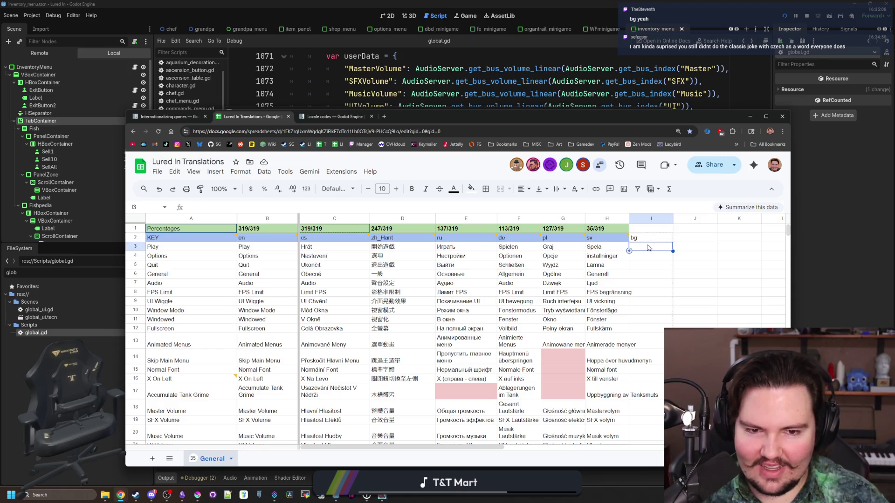
pyautogui.rightClick(646, 241)
pyautogui.scroll(-3, 713, 280)
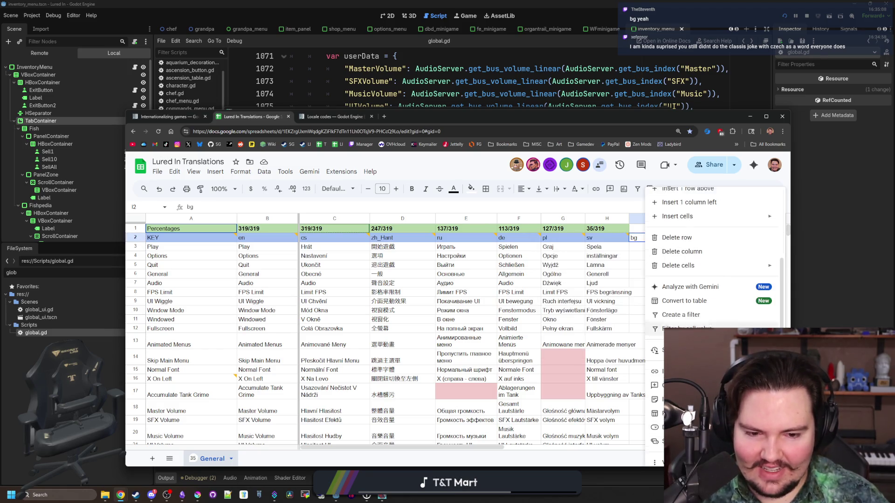
pyautogui.click(662, 379)
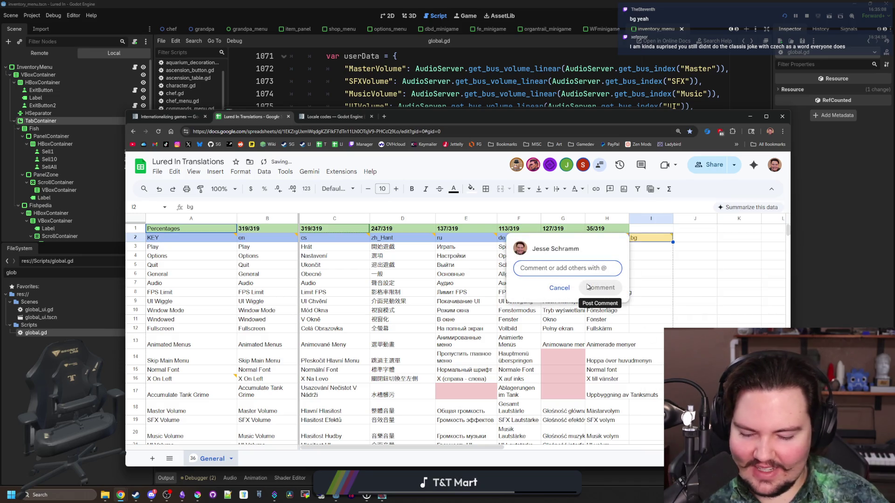
pyautogui.write('Bulgarian')
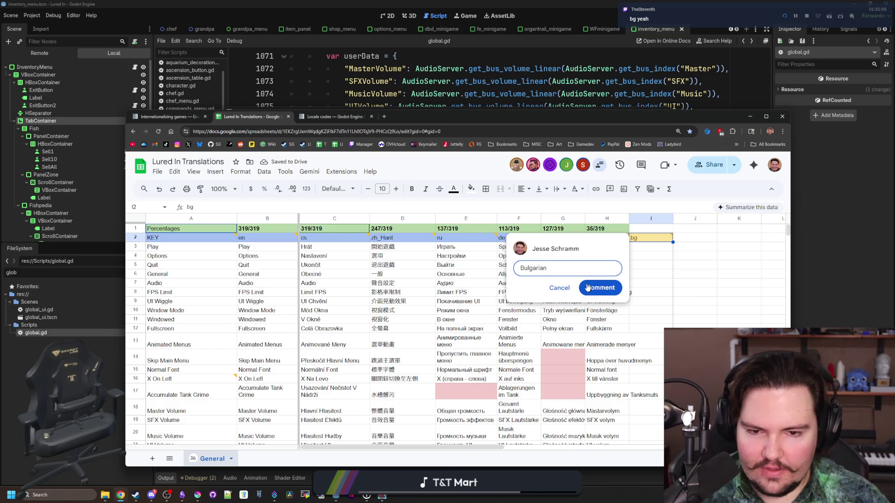
pyautogui.click(588, 288)
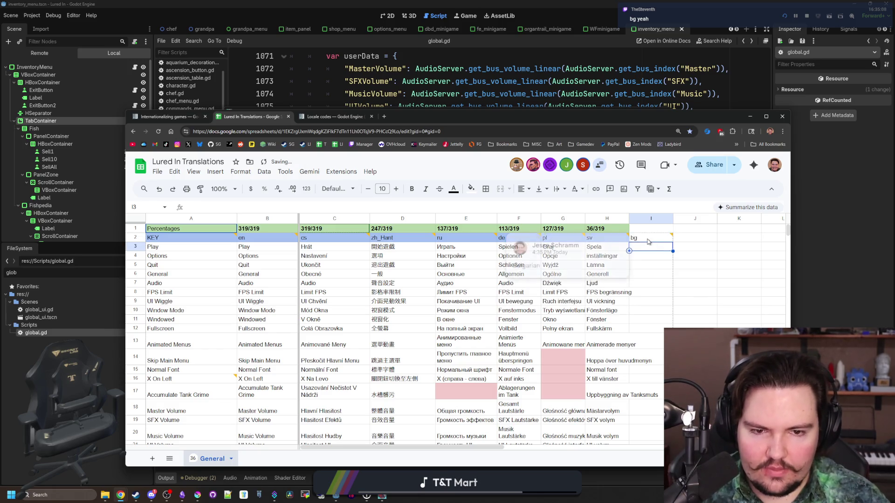
# Give cell I2 the same light blue fill as the KEY row.
pyautogui.click(471, 189)
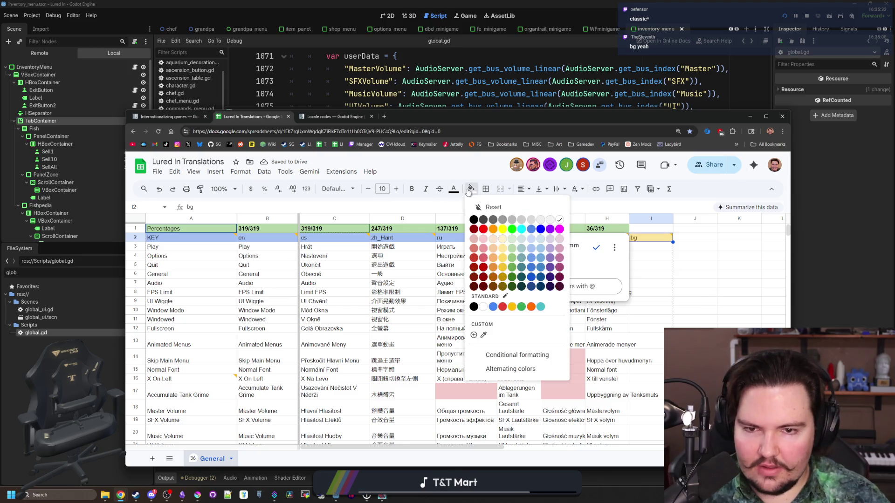
pyautogui.click(534, 246)
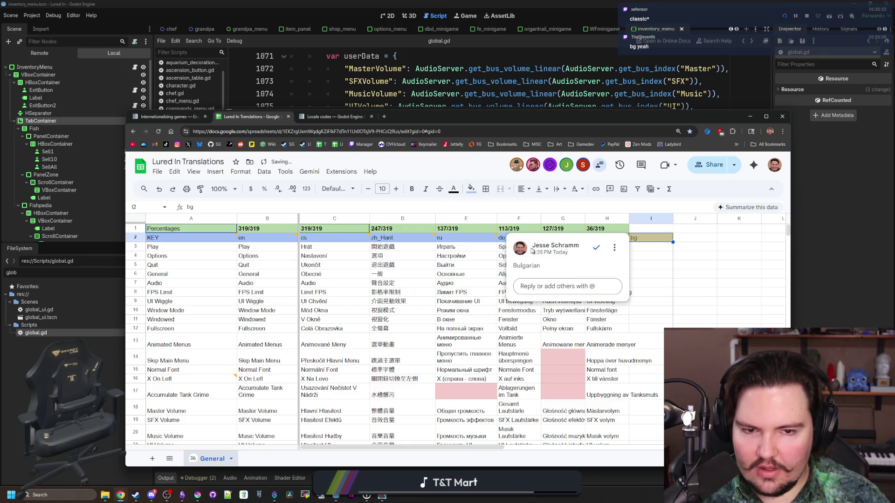
pyautogui.click(678, 275)
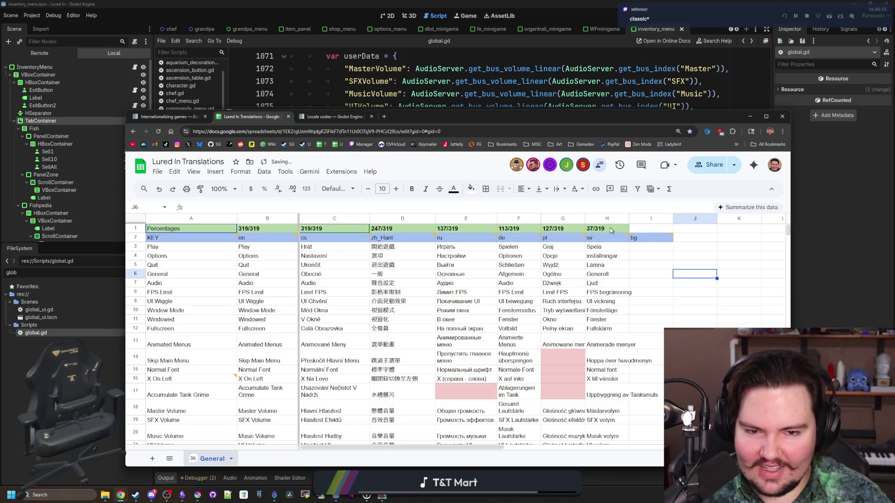
# Copy H1's COUNTA progress formula into I1 with its range changed to I3:I1000.
pyautogui.click(610, 230)
pyautogui.moveTo(199, 207); pyautogui.dragTo(305, 207)
pyautogui.hotkey('ctrl', 'c')
pyautogui.press('Escape')
pyautogui.click(659, 229)
pyautogui.hotkey('ctrl', 'v')
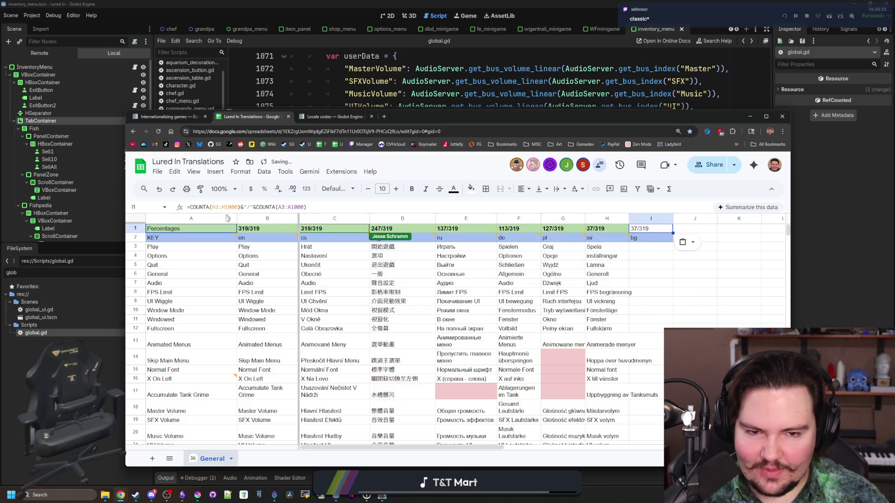
pyautogui.click(214, 207)
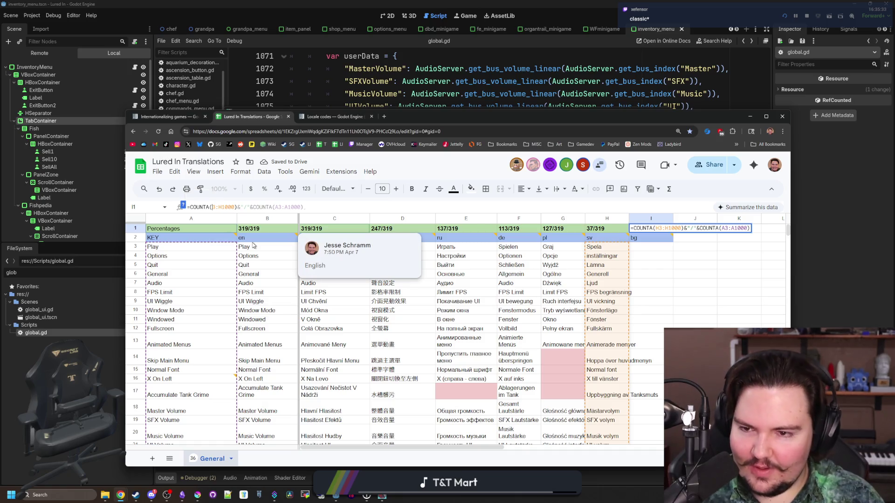
pyautogui.write('I')
pyautogui.press('BackSpace')
pyautogui.write('I')
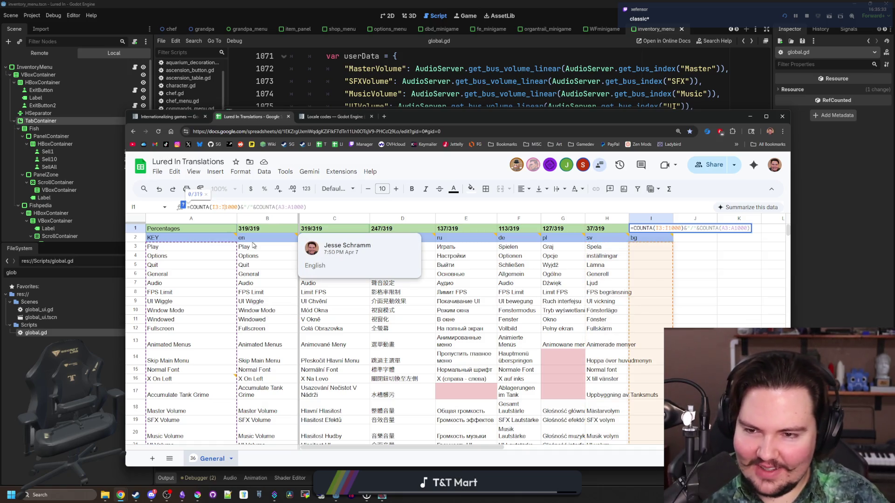
pyautogui.press('Return')
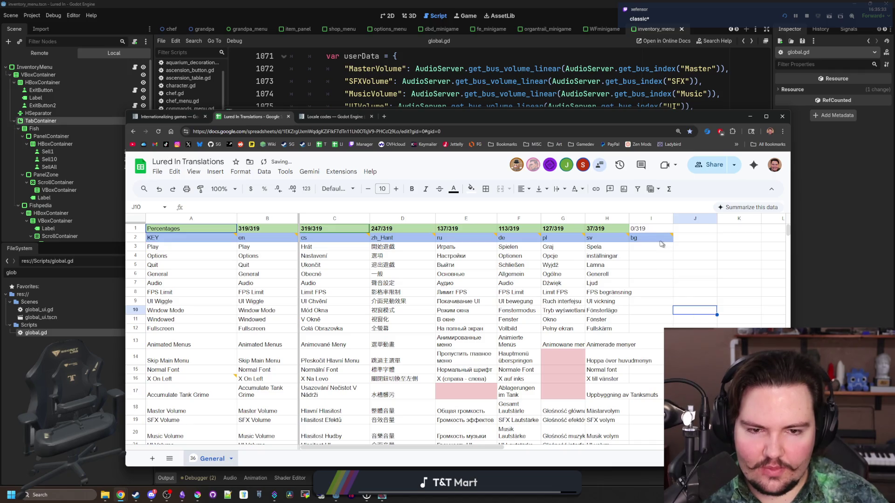
# Make the I1 progress count bold with a light green fill.
pyautogui.click(654, 230)
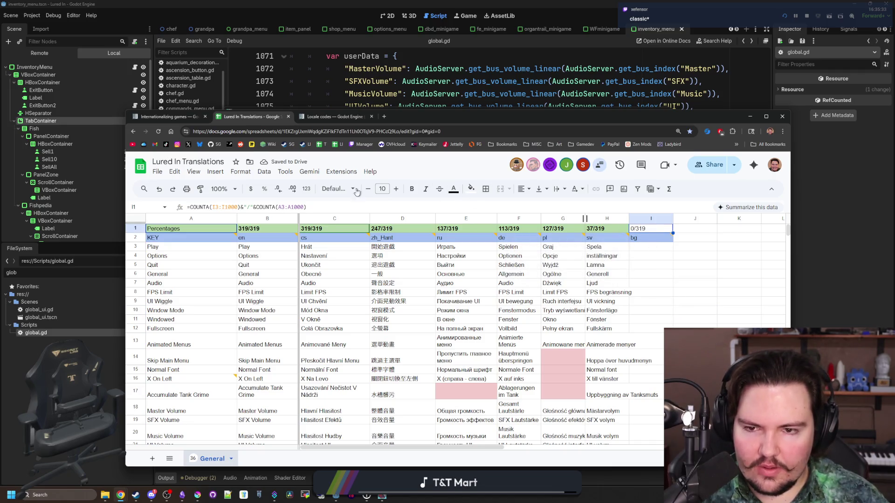
pyautogui.click(411, 188)
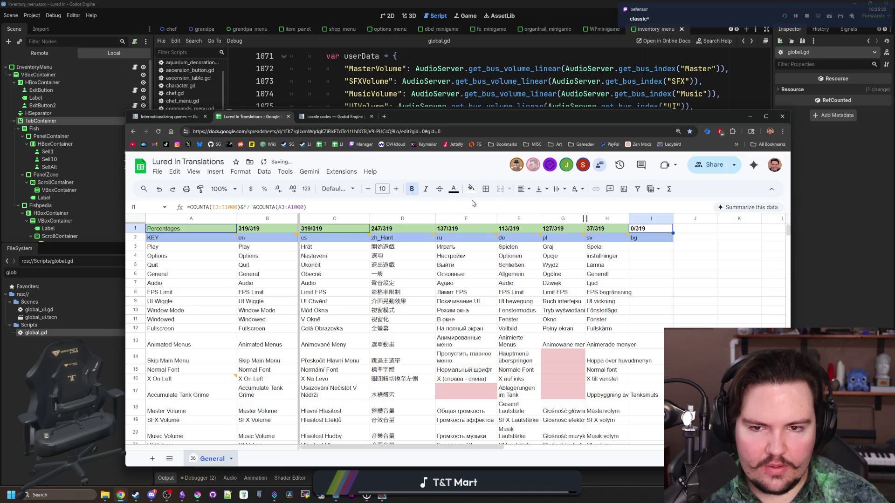
pyautogui.click(469, 189)
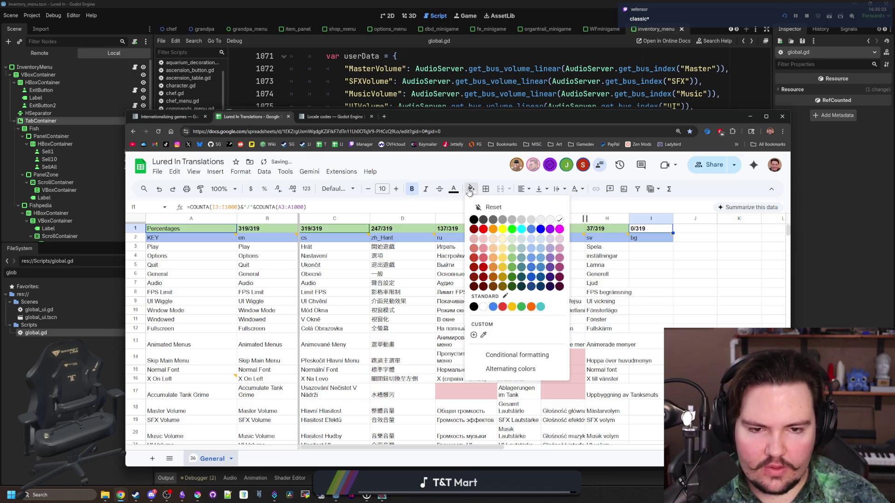
pyautogui.click(512, 257)
pyautogui.click(693, 265)
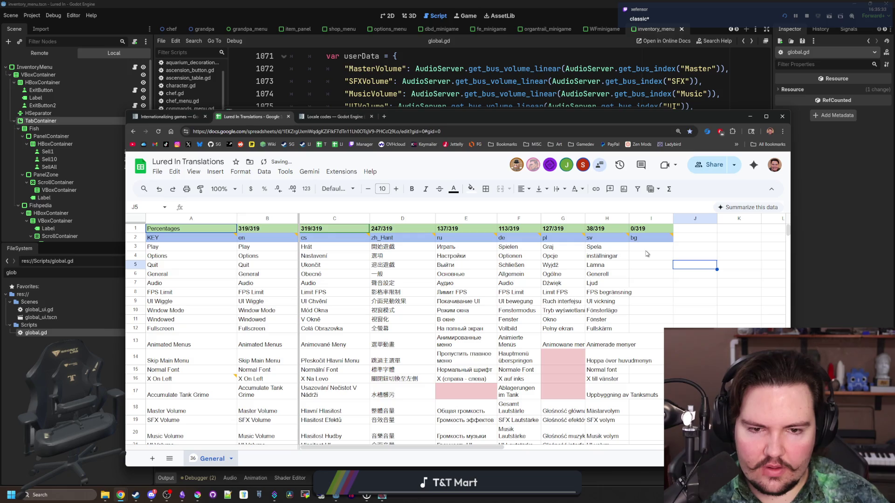
# Change the 'Cell is empty' conditional formatting range to B3:I999 and check the pink bg column.
pyautogui.click(563, 370)
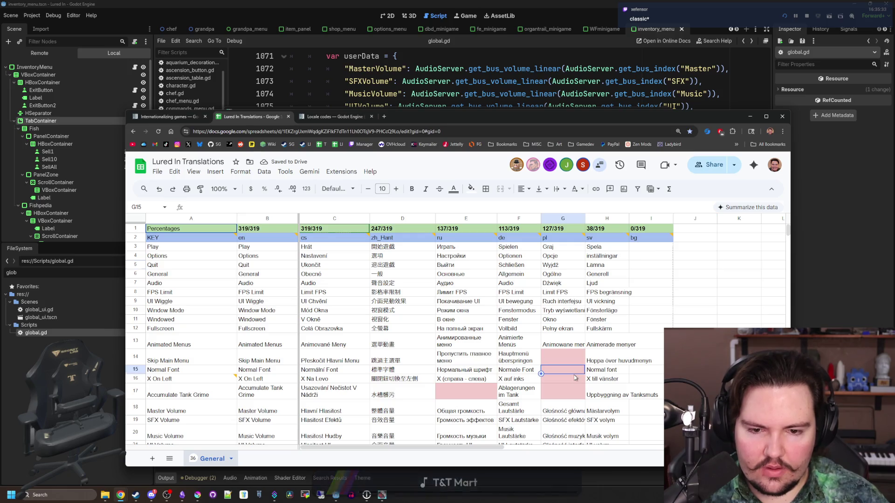
pyautogui.click(471, 189)
pyautogui.click(513, 355)
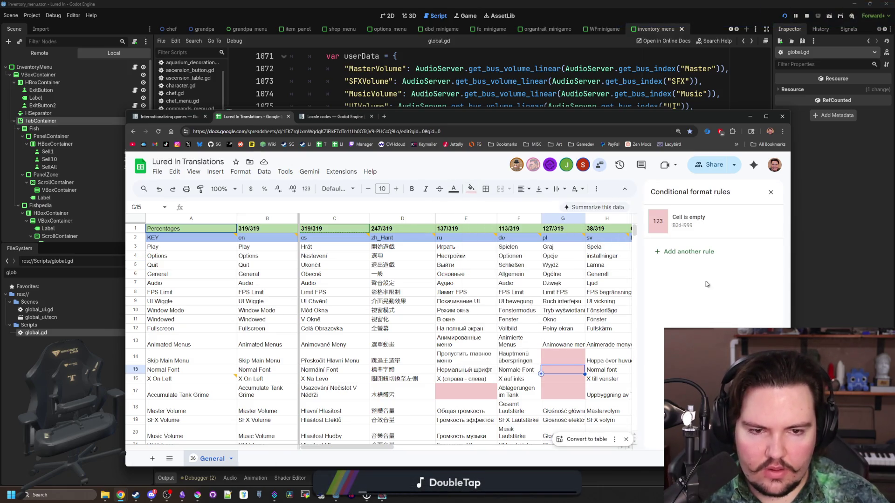
pyautogui.click(696, 228)
pyautogui.click(669, 253)
pyautogui.press('BackSpace')
pyautogui.write('I')
pyautogui.press('Return')
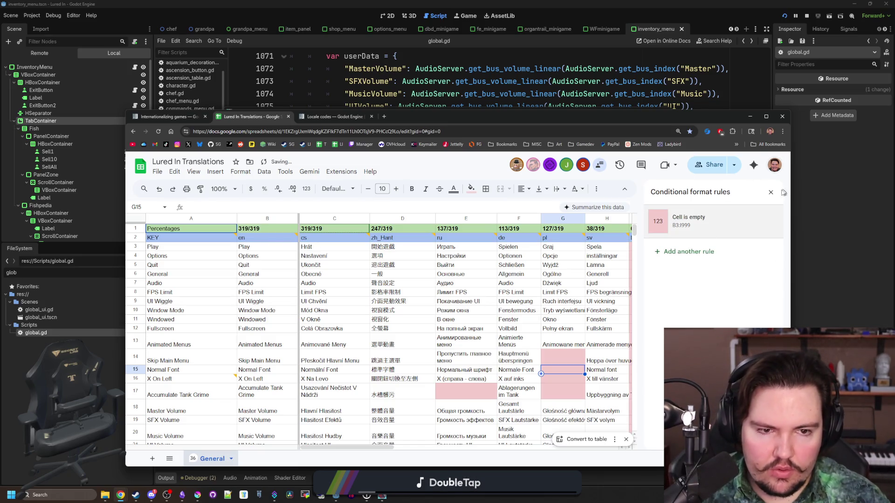
pyautogui.click(770, 192)
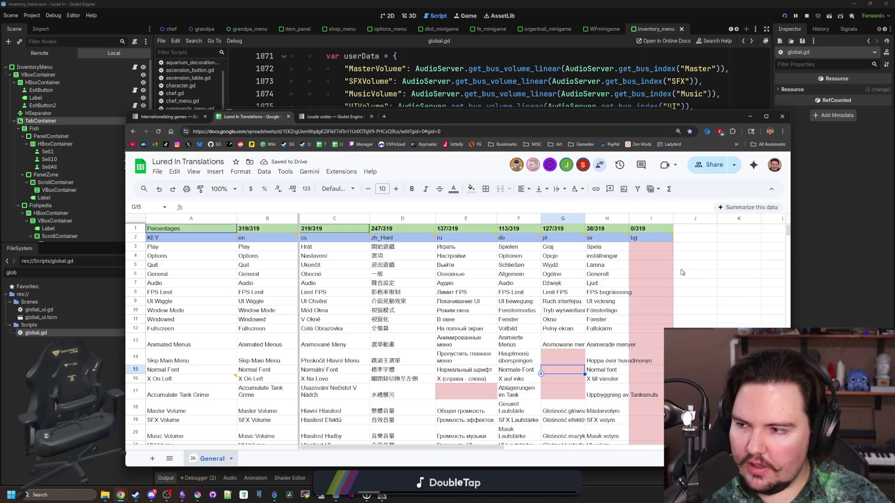
pyautogui.scroll(-20, 688, 240)
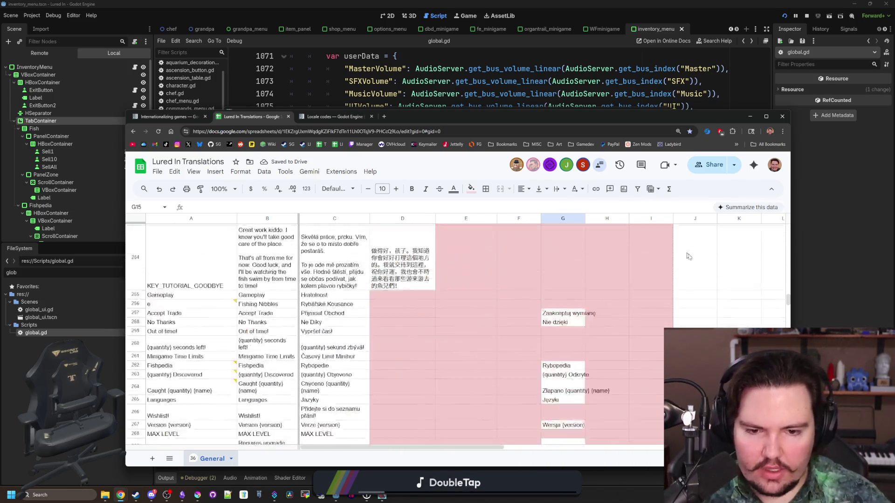
pyautogui.scroll(20, 696, 277)
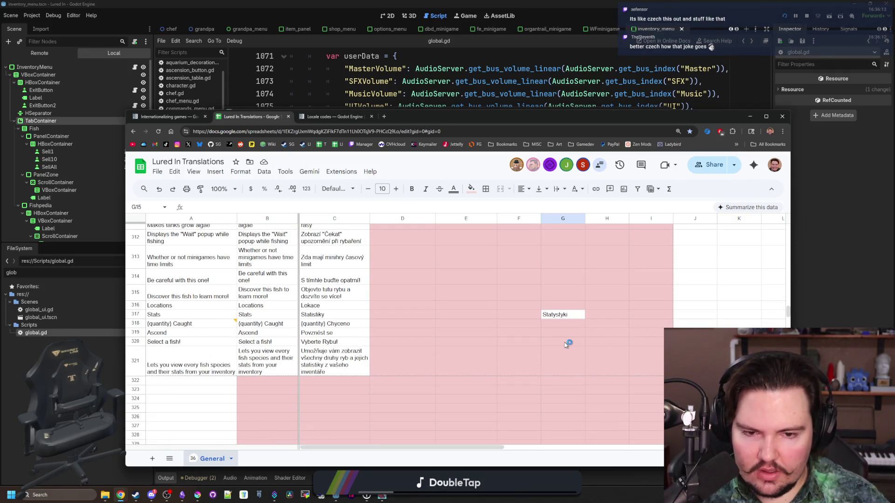
pyautogui.scroll(15, 566, 345)
pyautogui.scroll(18, 565, 345)
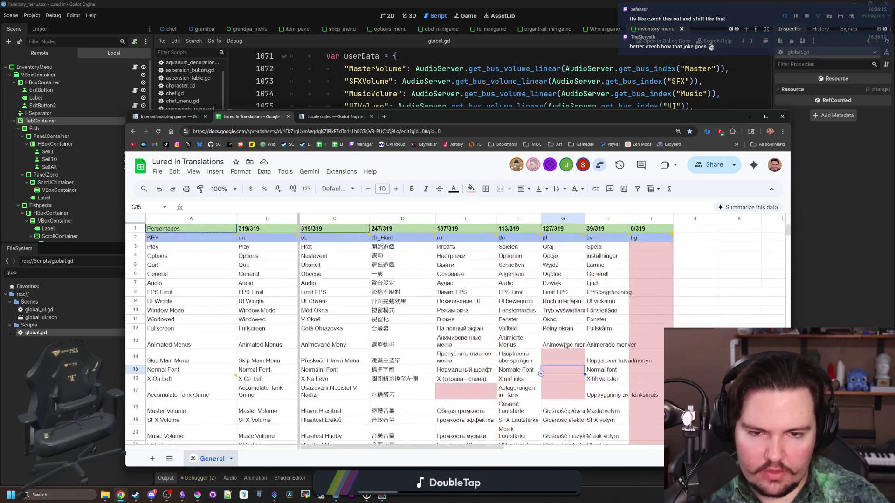
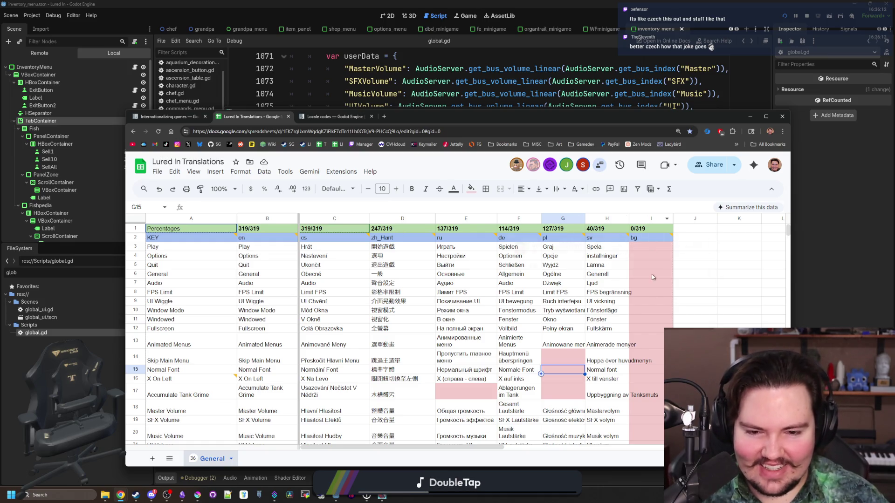
# Save the Godot scene, then maximize Krita showing the flag_swedish.png Swedish flag.
pyautogui.scroll(-20, 653, 268)
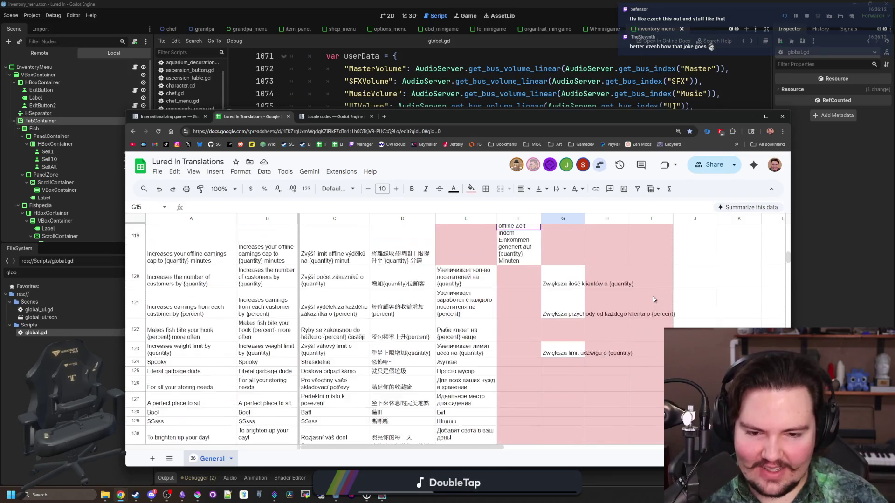
pyautogui.scroll(-20, 654, 299)
pyautogui.scroll(-20, 654, 297)
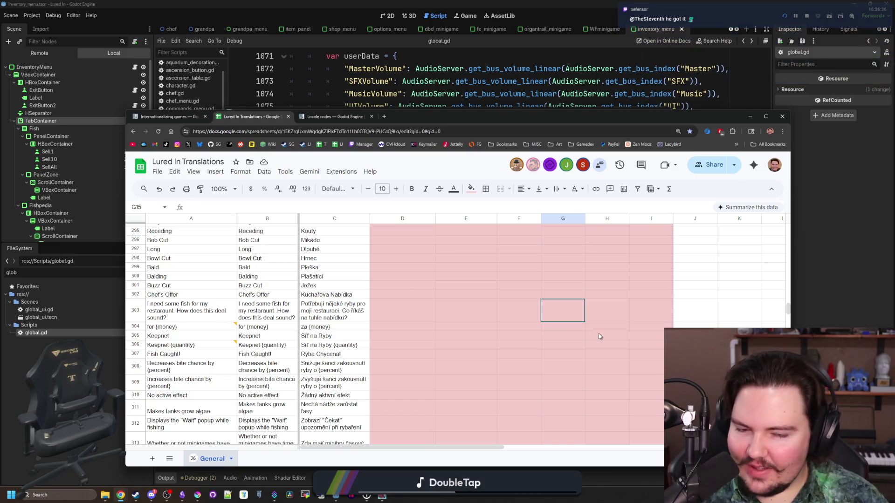
pyautogui.scroll(-5, 576, 333)
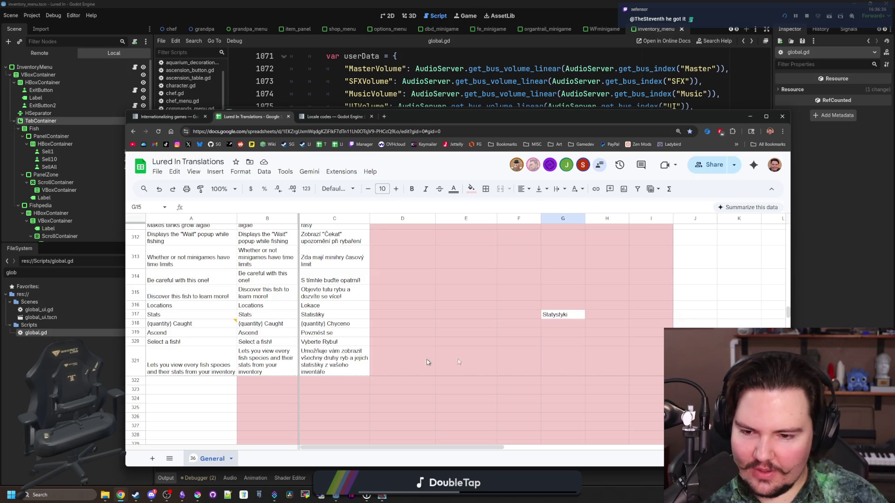
pyautogui.scroll(20, 652, 316)
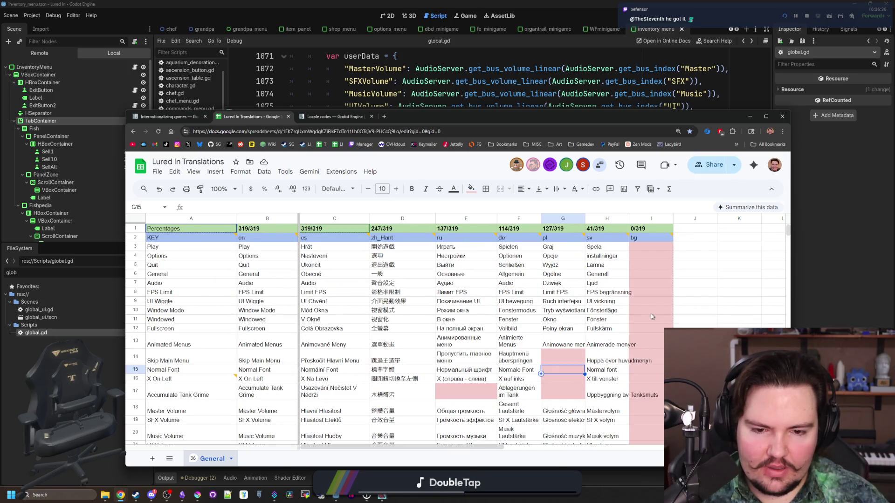
pyautogui.click(814, 188)
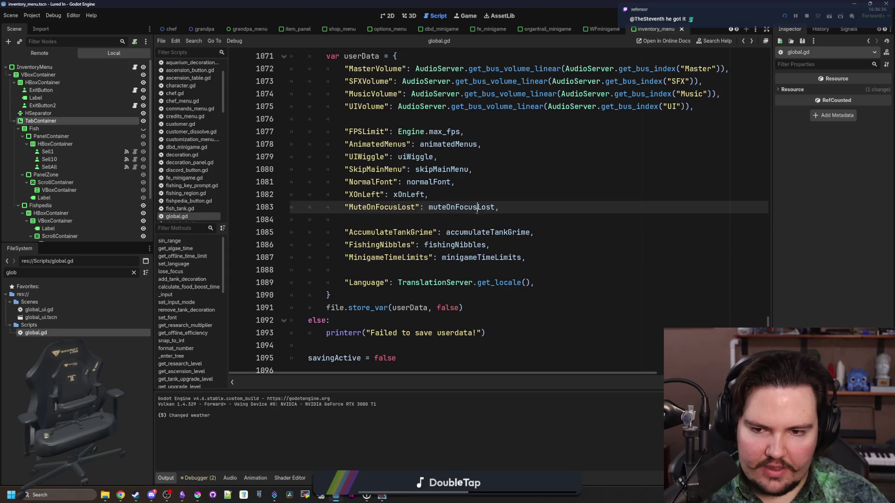
pyautogui.hotkey('ctrl', 's')
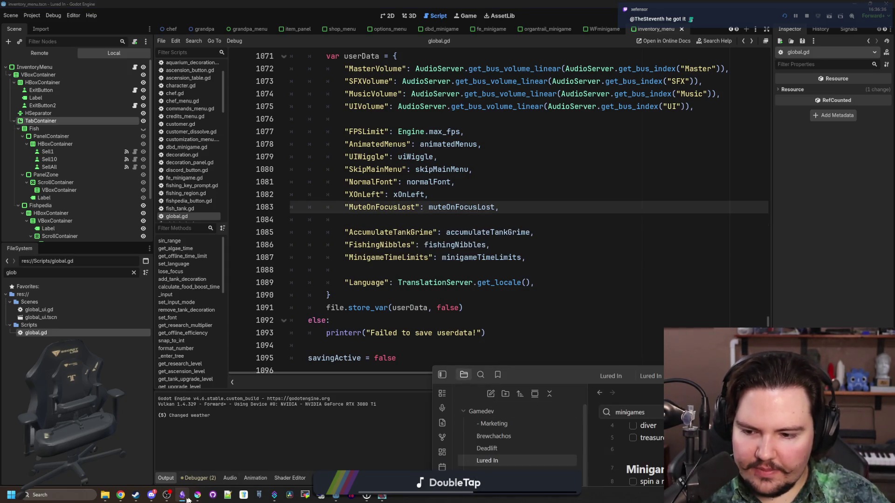
pyautogui.click(198, 495)
pyautogui.doubleClick(440, 308)
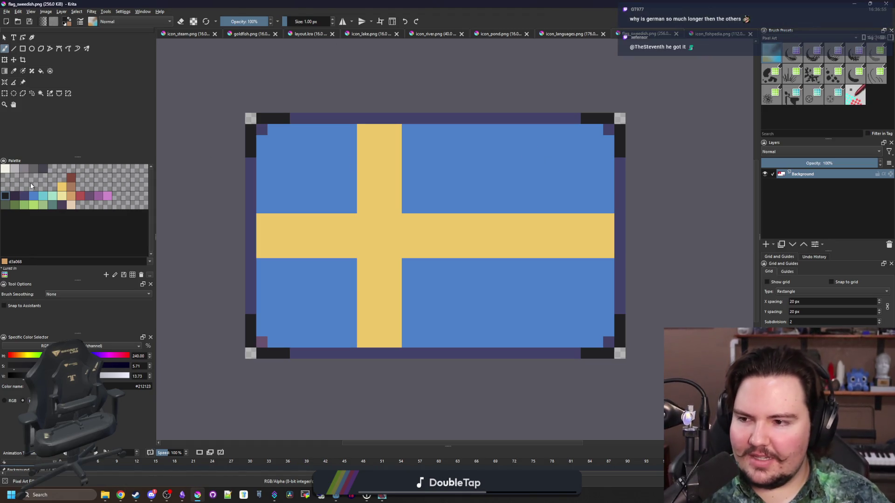
# Paint black, yellow and red vertical bands over the Swedish flag with filled rectangles.
pyautogui.scroll(1, 339, 199)
pyautogui.scroll(-1, 239, 169)
pyautogui.click(23, 48)
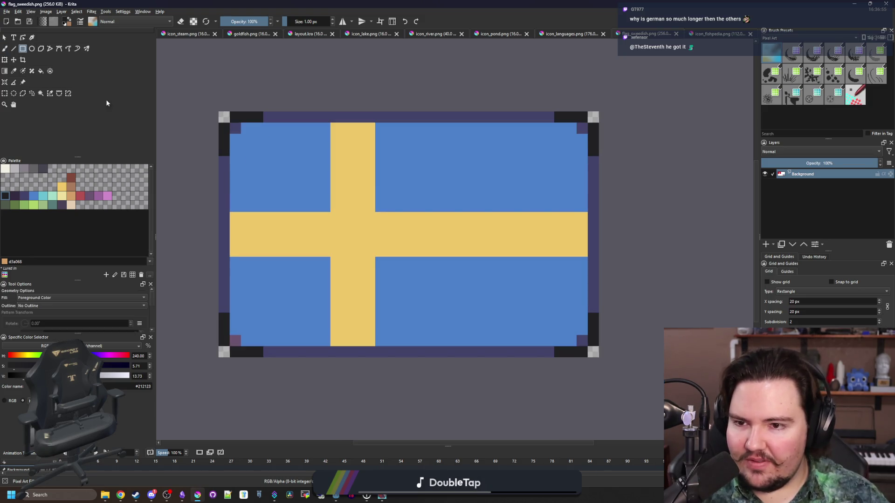
pyautogui.moveTo(240, 122)
pyautogui.mouseDown()
pyautogui.moveTo(338, 330)
pyautogui.moveTo(328, 349)
pyautogui.mouseUp()
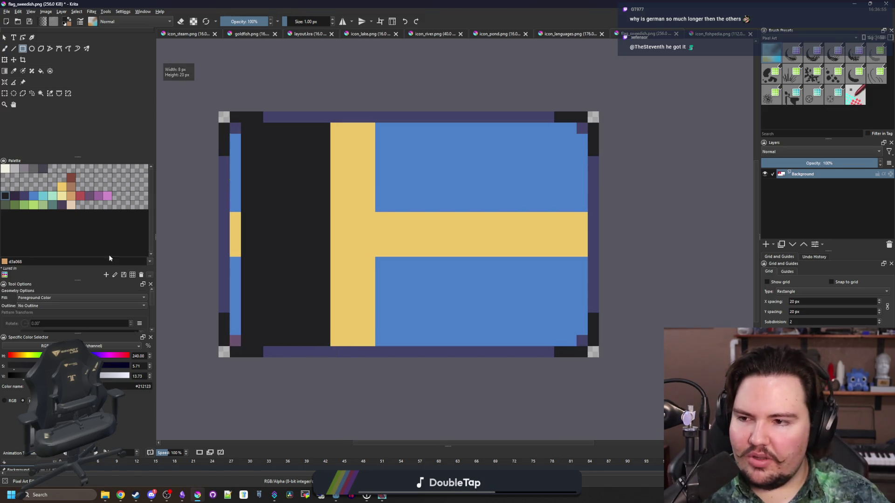
pyautogui.click(62, 186)
pyautogui.moveTo(329, 125); pyautogui.dragTo(452, 345)
pyautogui.moveTo(455, 135); pyautogui.dragTo(542, 335)
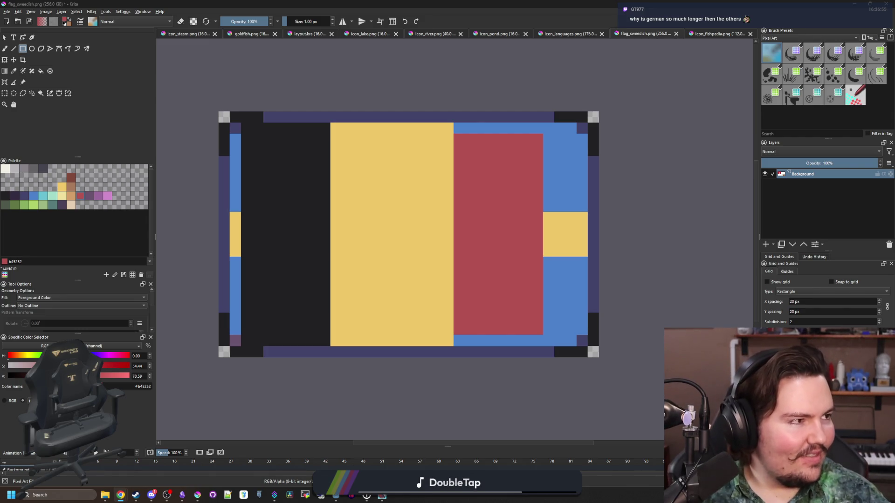
# Switch to Chrome's Google Images results for 'bulgarian flag'.
pyautogui.hotkey('alt', 'Tab')
pyautogui.scroll(-5, 576, 188)
pyautogui.scroll(5, 576, 188)
pyautogui.scroll(-1, 700, 140)
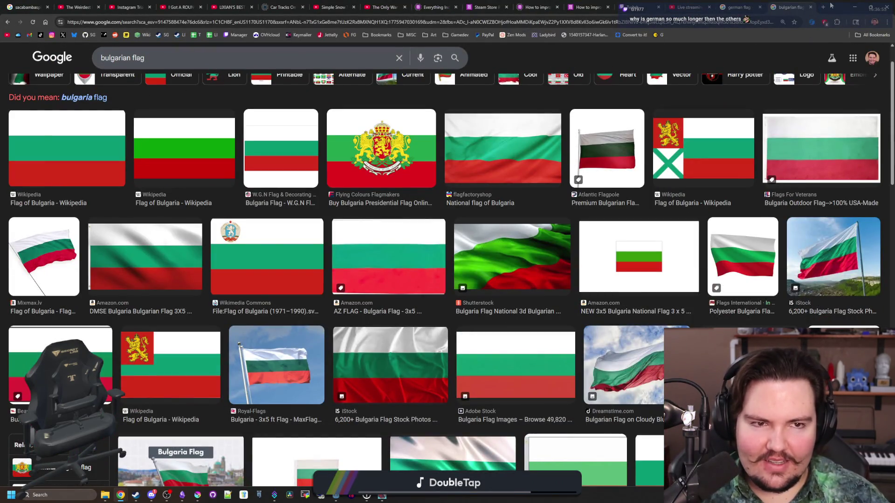
# Search 'belgian flag' in a new tab, open Wikipedia's Flag of Belgium, then minimize Chrome.
pyautogui.click(826, 7)
pyautogui.write('austria fla')
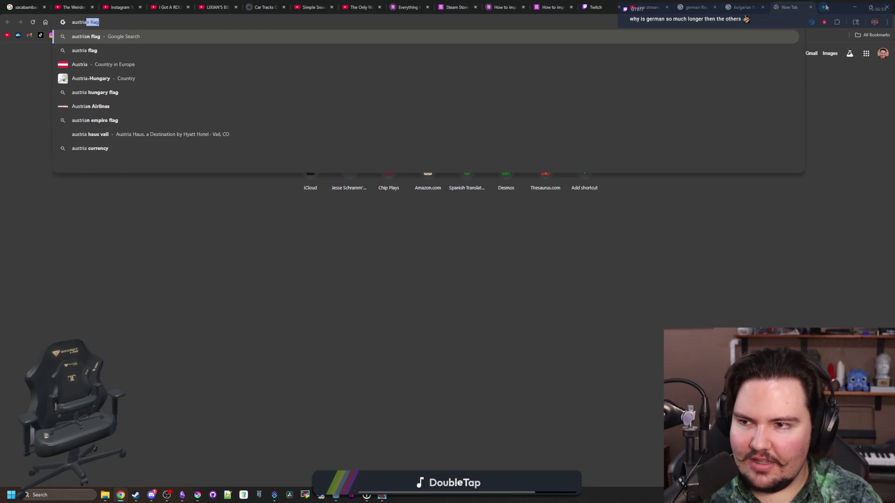
pyautogui.press('BackSpace')
pyautogui.press('BackSpace')
pyautogui.press('BackSpace')
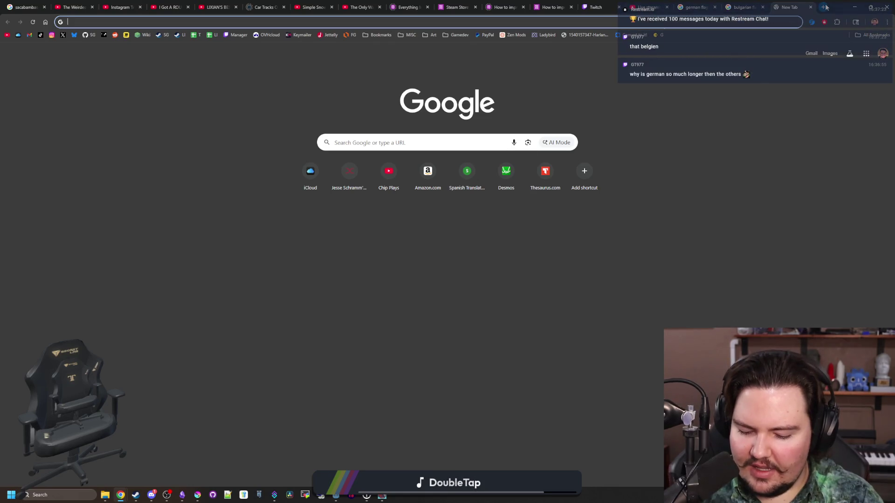
pyautogui.write('net')
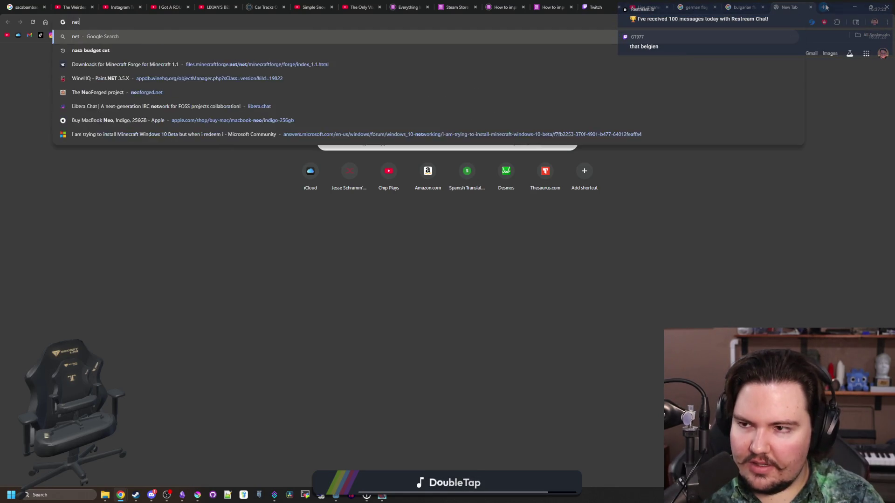
pyautogui.press('BackSpace')
pyautogui.press('BackSpace')
pyautogui.press('BackSpace')
pyautogui.write('belgian fg')
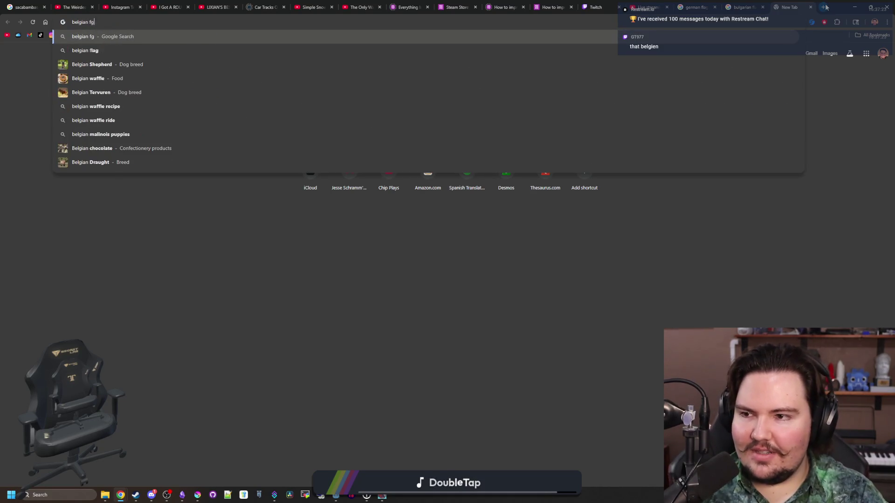
pyautogui.press('BackSpace')
pyautogui.write('lag')
pyautogui.press('Return')
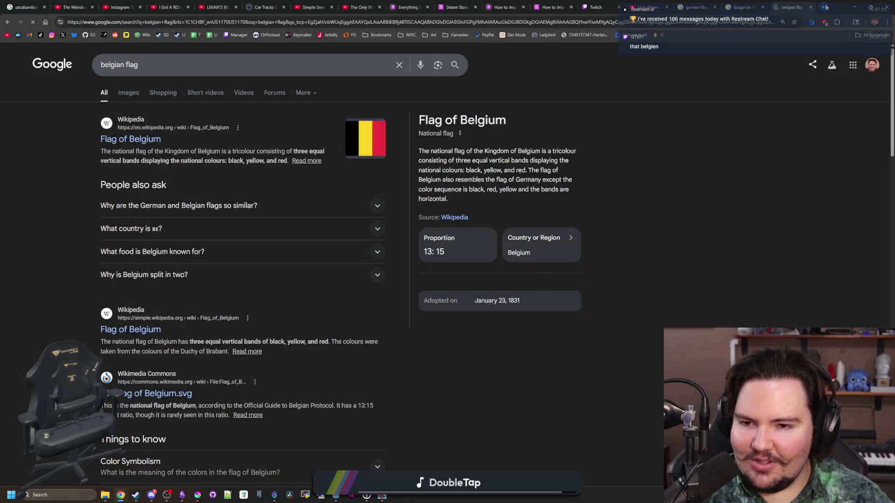
pyautogui.click(372, 134)
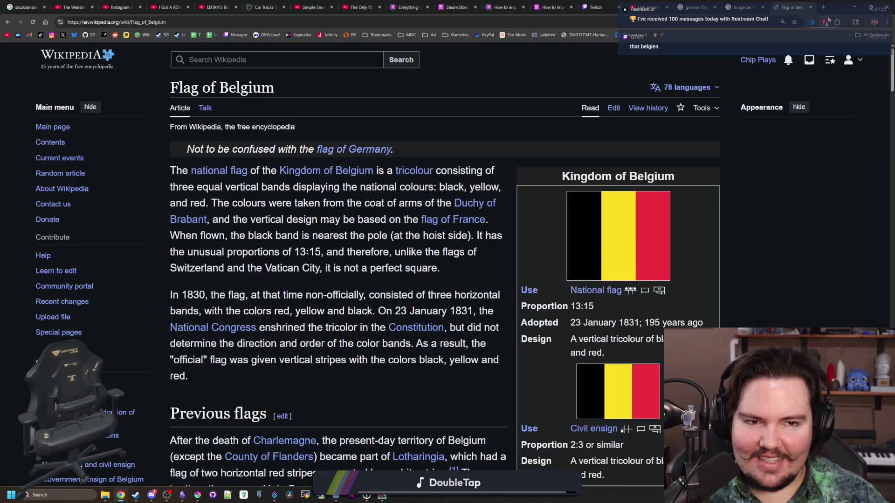
pyautogui.press('super+Down')
pyautogui.press('super+Down')
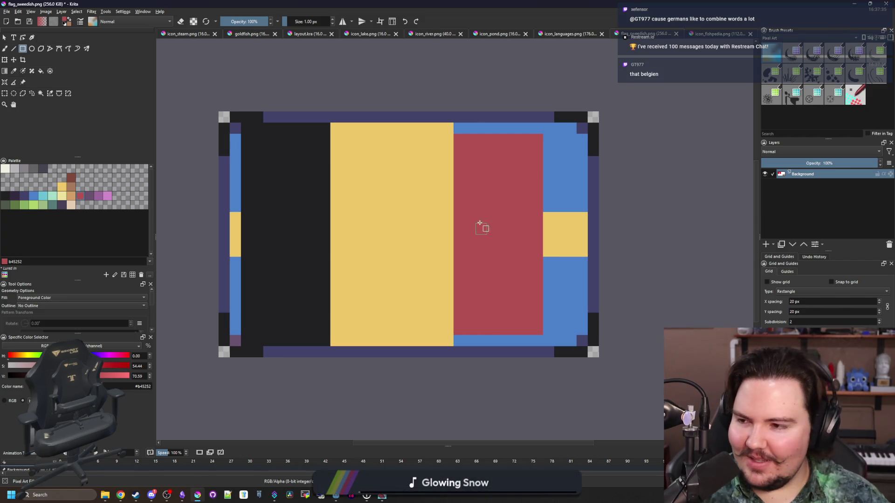
# Paint an off-white band across the flag's top and a red band across its bottom.
pyautogui.scroll(1, 513, 200)
pyautogui.scroll(-1, 511, 191)
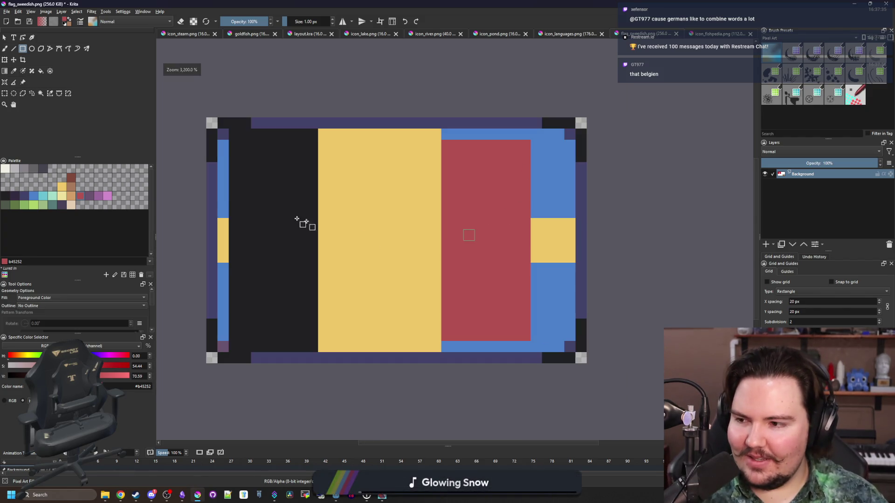
pyautogui.click(5, 168)
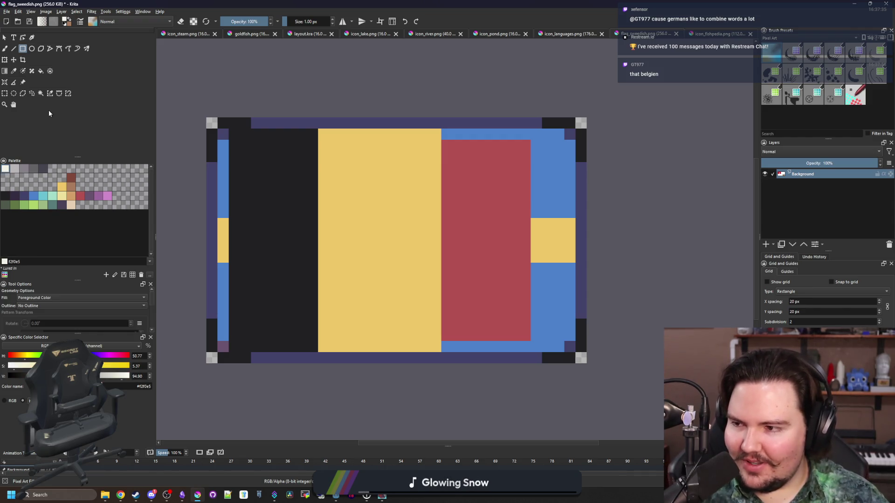
pyautogui.moveTo(219, 132)
pyautogui.mouseDown()
pyautogui.moveTo(589, 216)
pyautogui.moveTo(576, 208)
pyautogui.mouseUp()
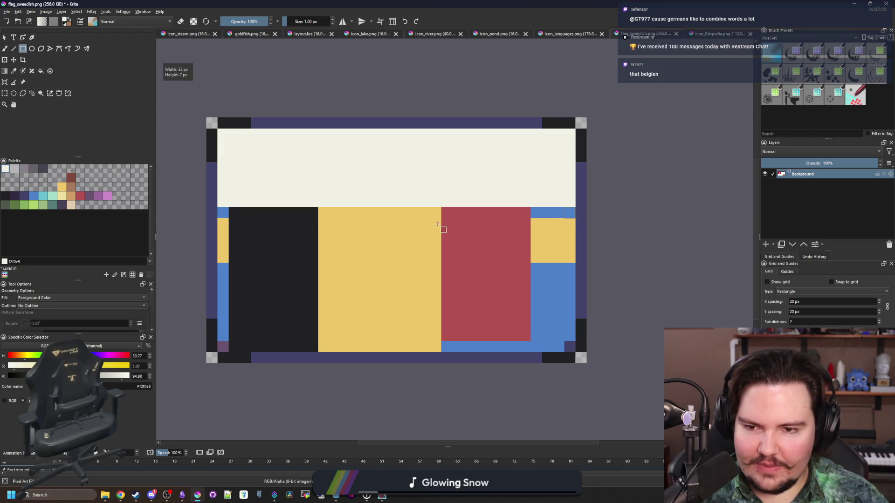
pyautogui.click(80, 197)
pyautogui.moveTo(223, 353)
pyautogui.mouseDown()
pyautogui.moveTo(573, 305)
pyautogui.moveTo(571, 290)
pyautogui.mouseUp()
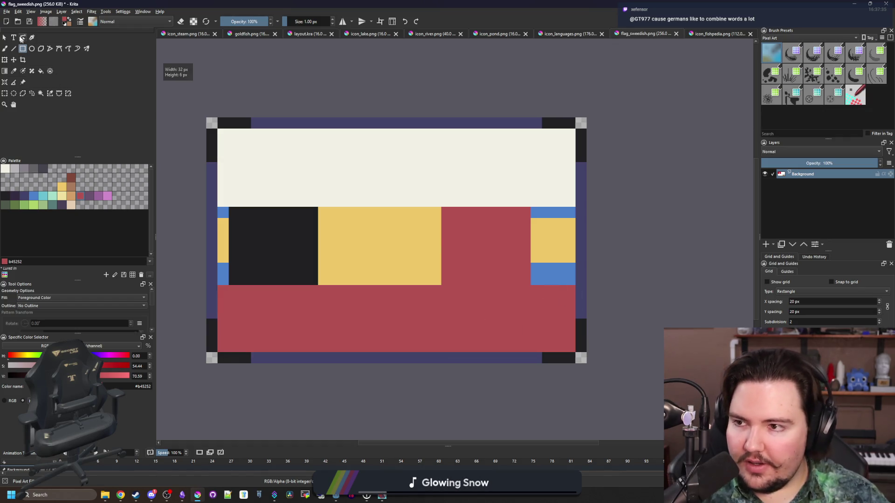
# Bring up the Open Images dialog with Ctrl+O.
pyautogui.click(7, 12)
pyautogui.press('Escape')
pyautogui.hotkey('ctrl', 'o')
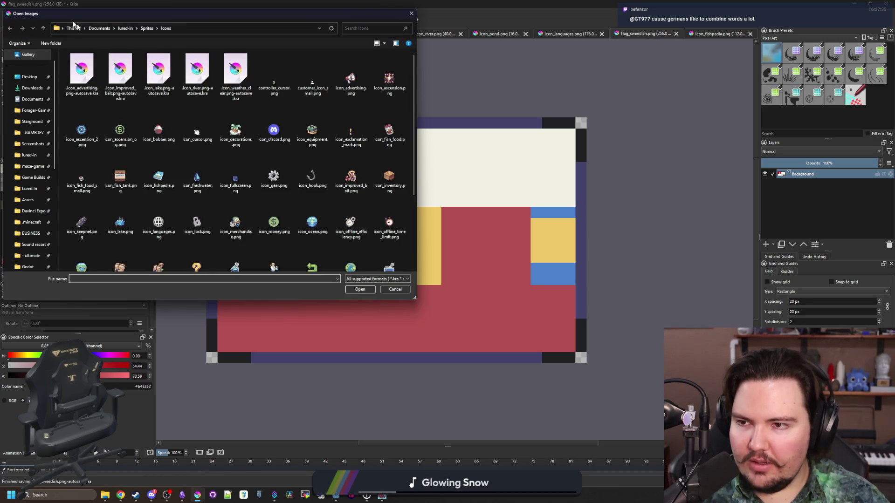
# Open flag_russian.png from Sprites > Flags, fit it to view, and switch to the Fill tool.
pyautogui.click(145, 29)
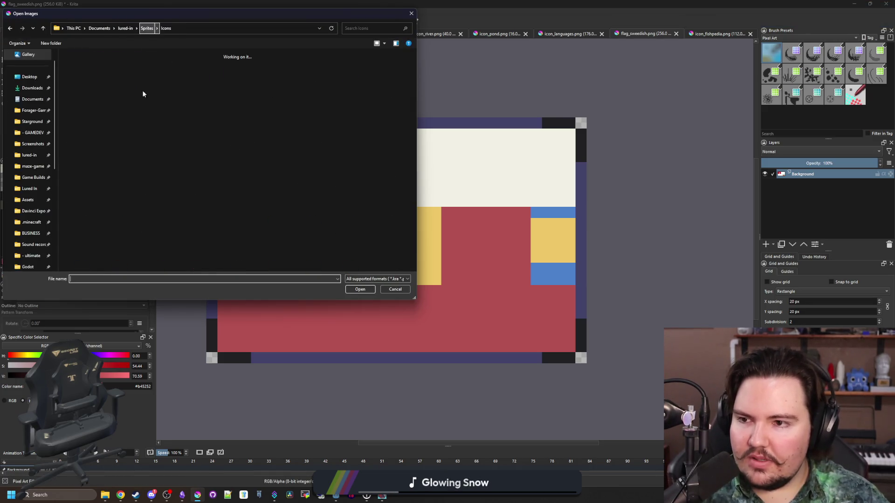
pyautogui.doubleClick(91, 79)
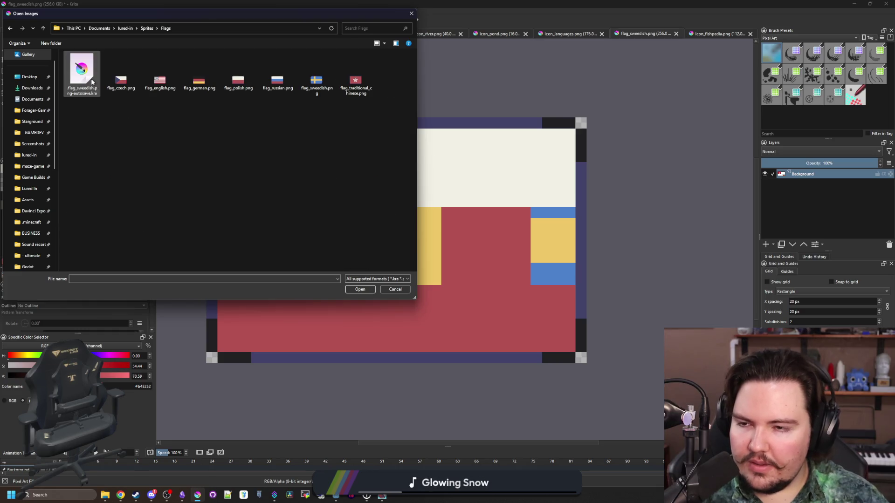
pyautogui.doubleClick(281, 85)
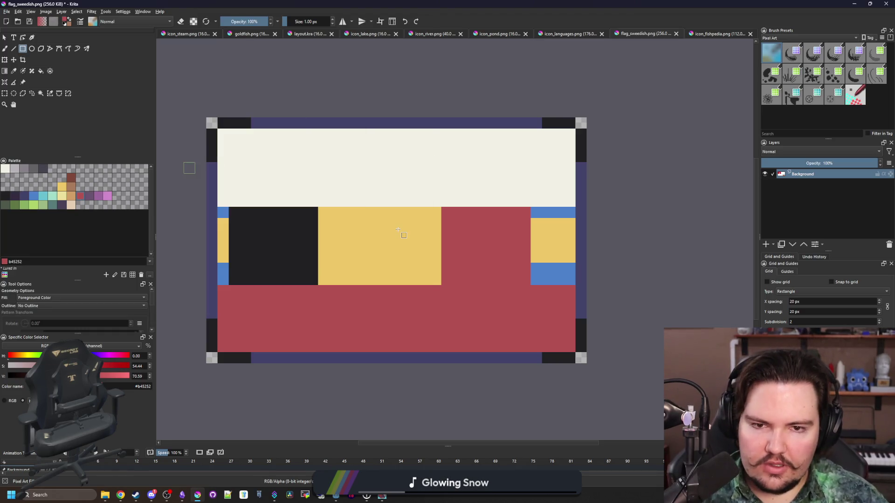
pyautogui.press('-')
pyautogui.press('f')
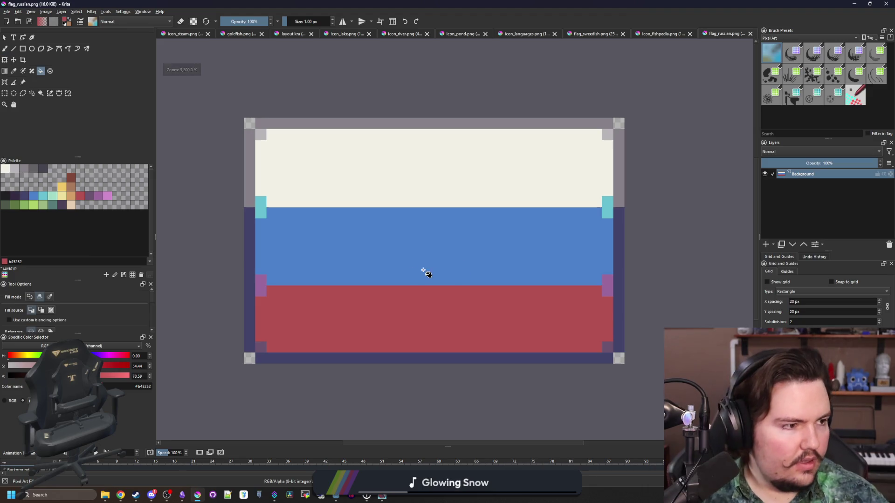